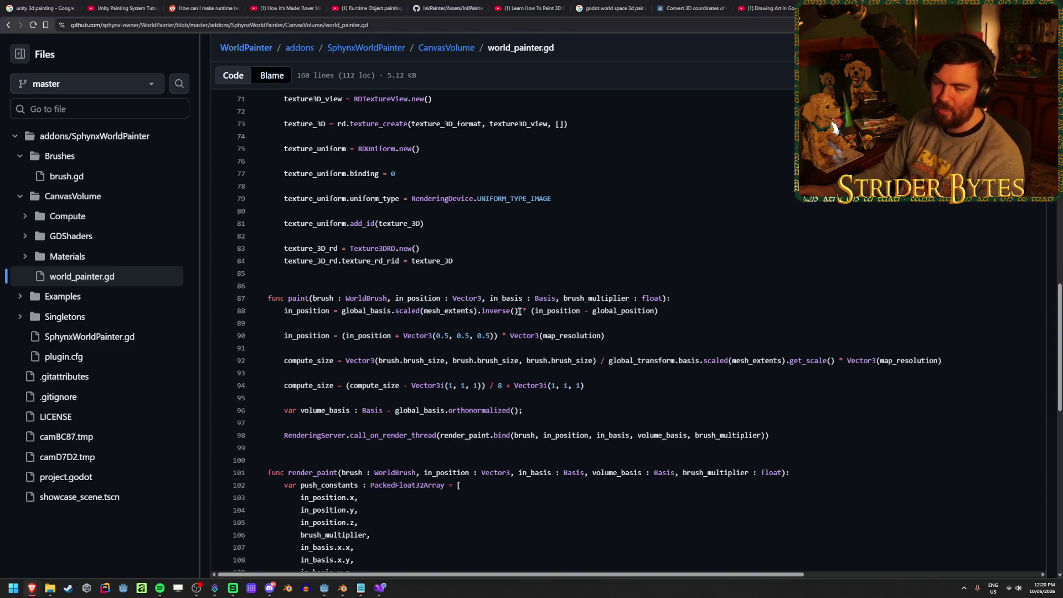
# - Review the paint function in world_painter.gd, then return to the WorldPainter repository main page
pyautogui.click(702, 299)
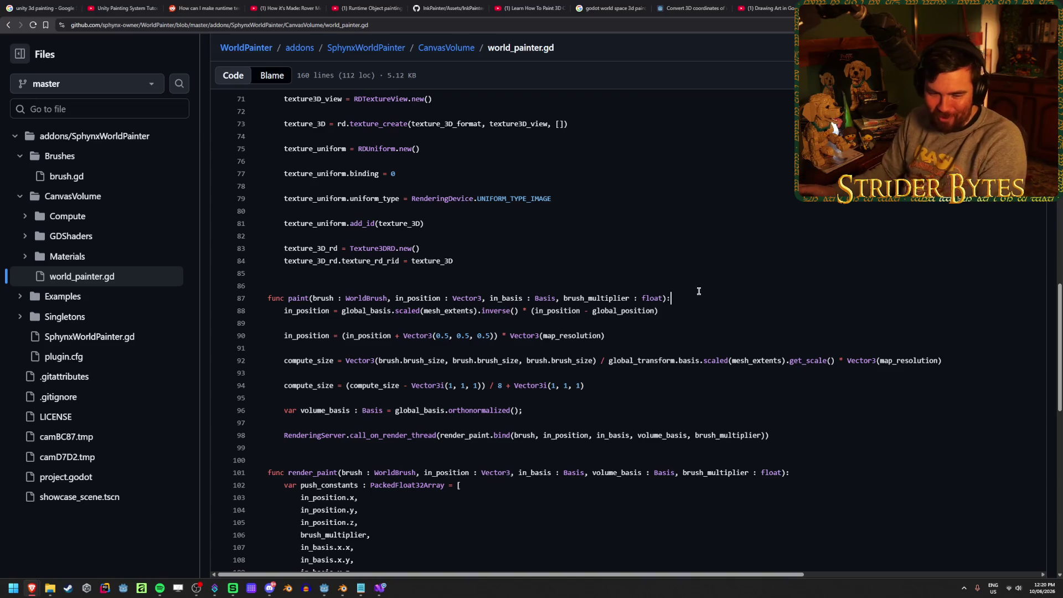
pyautogui.scroll(-12, 688, 327)
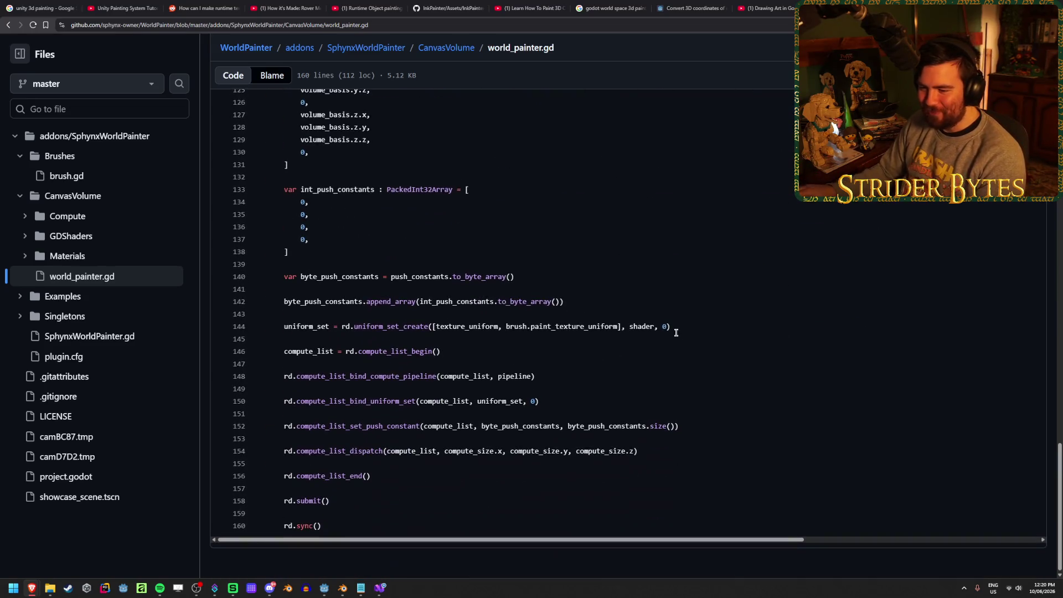
pyautogui.scroll(10, 676, 346)
pyautogui.rightClick(677, 332)
pyautogui.click(671, 281)
pyautogui.scroll(1, 807, 228)
pyautogui.press('Escape')
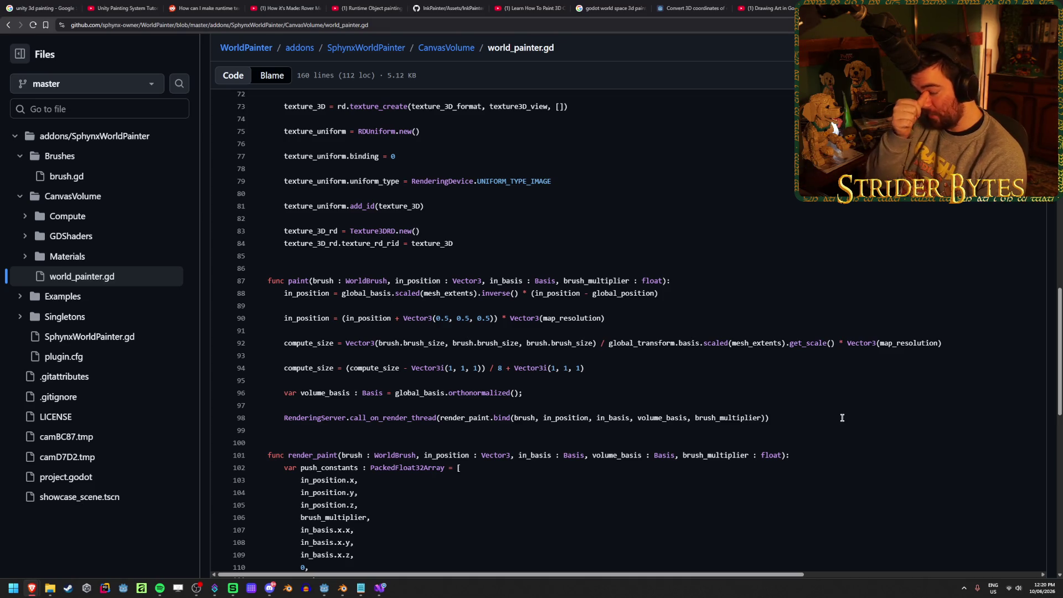
pyautogui.scroll(7, 842, 417)
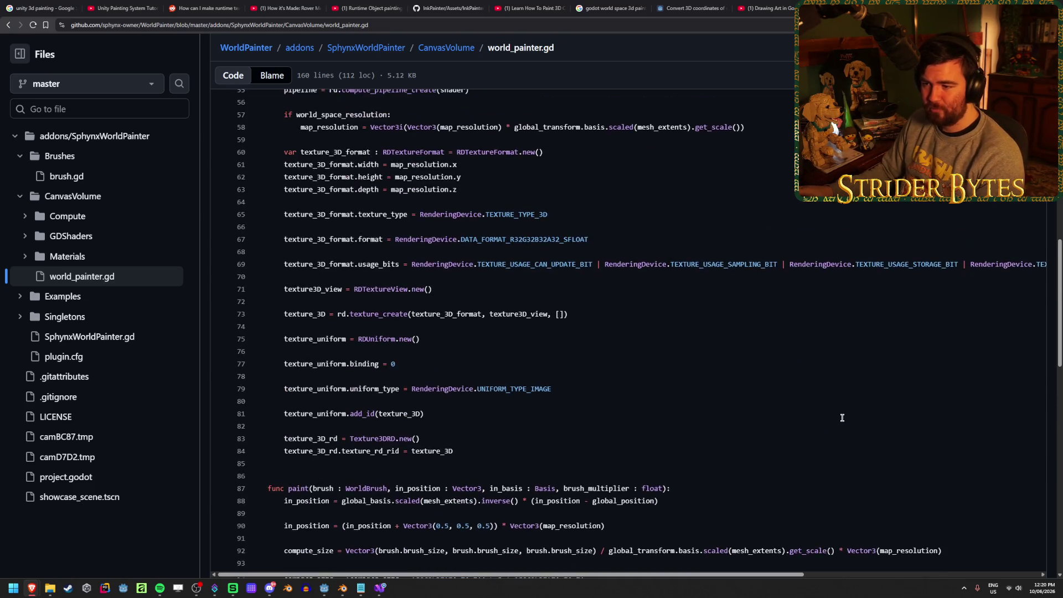
pyautogui.scroll(4, 843, 418)
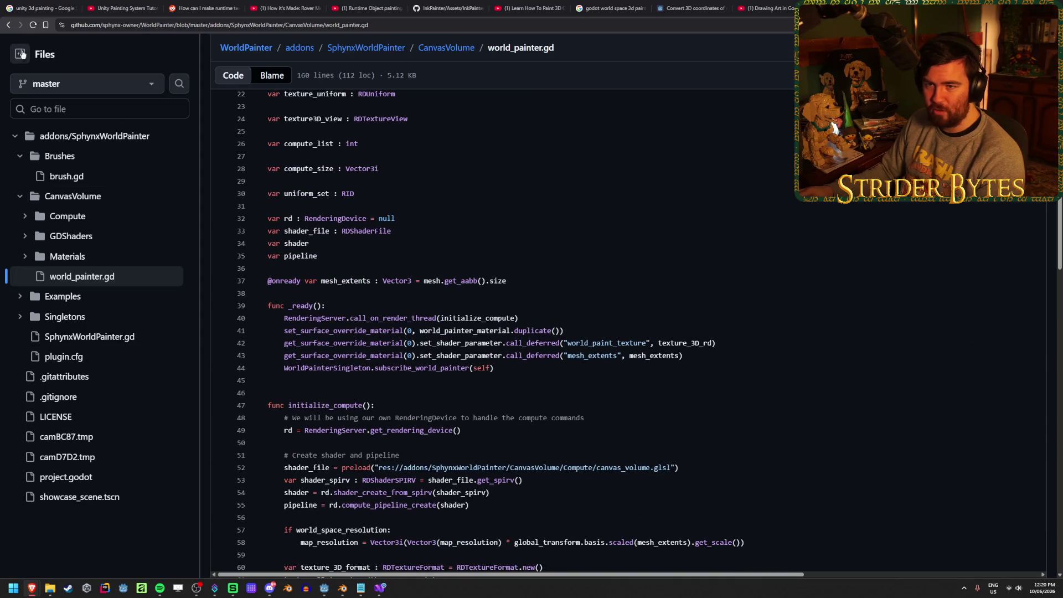
pyautogui.click(245, 48)
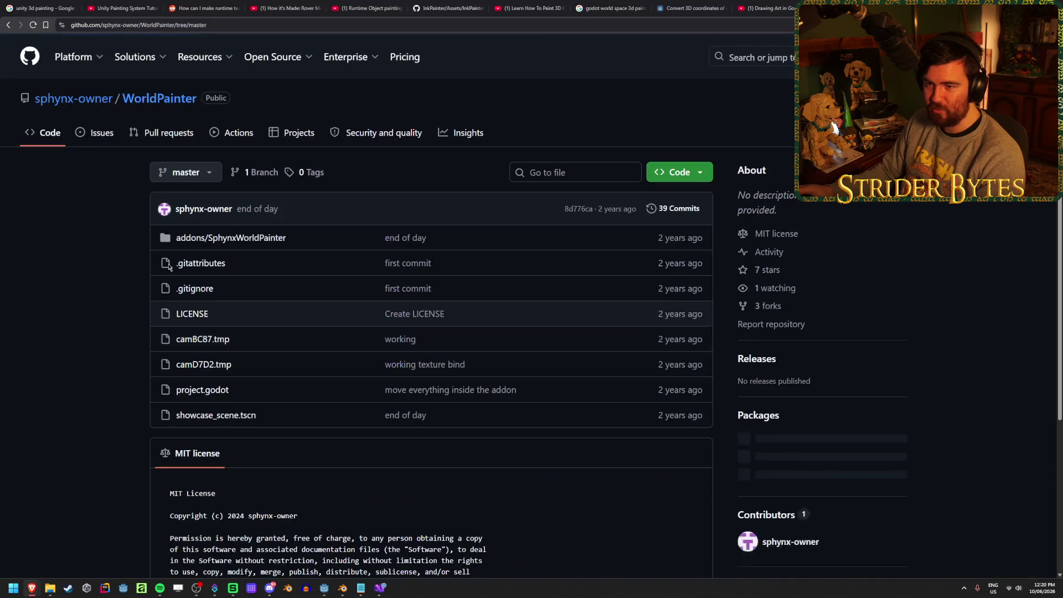
pyautogui.scroll(-3, 78, 310)
pyautogui.moveTo(255, 372); pyautogui.dragTo(421, 372)
pyautogui.click(410, 374)
pyautogui.moveTo(198, 383); pyautogui.dragTo(476, 383)
pyautogui.click(532, 416)
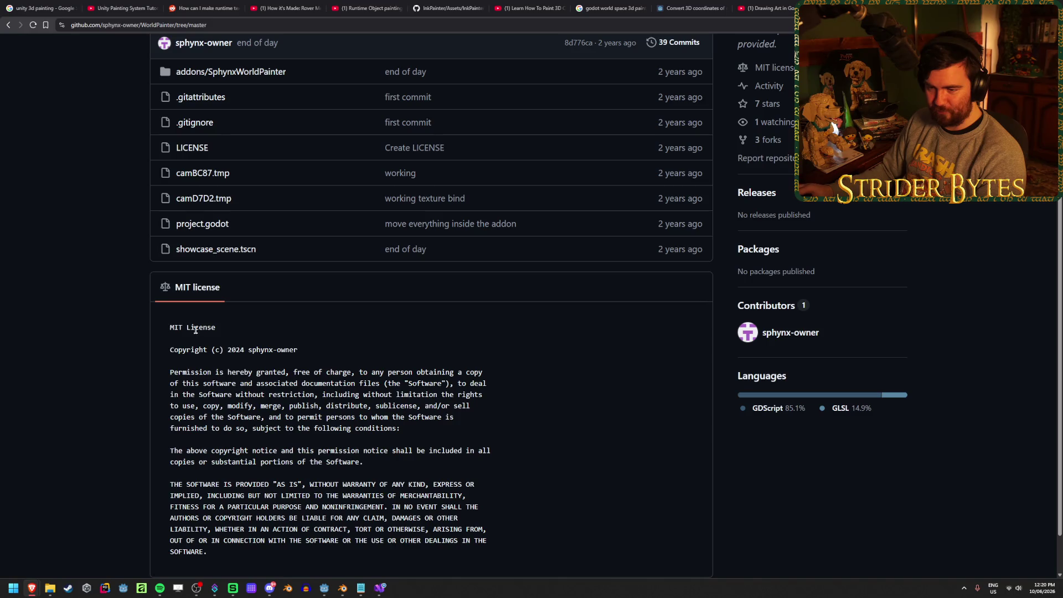
pyautogui.moveTo(169, 327)
pyautogui.mouseDown()
pyautogui.moveTo(245, 332)
pyautogui.moveTo(118, 326)
pyautogui.mouseUp()
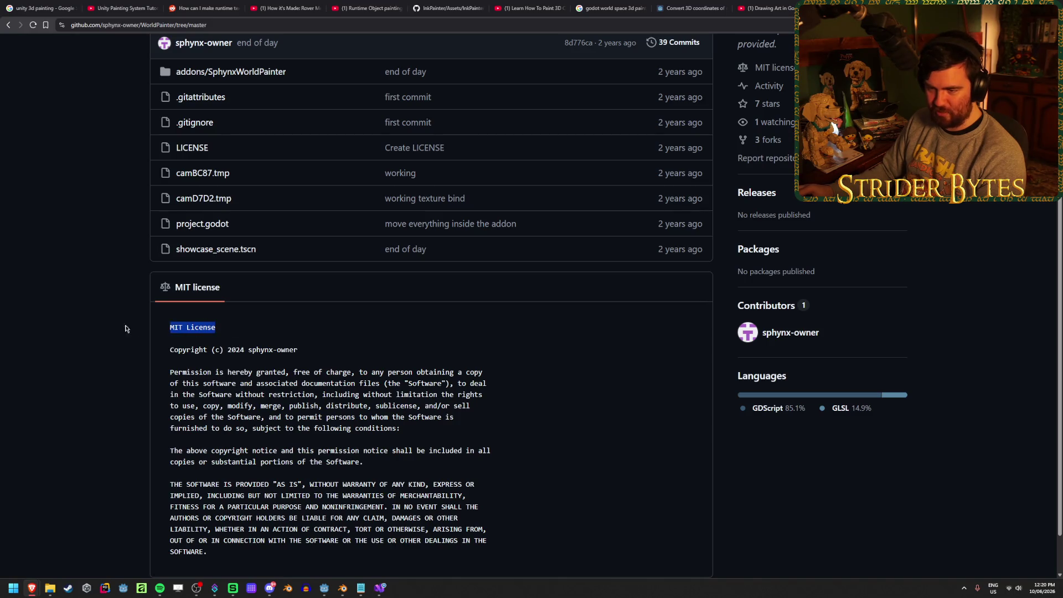
pyautogui.click(266, 331)
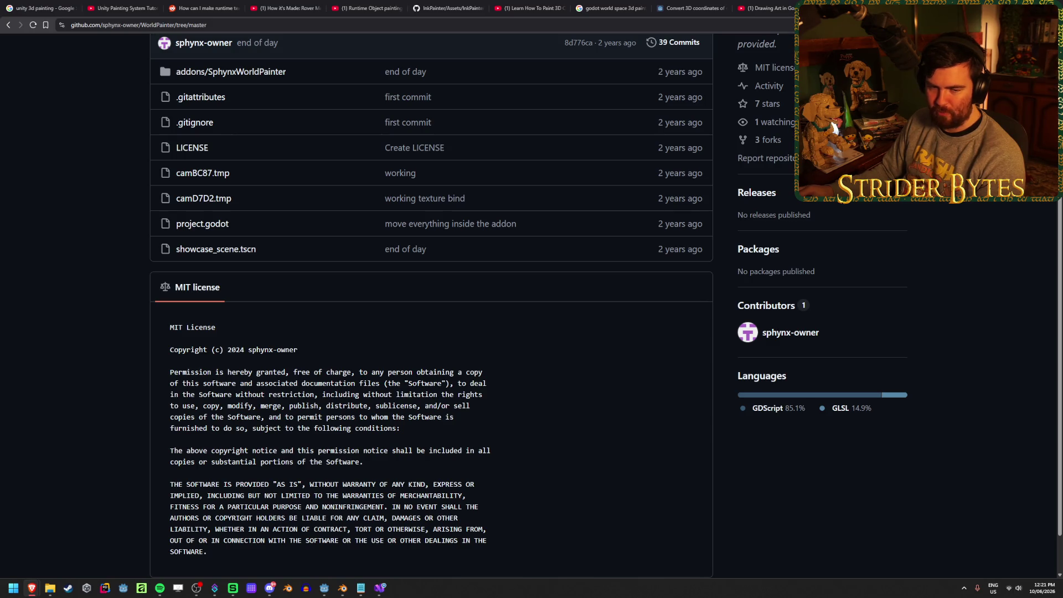
pyautogui.hotkey('alt', 'Tab')
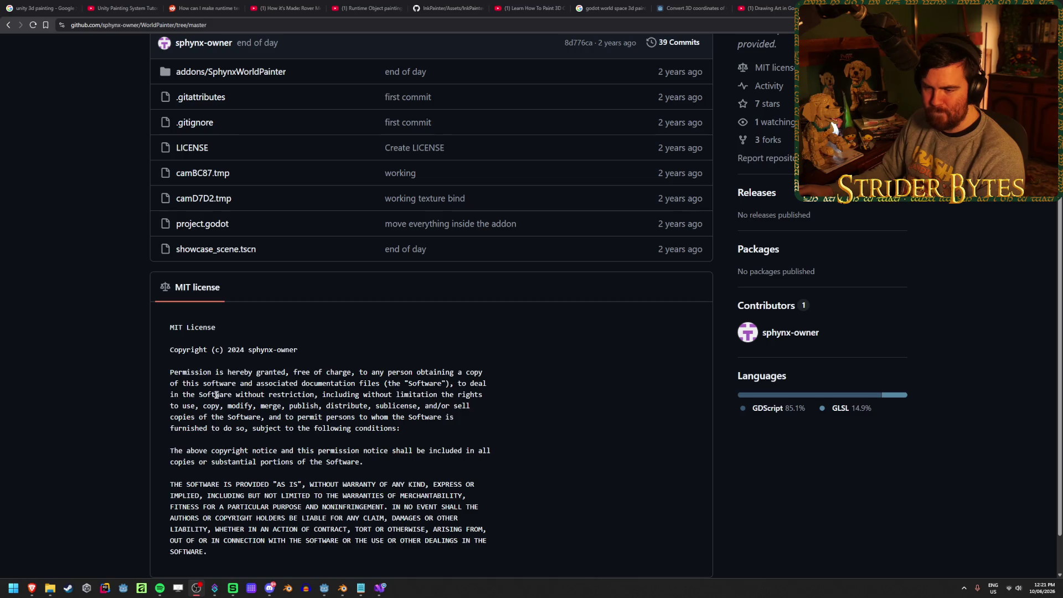
pyautogui.moveTo(378, 395); pyautogui.dragTo(467, 394)
pyautogui.click(466, 393)
pyautogui.moveTo(231, 394); pyautogui.dragTo(408, 394)
pyautogui.click(496, 404)
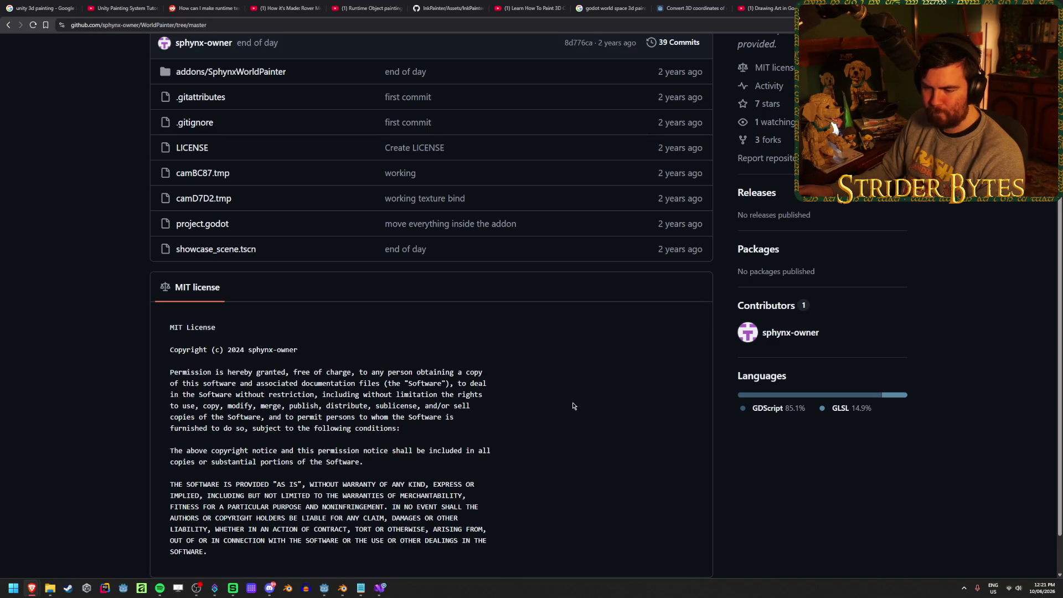
pyautogui.scroll(3, 96, 392)
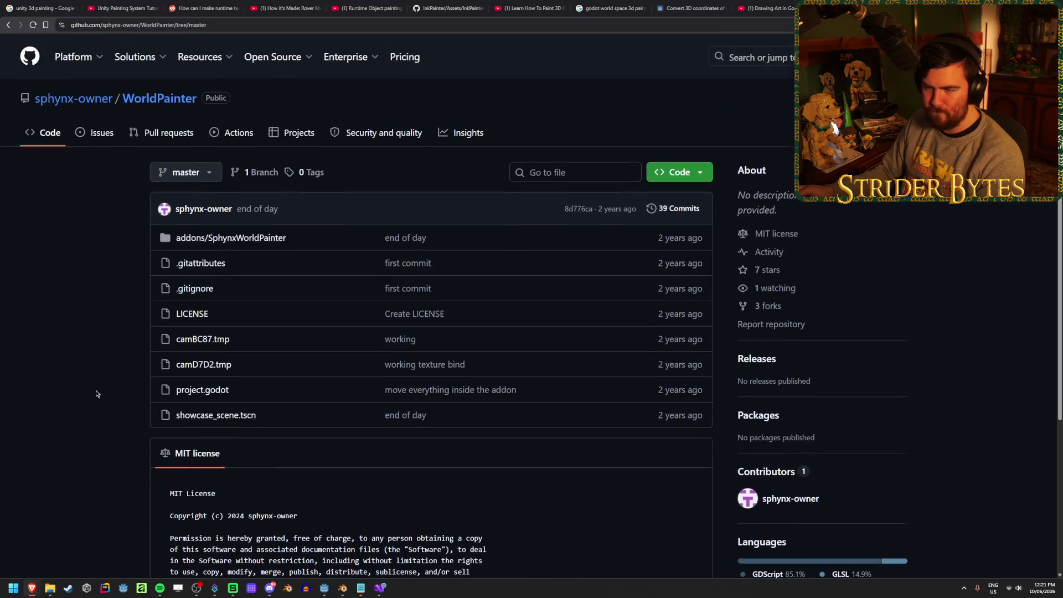
pyautogui.click(247, 238)
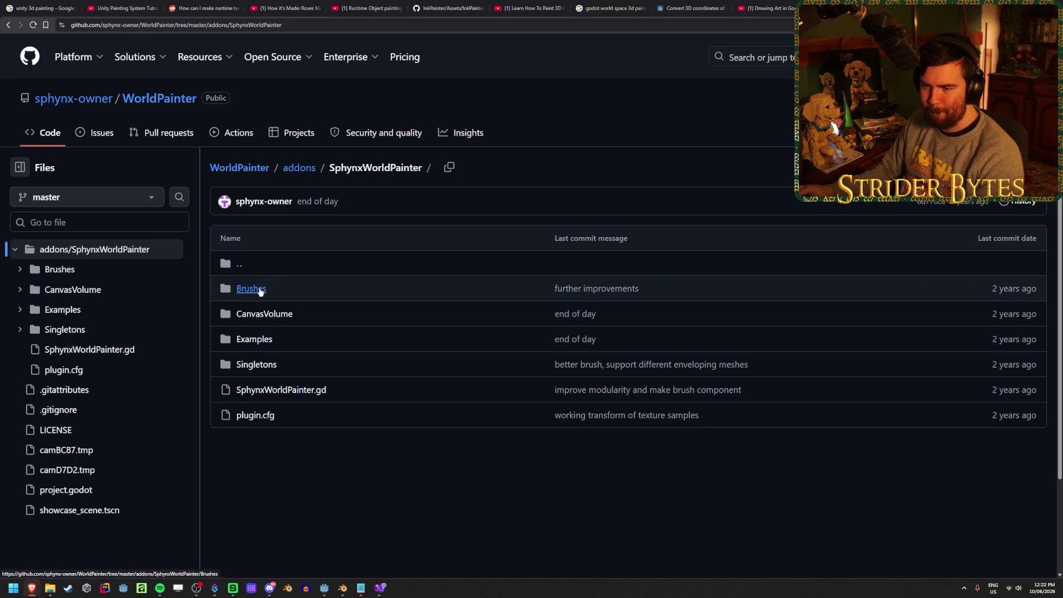
# - Read world_painter_singleton.gd in the Singletons folder, then go back to SphynxWorldPainter
pyautogui.click(252, 366)
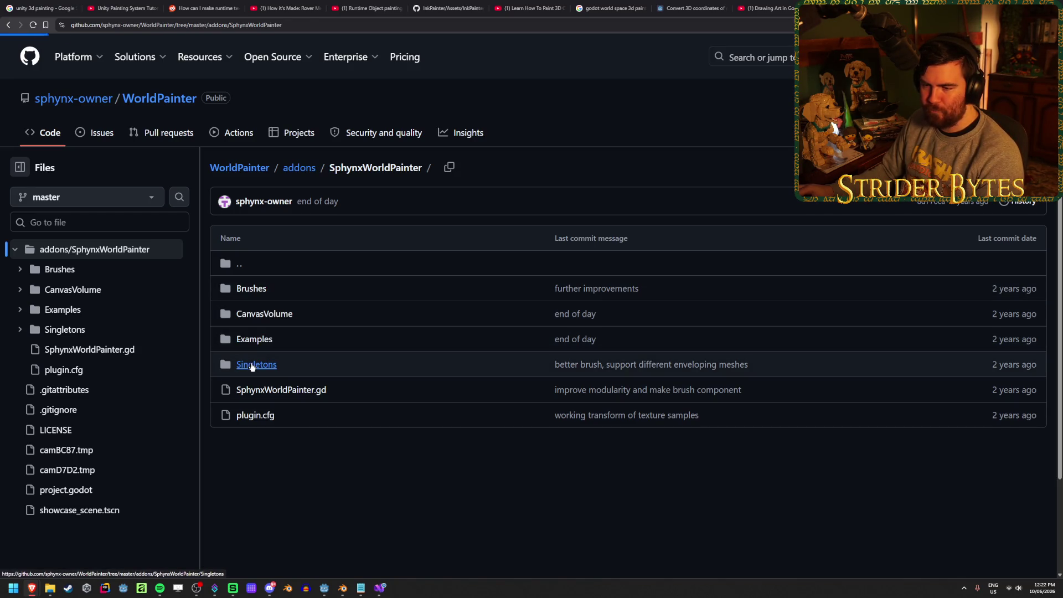
pyautogui.click(280, 290)
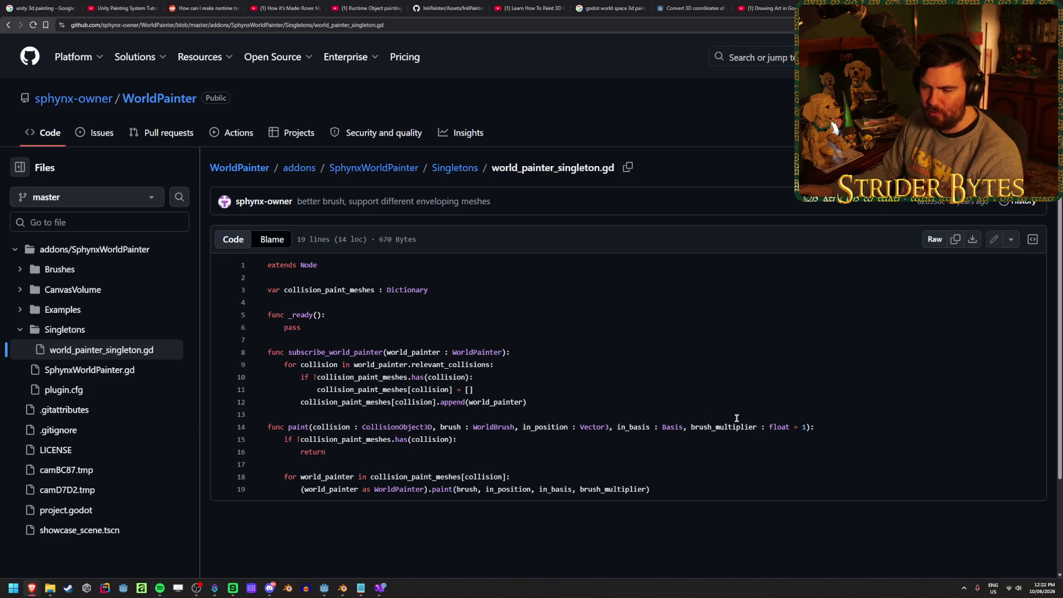
pyautogui.click(9, 25)
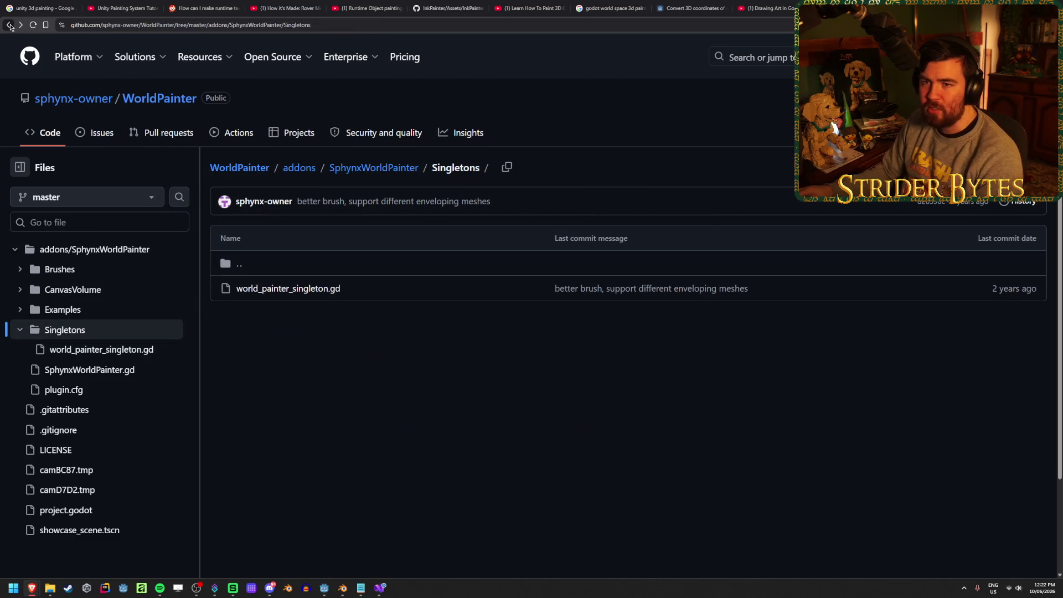
pyautogui.click(10, 26)
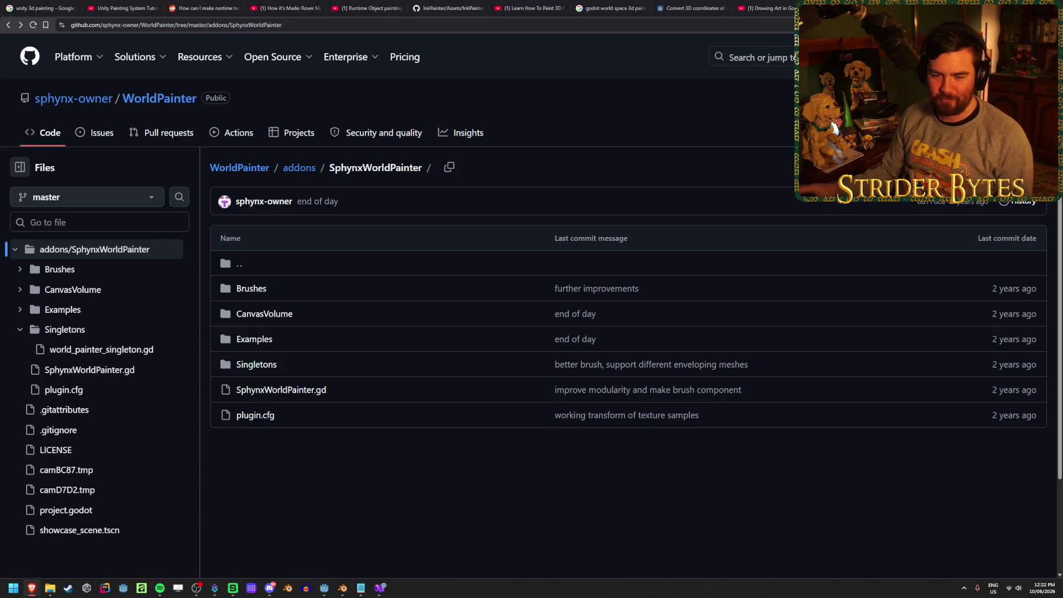
# - Browse the CanvasVolume, GDShaders and Compute folders, then open Brushes/brush.gd
pyautogui.click(265, 313)
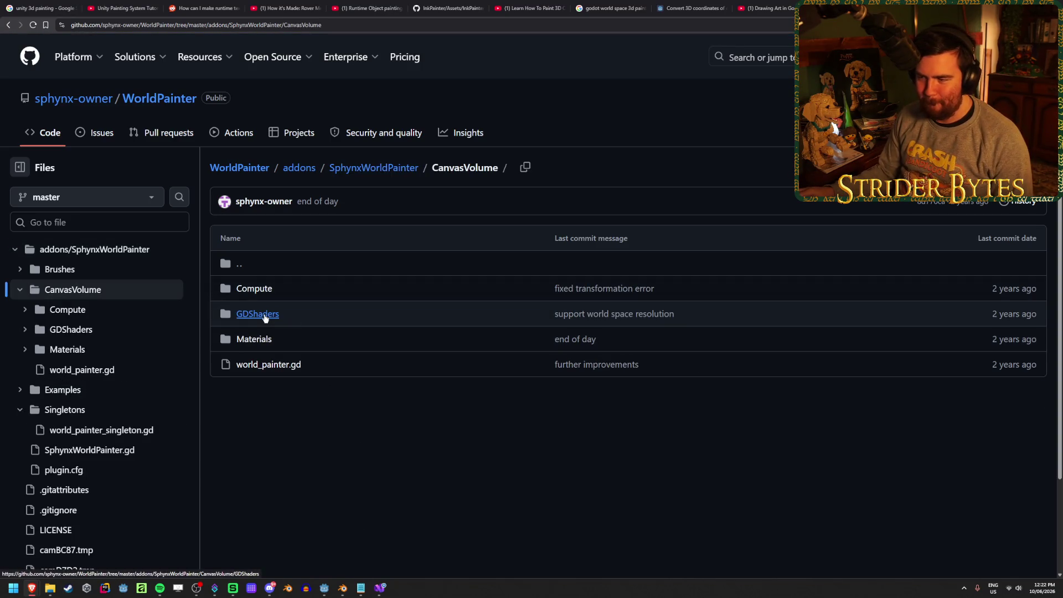
pyautogui.click(265, 314)
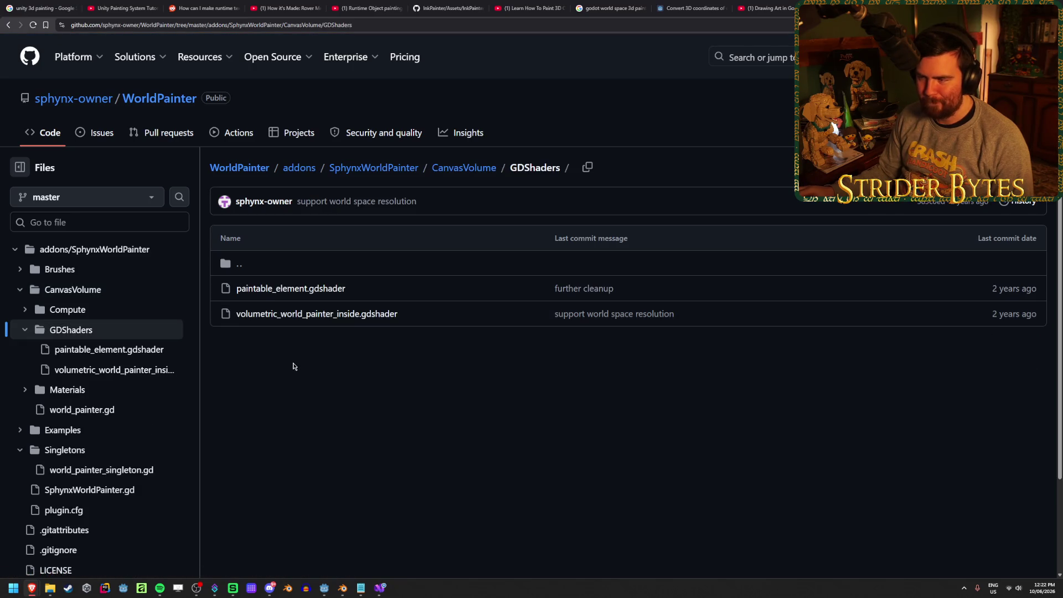
pyautogui.click(9, 26)
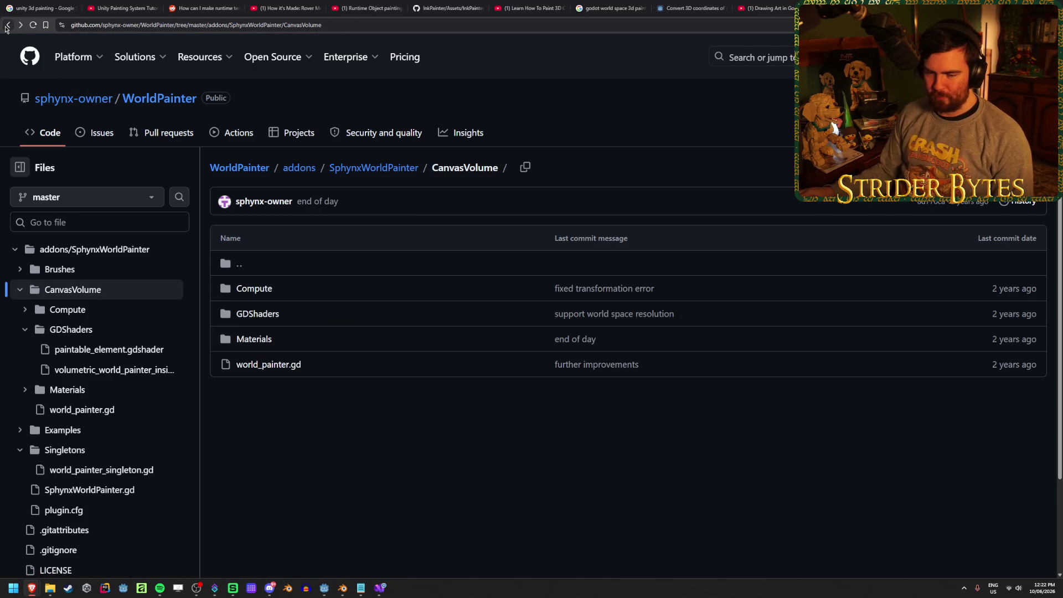
pyautogui.click(257, 289)
pyautogui.click(9, 26)
pyautogui.click(279, 272)
pyautogui.click(257, 289)
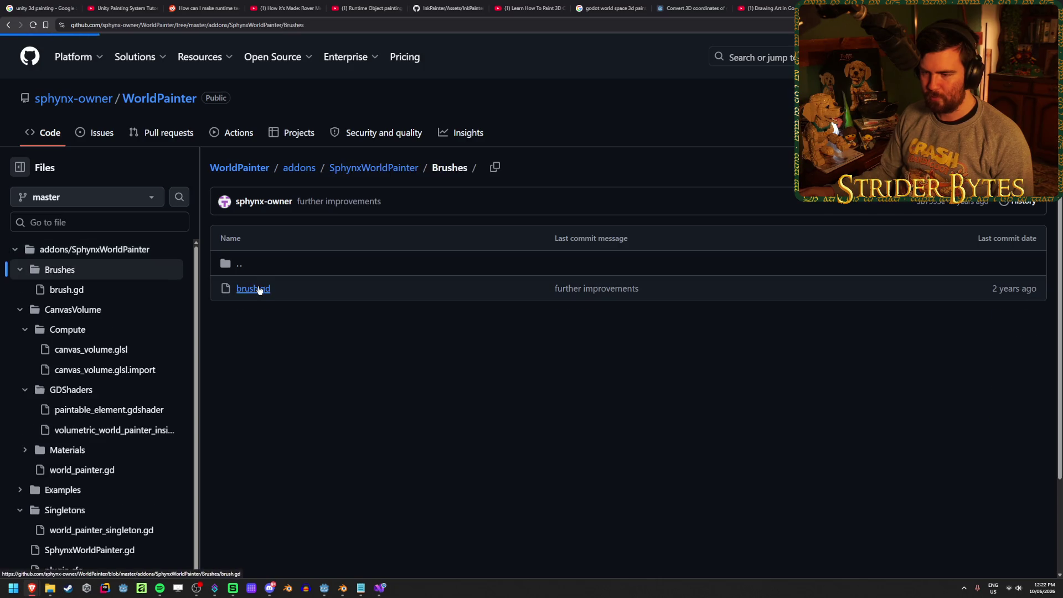
pyautogui.click(259, 289)
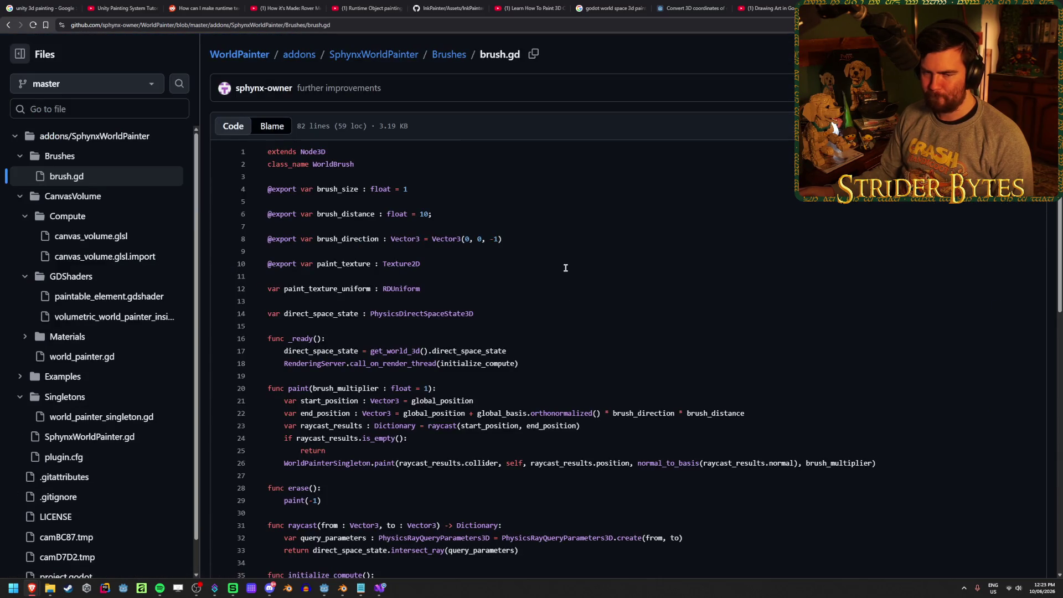
# - Read brush.gd, highlighting its comment about using RenderingDevice
pyautogui.scroll(-2, 566, 268)
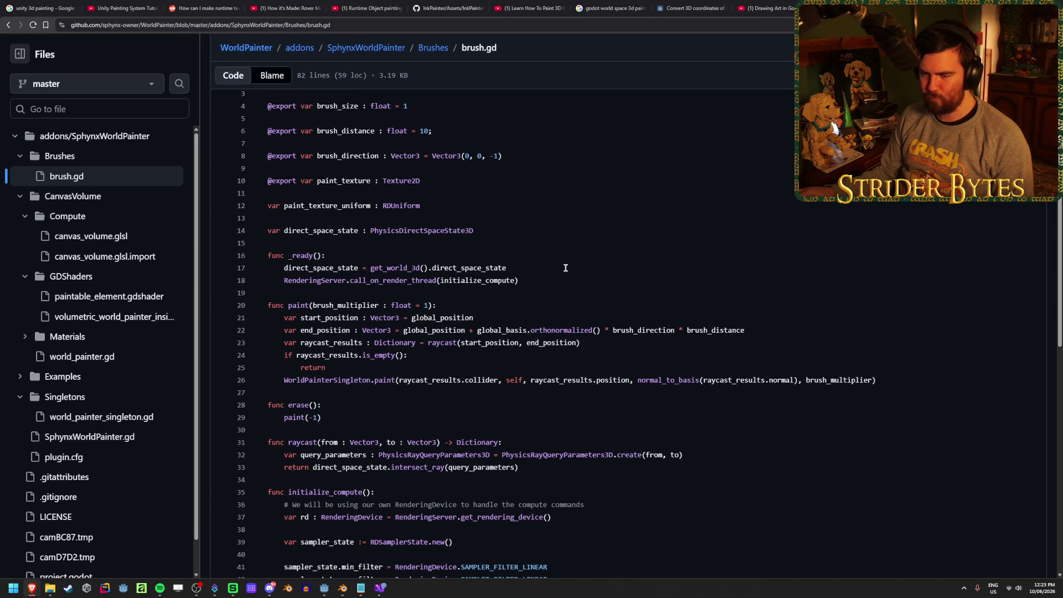
pyautogui.scroll(-5, 565, 268)
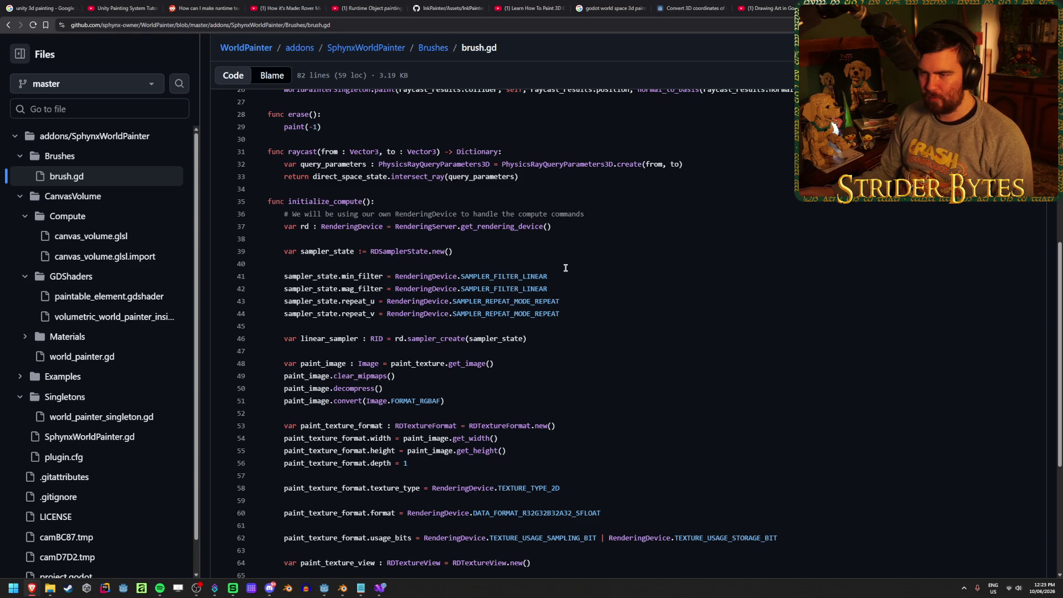
pyautogui.scroll(2, 565, 268)
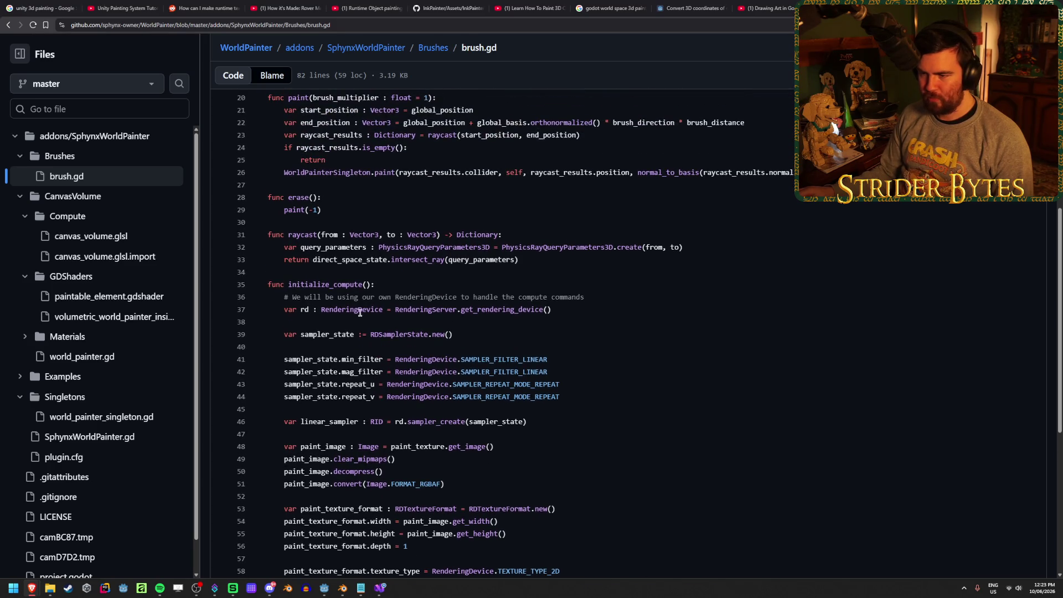
pyautogui.moveTo(392, 298); pyautogui.dragTo(458, 298)
pyautogui.moveTo(585, 297); pyautogui.dragTo(346, 297)
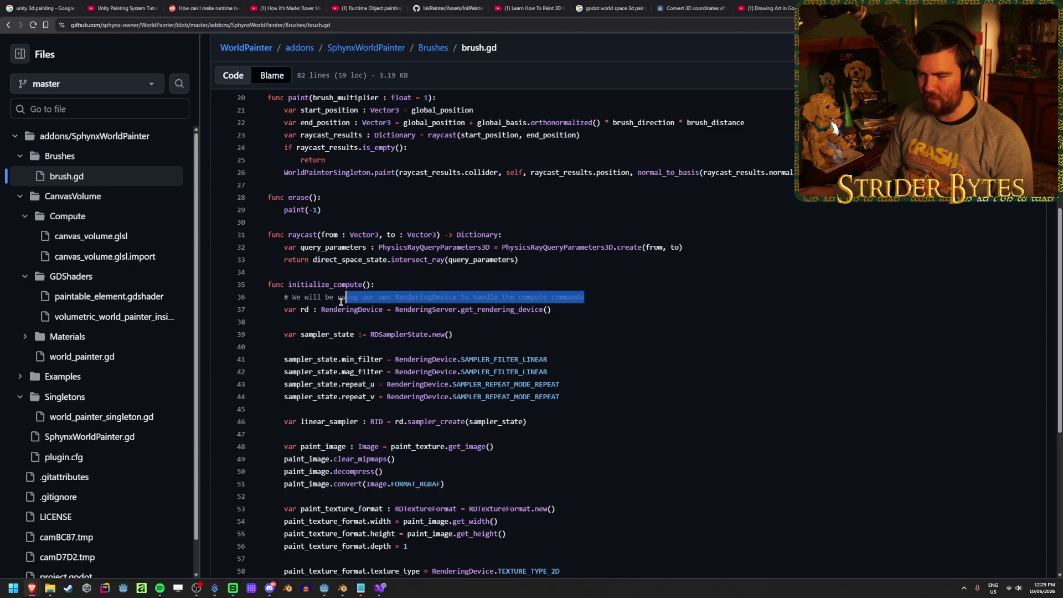
pyautogui.click(658, 332)
pyautogui.scroll(-6, 627, 367)
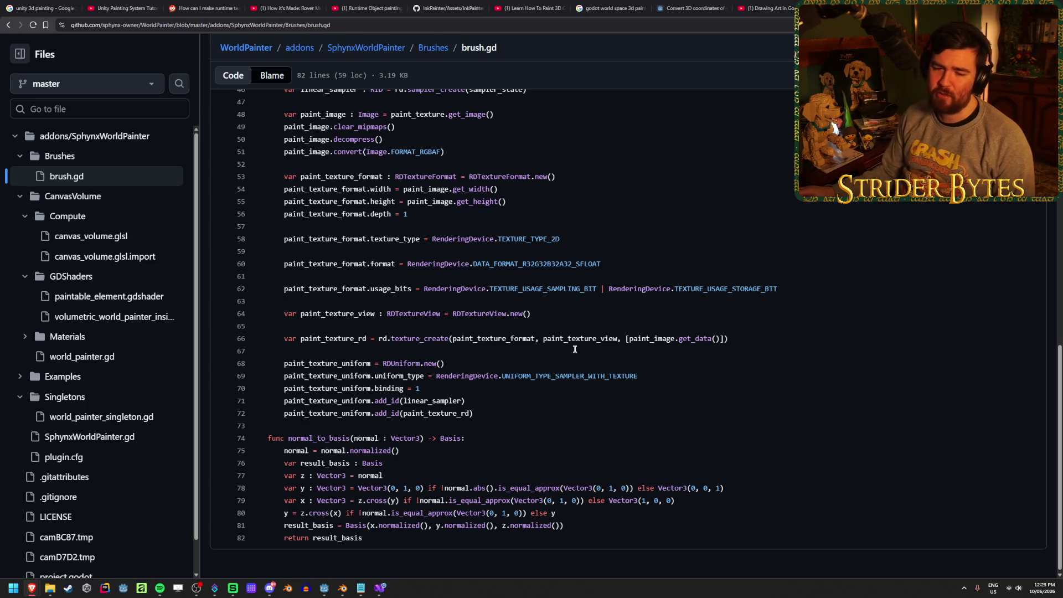
pyautogui.scroll(10, 637, 419)
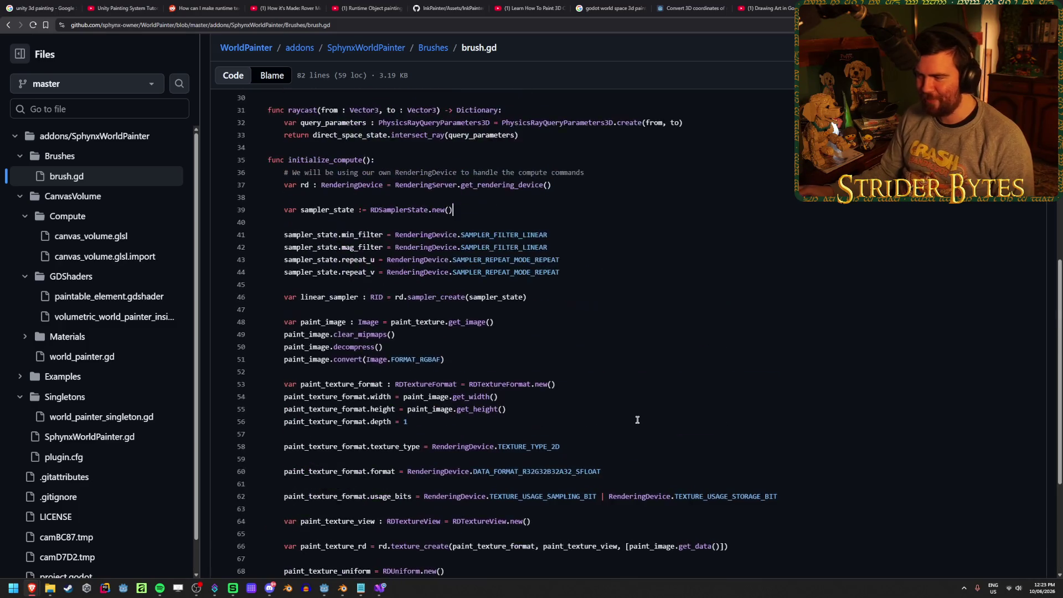
pyautogui.scroll(-3, 638, 419)
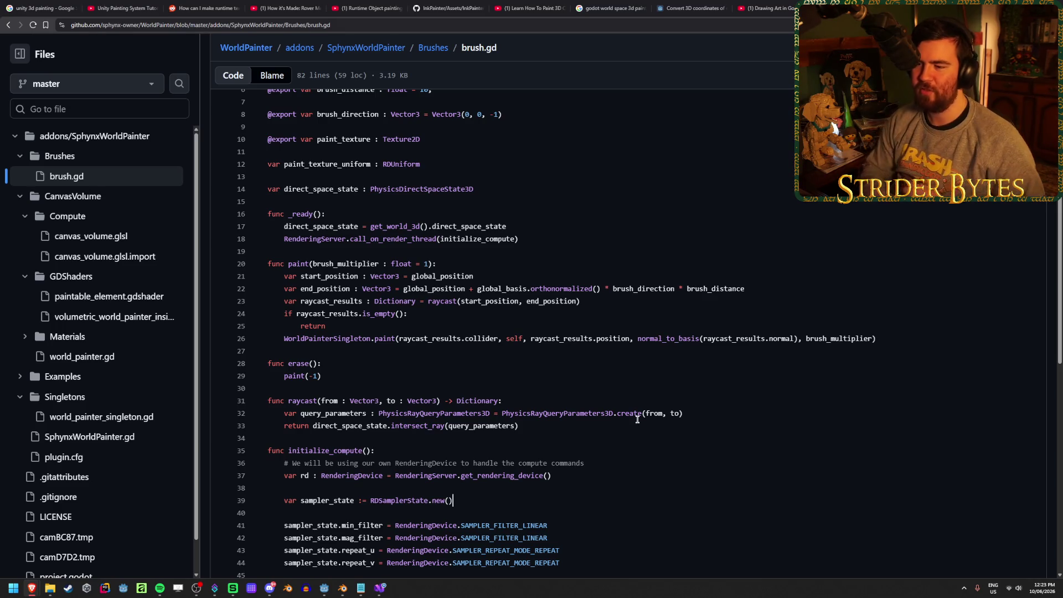
# - Inspect the erase function's paint(-1) line and highlight where brush_distance is used
pyautogui.tripleClick(337, 376)
pyautogui.click(339, 376)
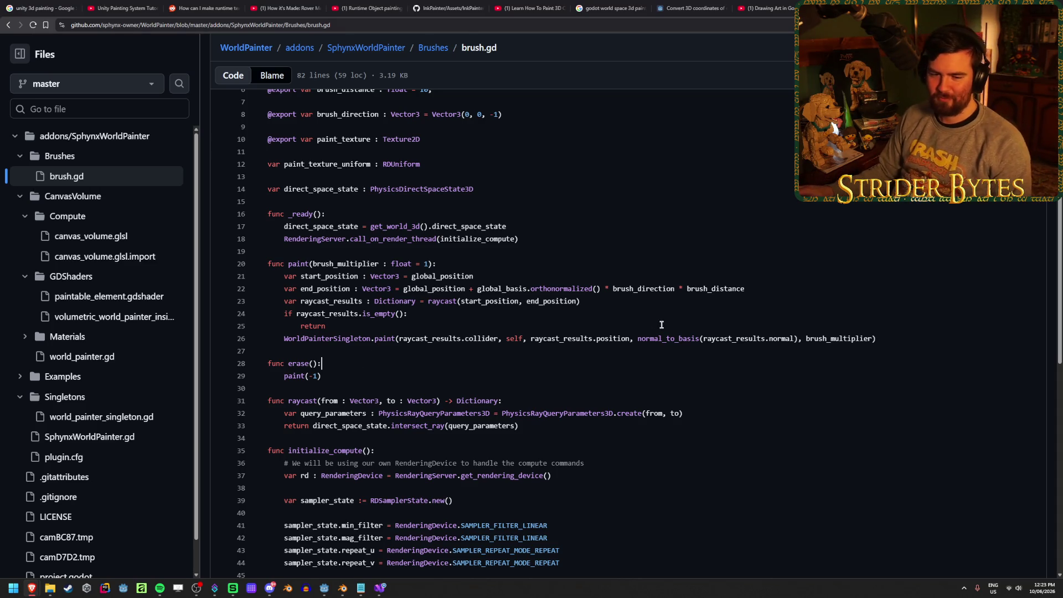
pyautogui.click(603, 298)
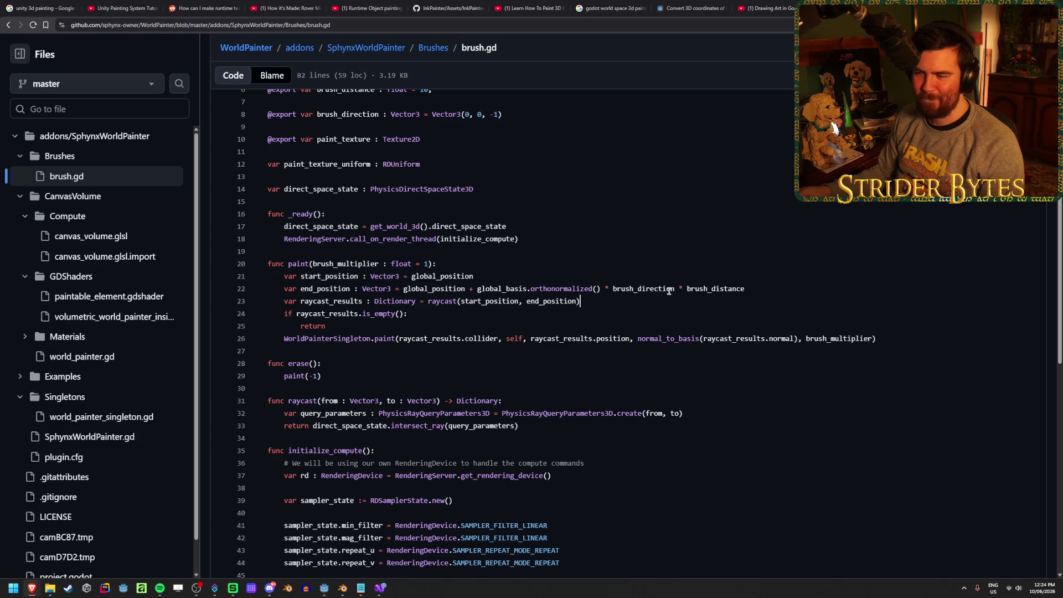
pyautogui.click(755, 287)
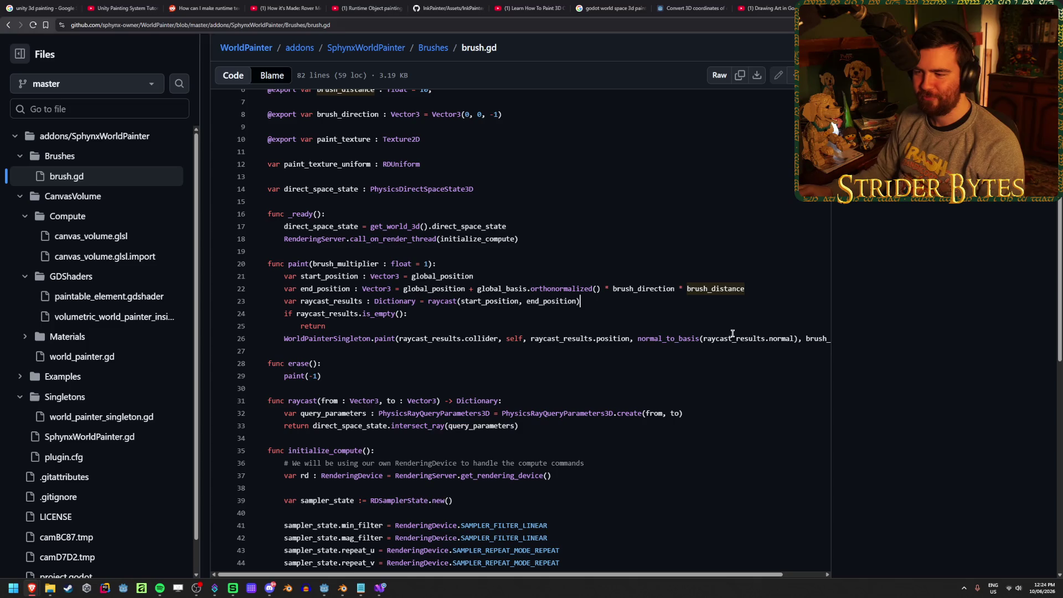
pyautogui.scroll(-2, 758, 316)
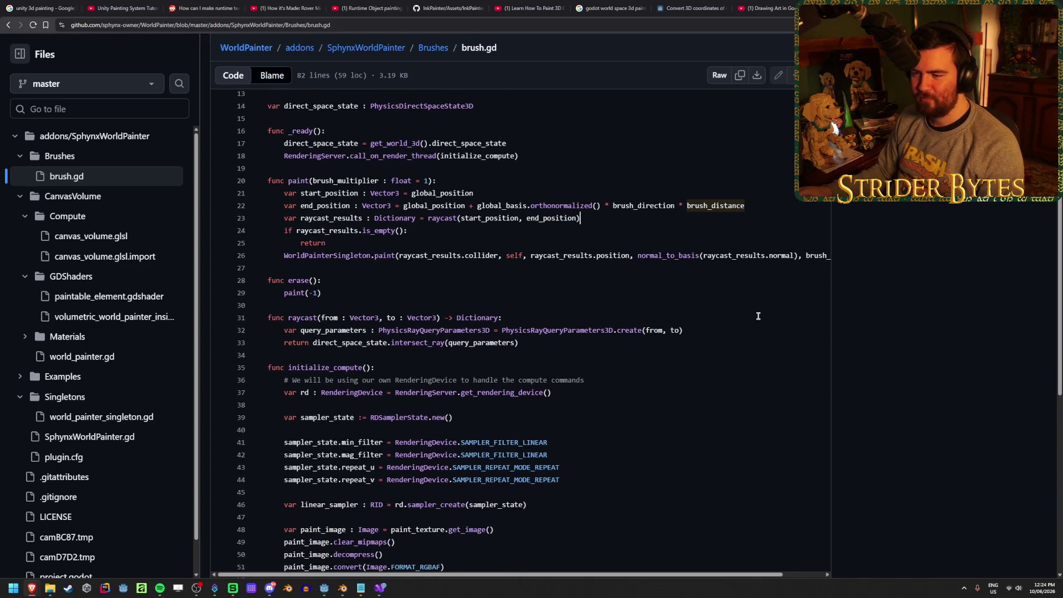
# - Scroll through brush.gd to the end and back, then expand the Examples folder
pyautogui.scroll(-1, 759, 316)
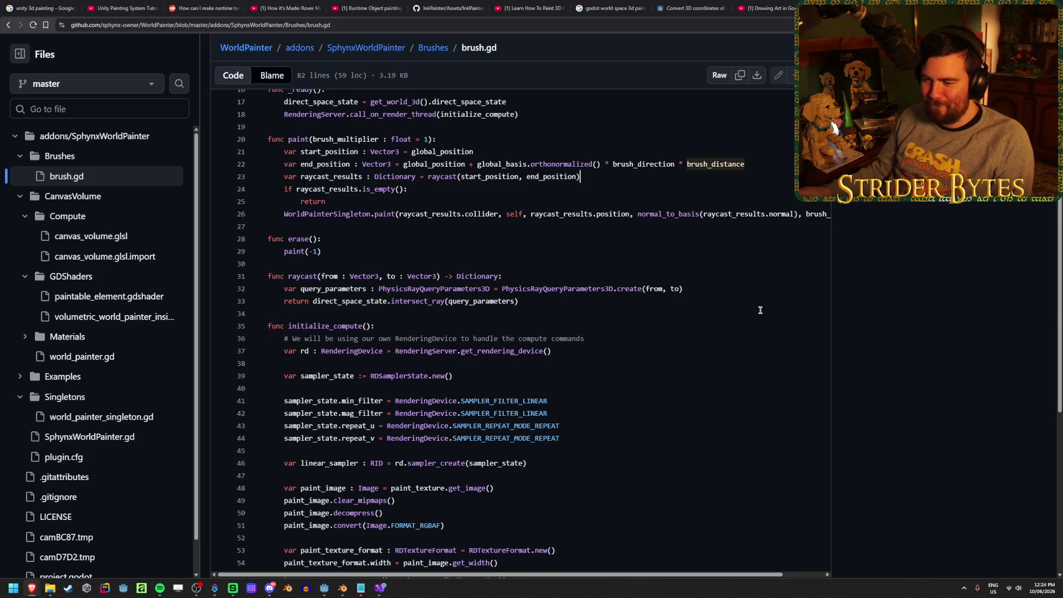
pyautogui.scroll(5, 761, 310)
pyautogui.scroll(-1, 761, 310)
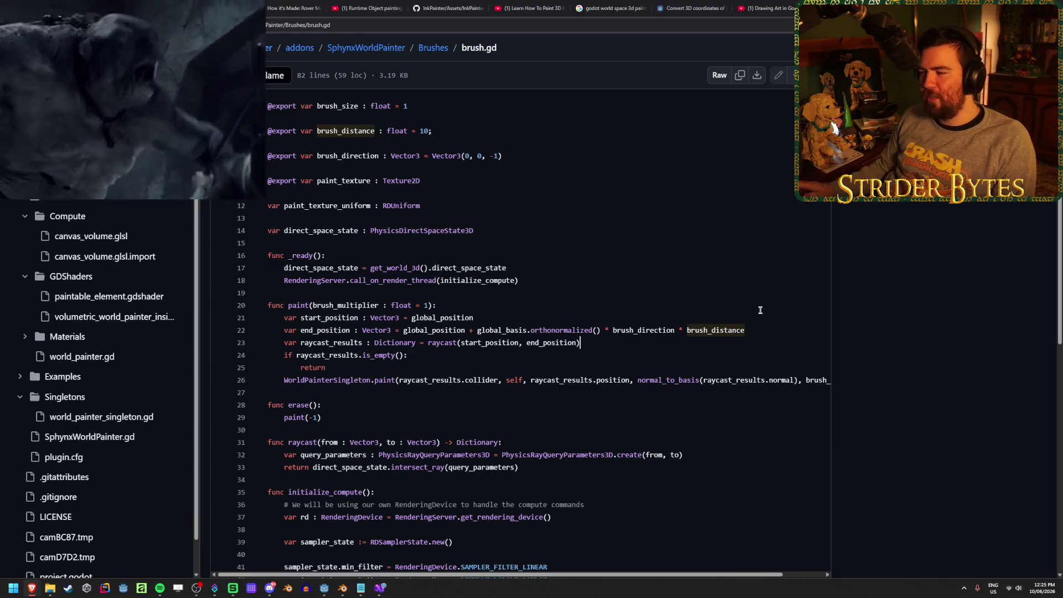
pyautogui.scroll(-1, 684, 285)
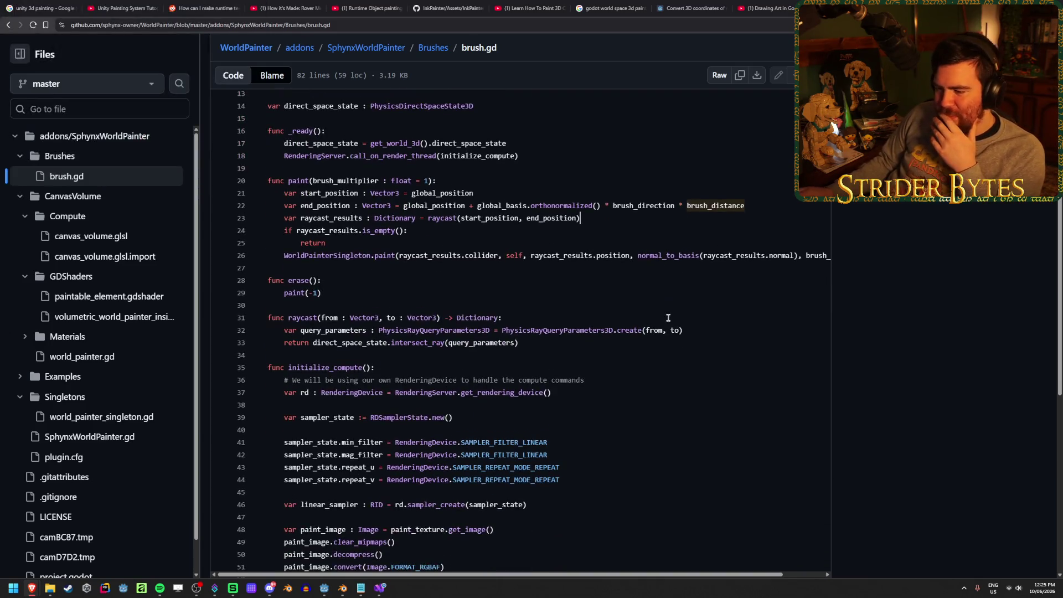
pyautogui.scroll(-5, 664, 299)
pyautogui.scroll(-2, 658, 277)
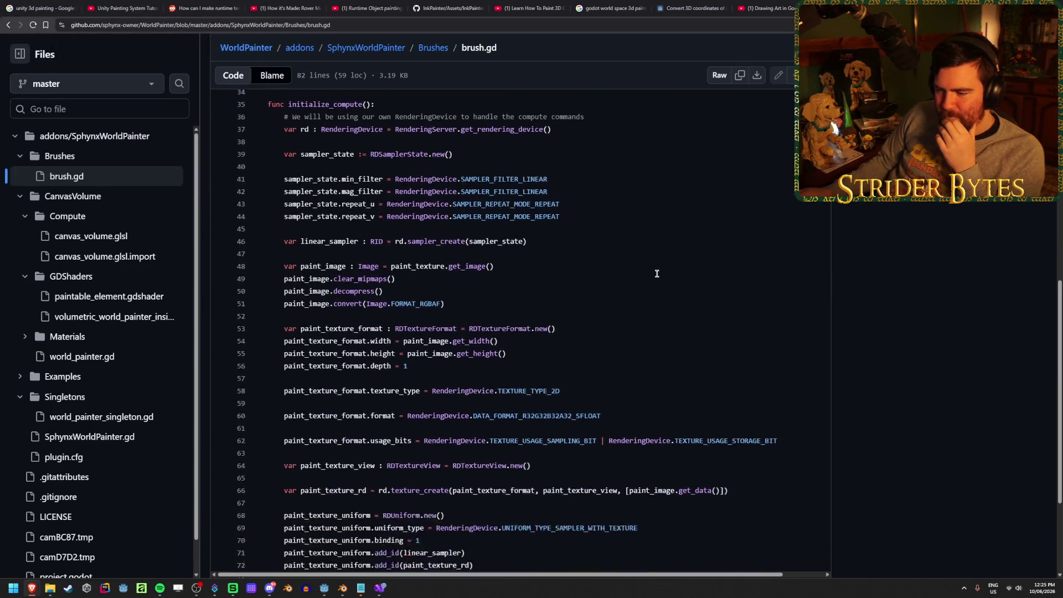
pyautogui.scroll(-2, 656, 271)
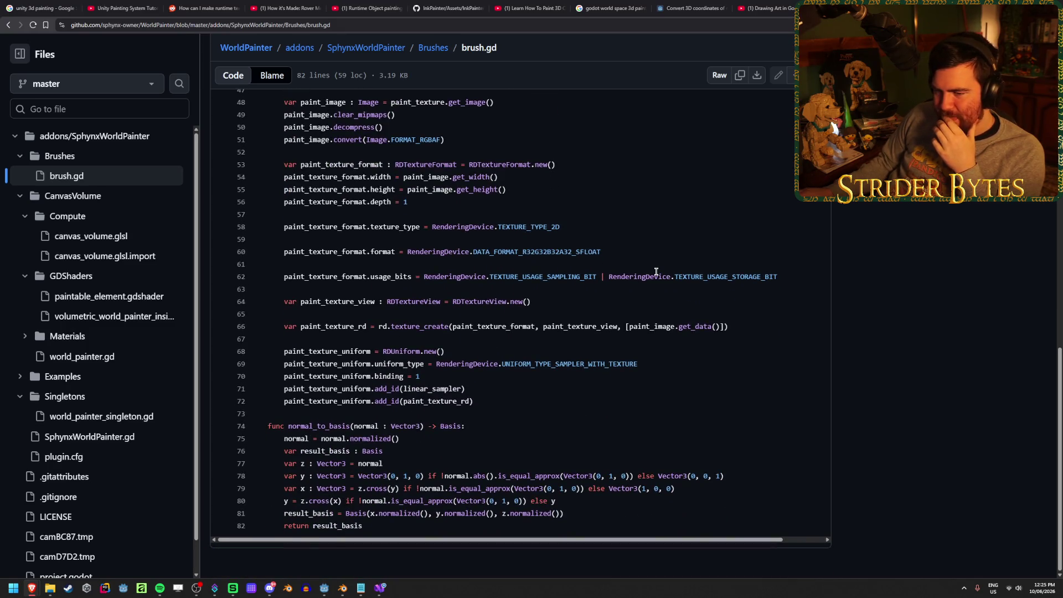
pyautogui.scroll(12, 656, 271)
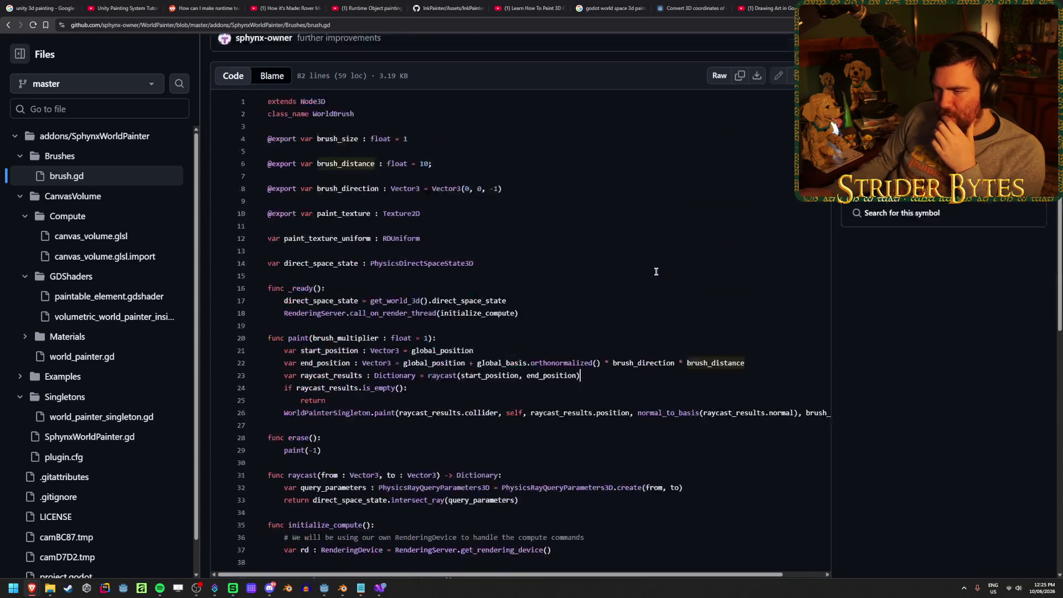
pyautogui.scroll(-2, 527, 214)
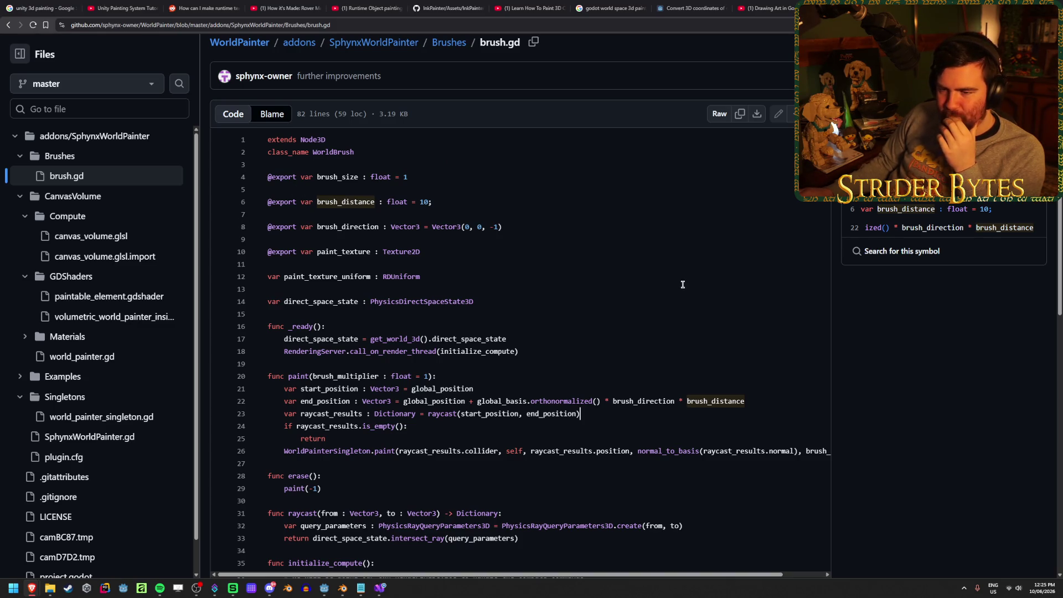
pyautogui.click(22, 378)
pyautogui.scroll(-2, 168, 356)
# - Open camera.gd, select the line 16 mouse-motion check, and look up global_rotation references
pyautogui.click(105, 334)
pyautogui.scroll(-3, 504, 315)
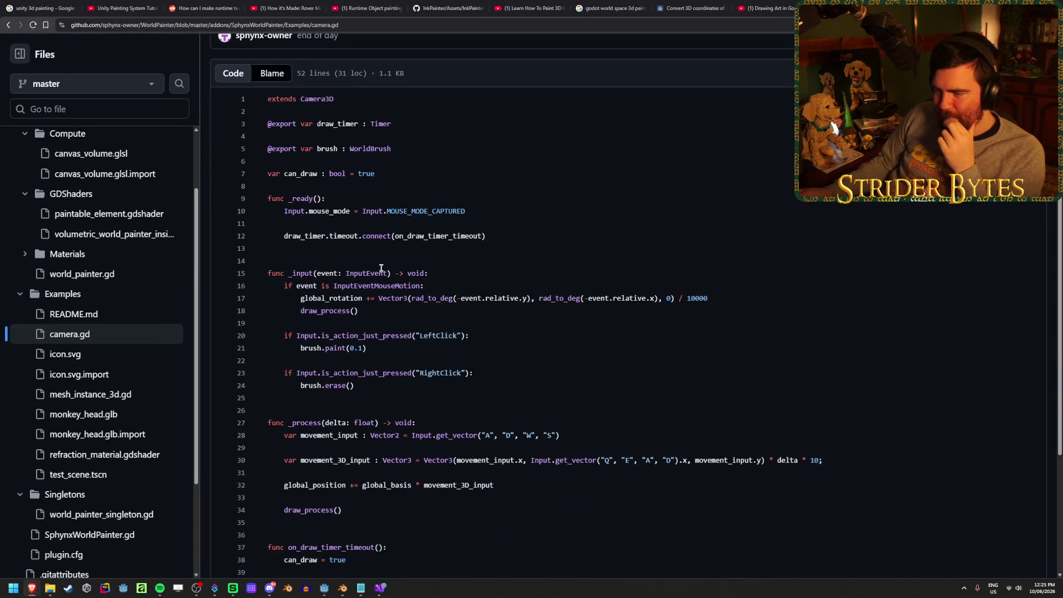
pyautogui.moveTo(412, 286); pyautogui.dragTo(327, 286)
pyautogui.click(330, 285)
pyautogui.doubleClick(331, 298)
pyautogui.click(472, 320)
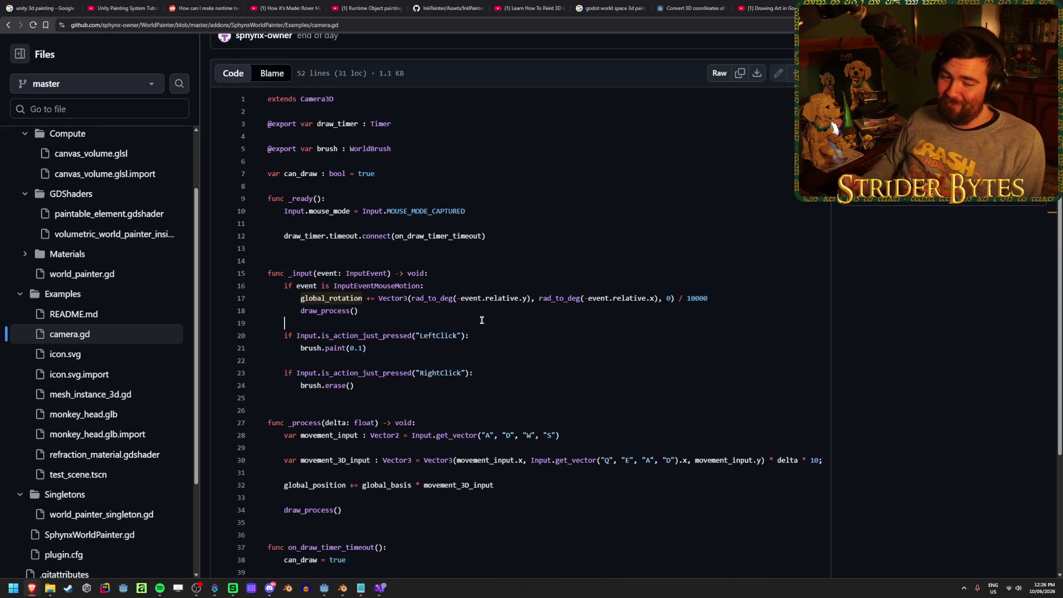
# - Scroll through camera.gd to review its brush paint and erase calls
pyautogui.scroll(-2, 482, 320)
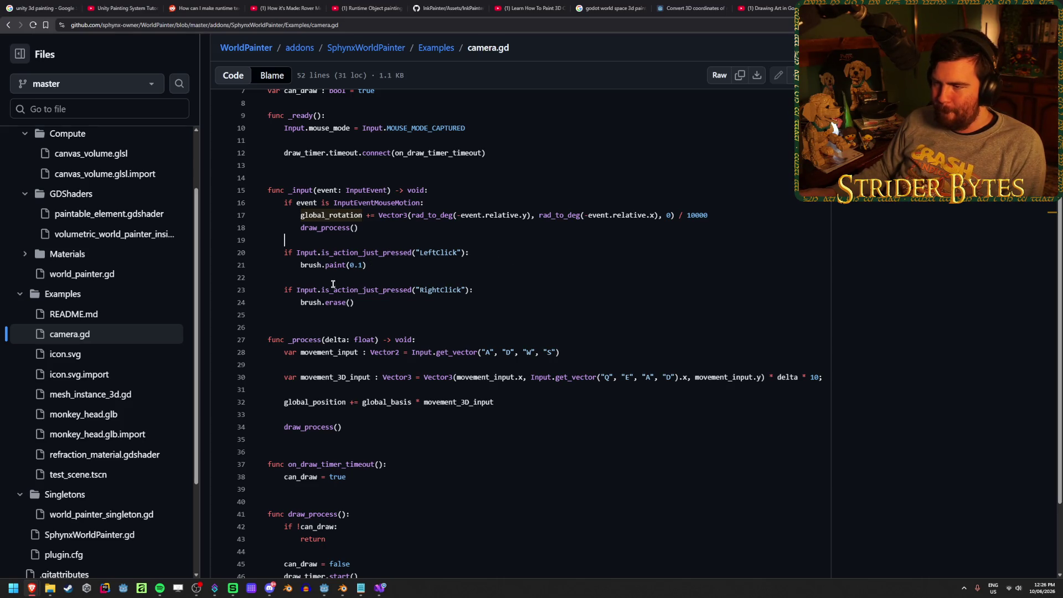
pyautogui.scroll(3, 329, 299)
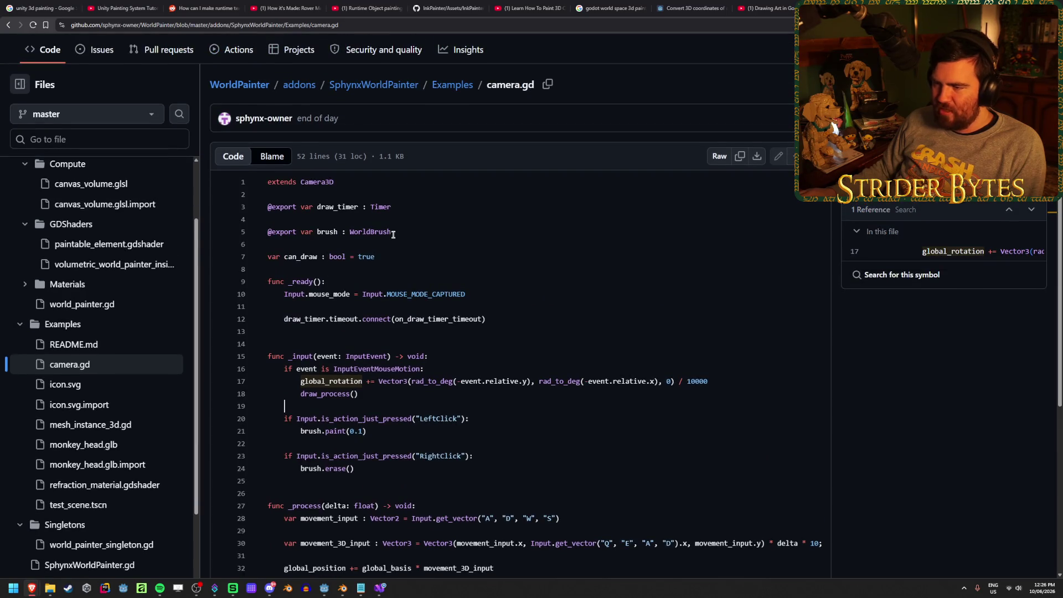
pyautogui.scroll(-2, 433, 235)
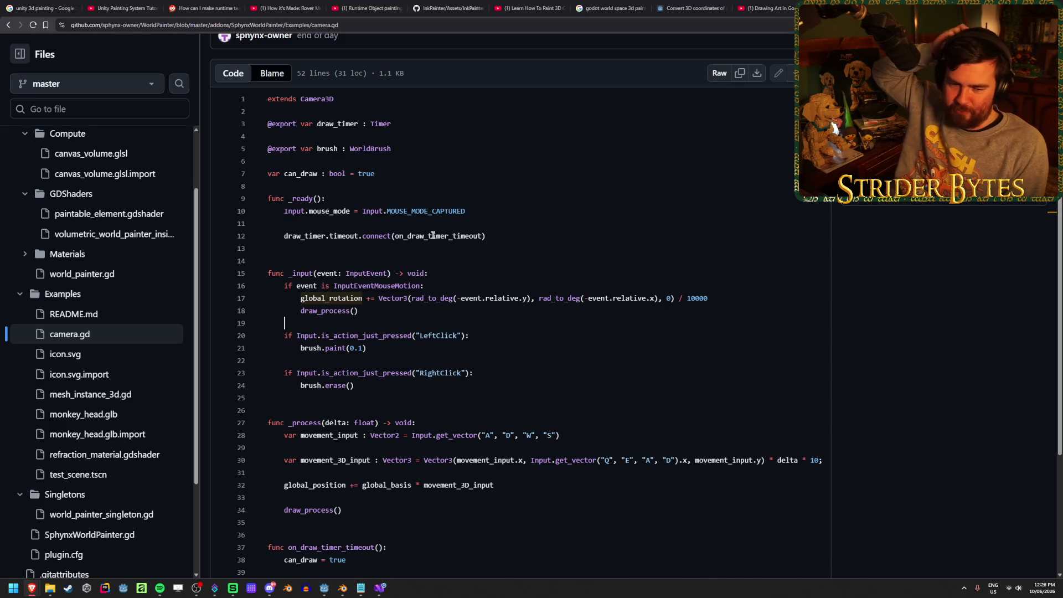
pyautogui.scroll(-3, 433, 234)
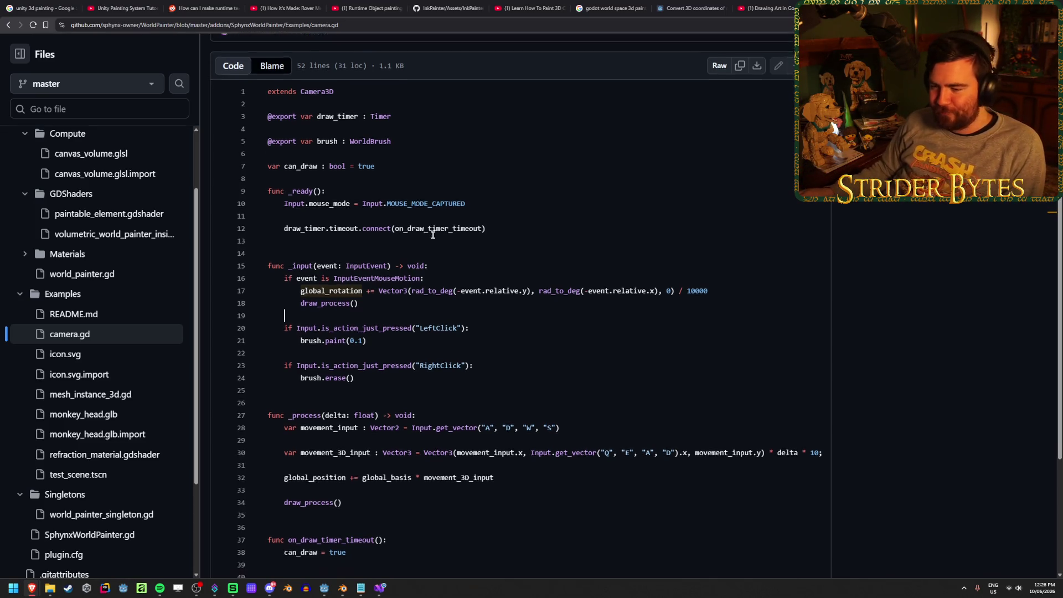
pyautogui.scroll(-1, 433, 247)
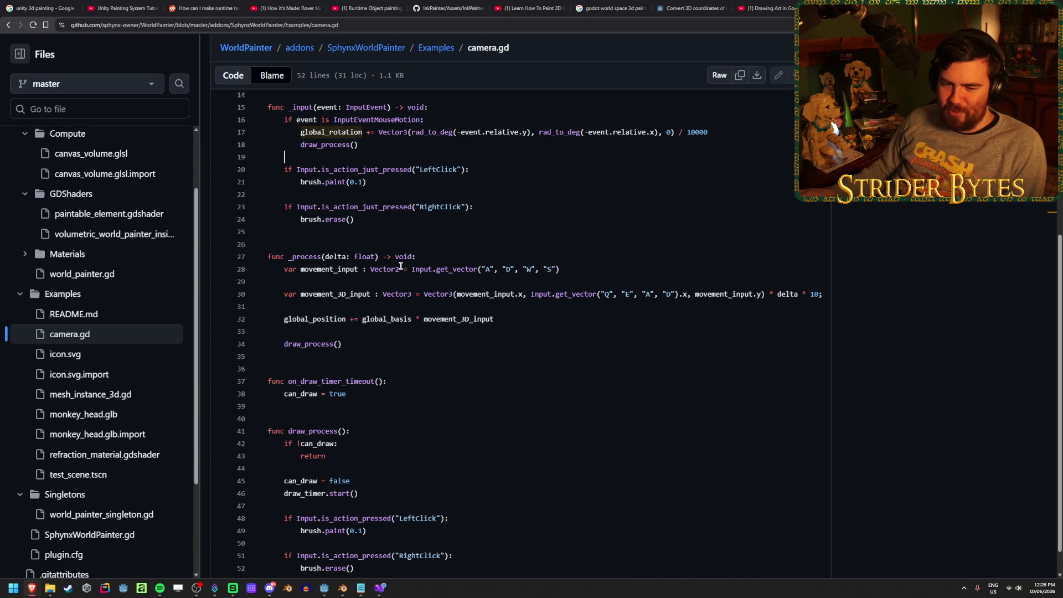
pyautogui.scroll(-1, 401, 266)
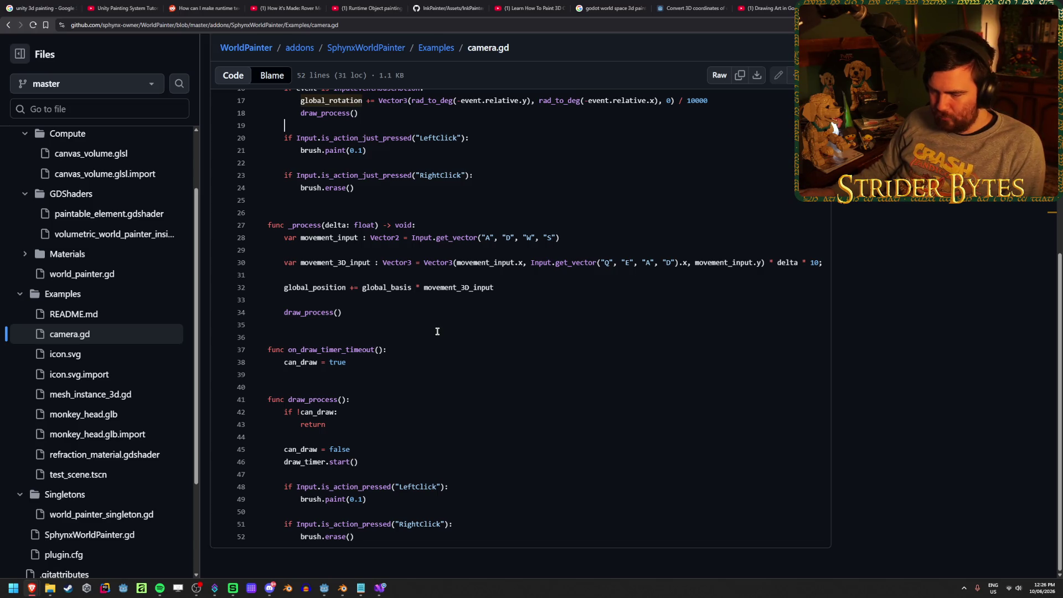
pyautogui.scroll(3, 409, 407)
pyautogui.scroll(2, 409, 408)
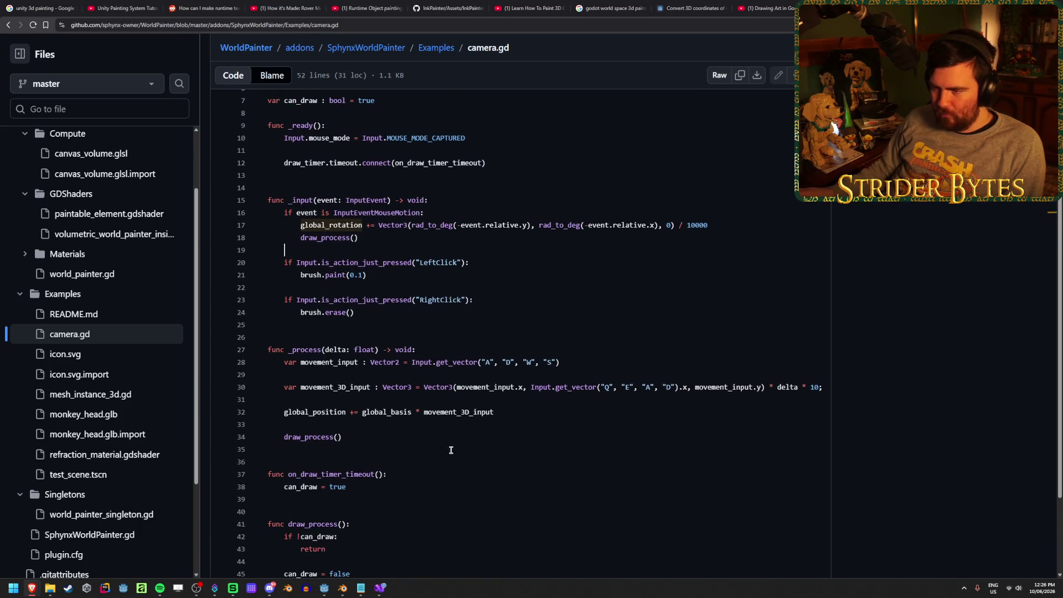
pyautogui.scroll(5, 451, 439)
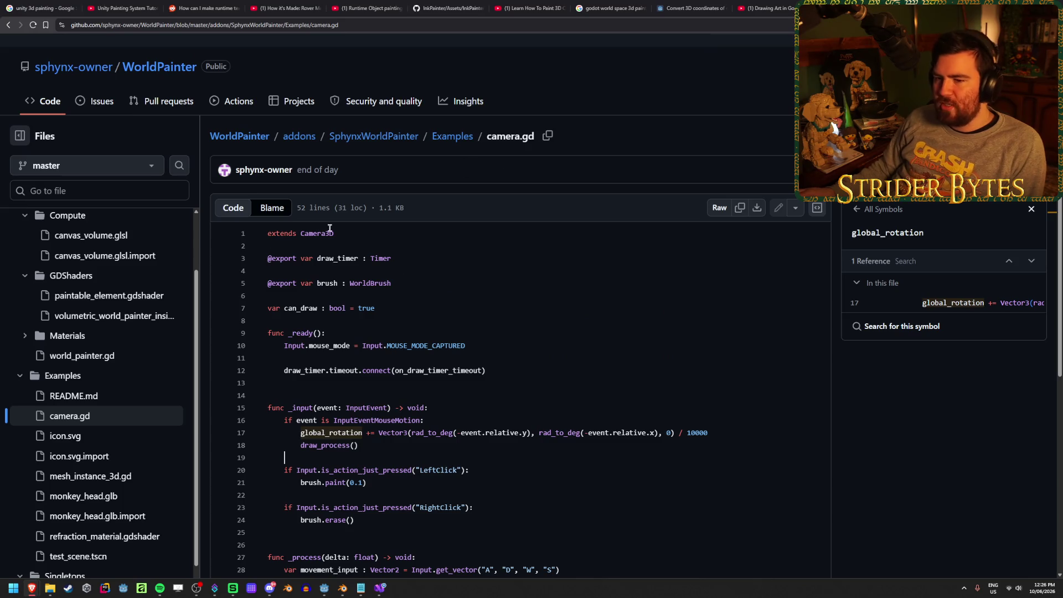
pyautogui.scroll(-3, 131, 367)
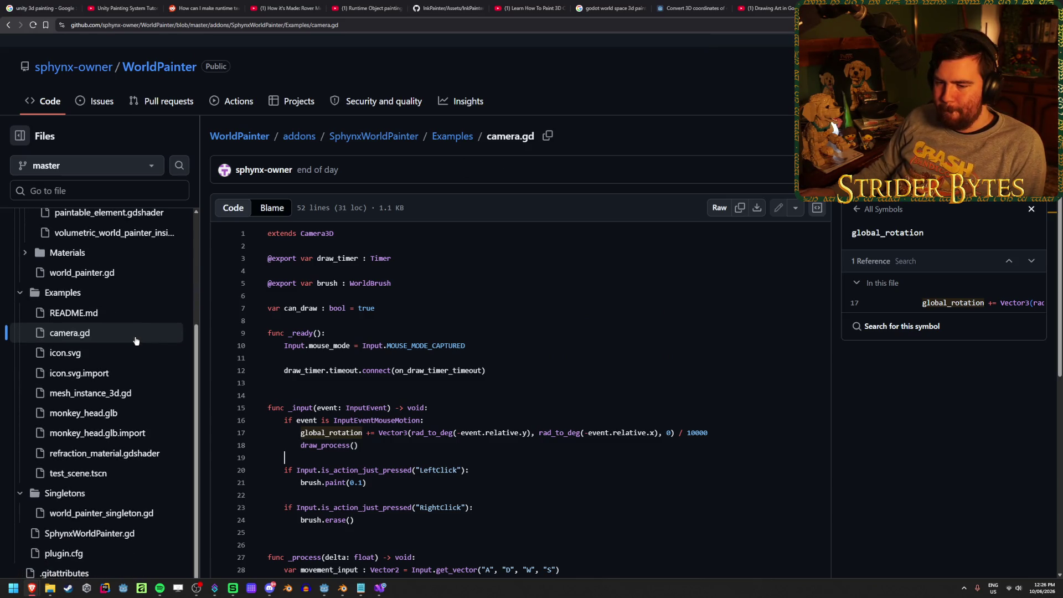
pyautogui.scroll(2, 135, 343)
pyautogui.scroll(1, 135, 340)
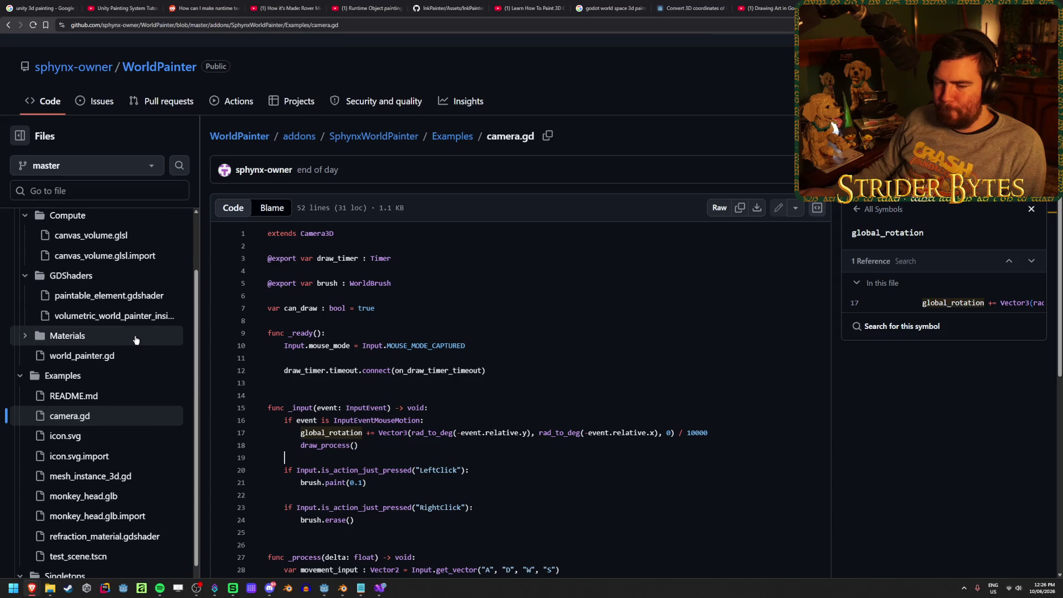
pyautogui.scroll(3, 136, 340)
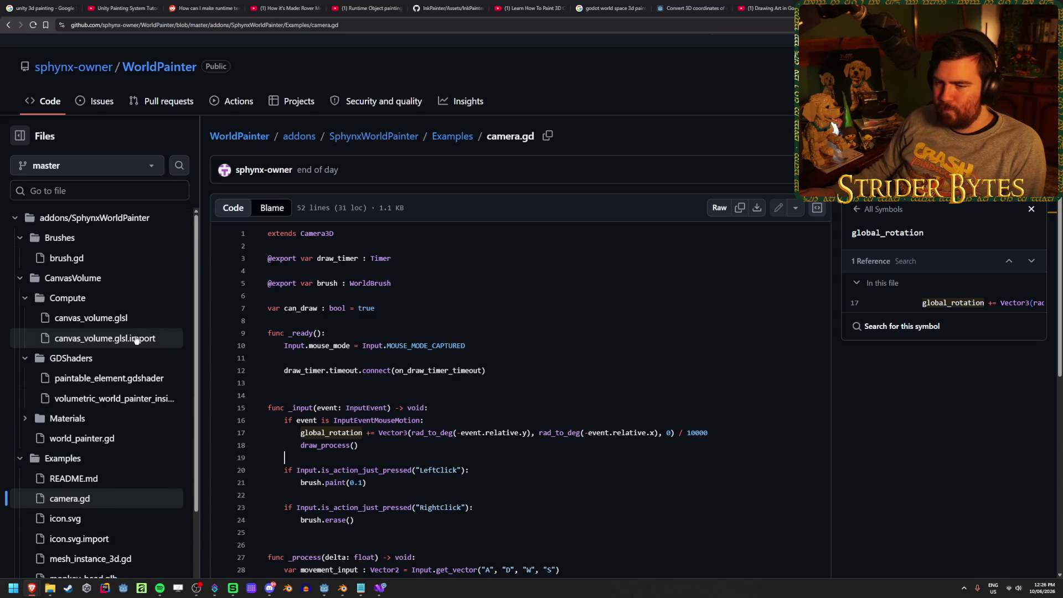
pyautogui.click(145, 261)
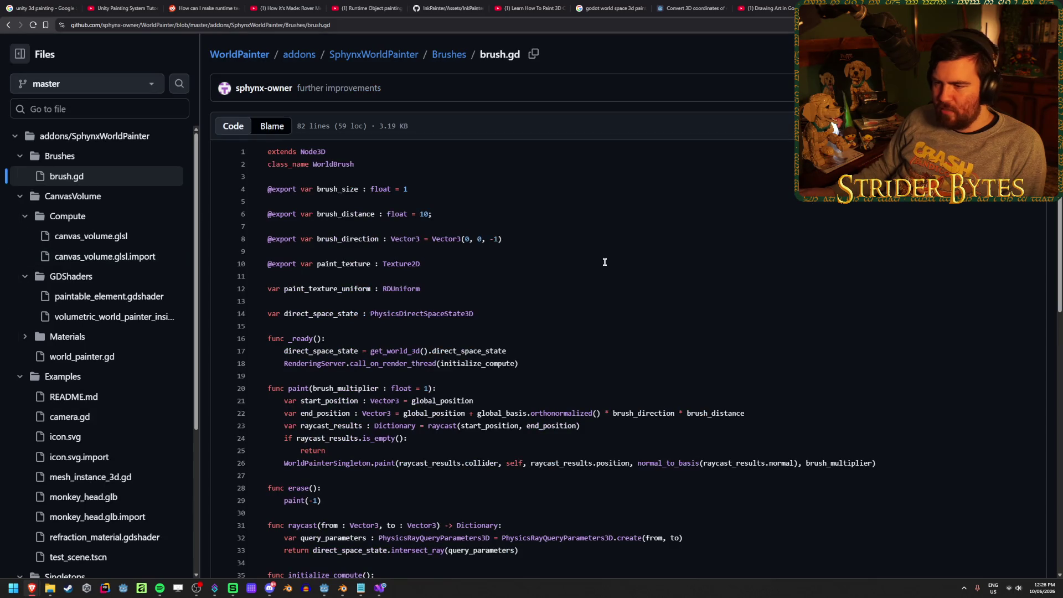
pyautogui.scroll(-3, 593, 262)
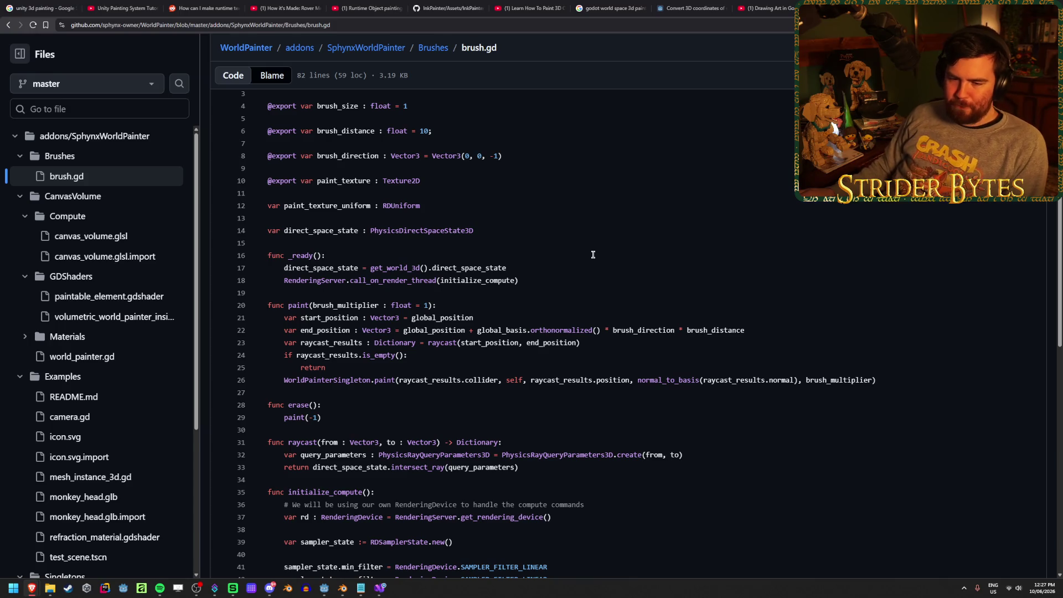
pyautogui.scroll(-1, 592, 258)
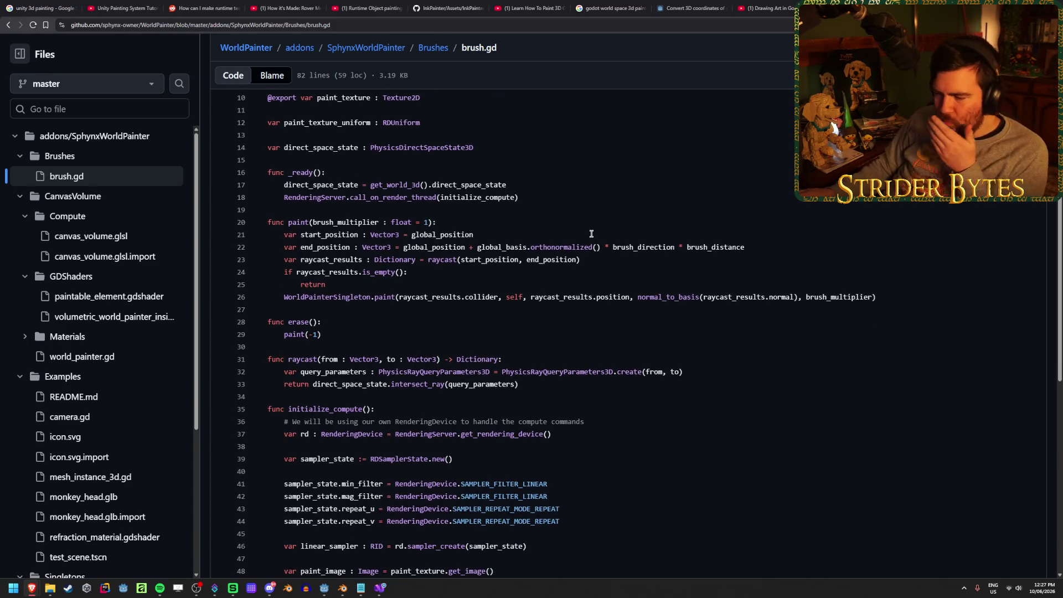
pyautogui.scroll(-3, 593, 253)
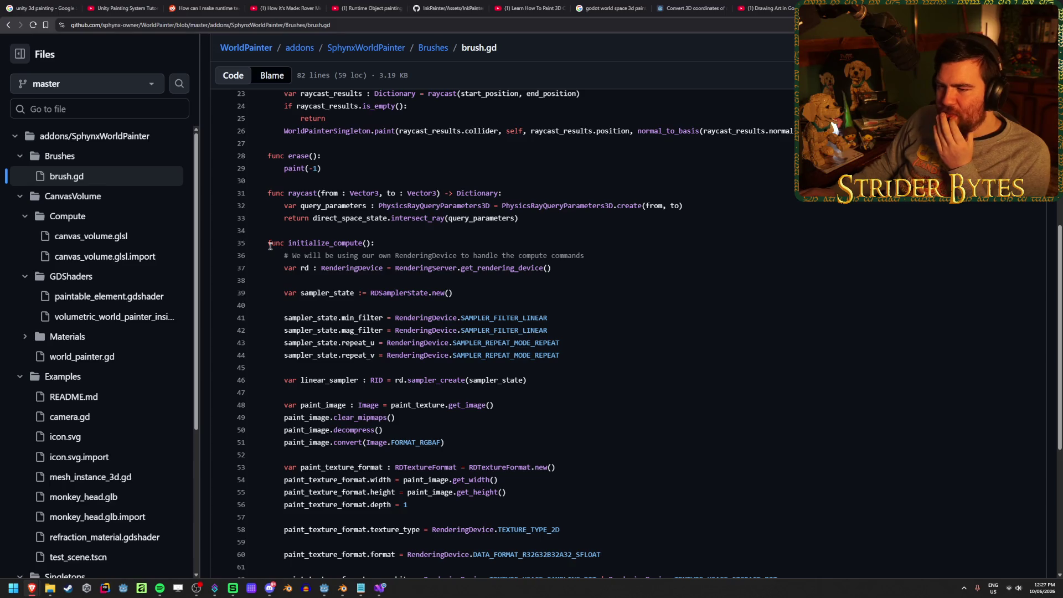
pyautogui.moveTo(266, 243)
pyautogui.mouseDown()
pyautogui.moveTo(562, 346)
pyautogui.moveTo(587, 405)
pyautogui.mouseUp()
pyautogui.click(612, 331)
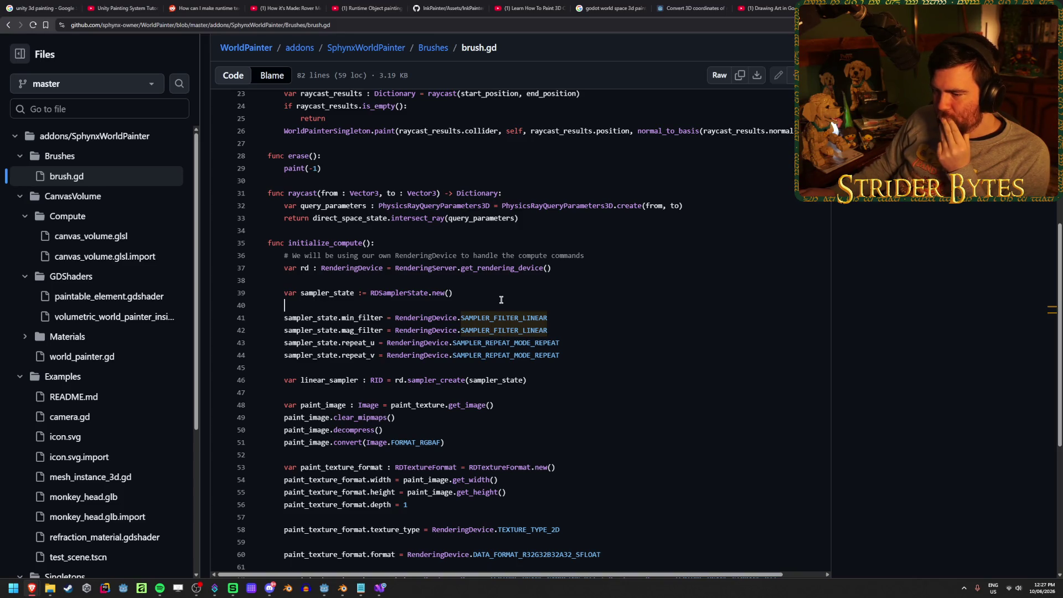
pyautogui.scroll(-1, 501, 301)
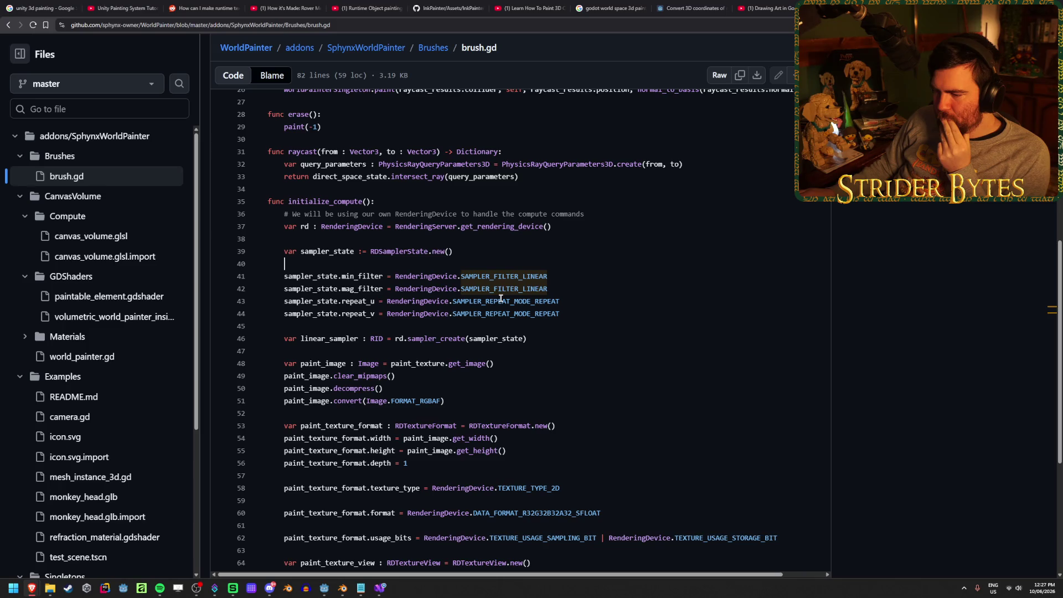
pyautogui.scroll(-1, 501, 299)
pyautogui.scroll(-2, 502, 299)
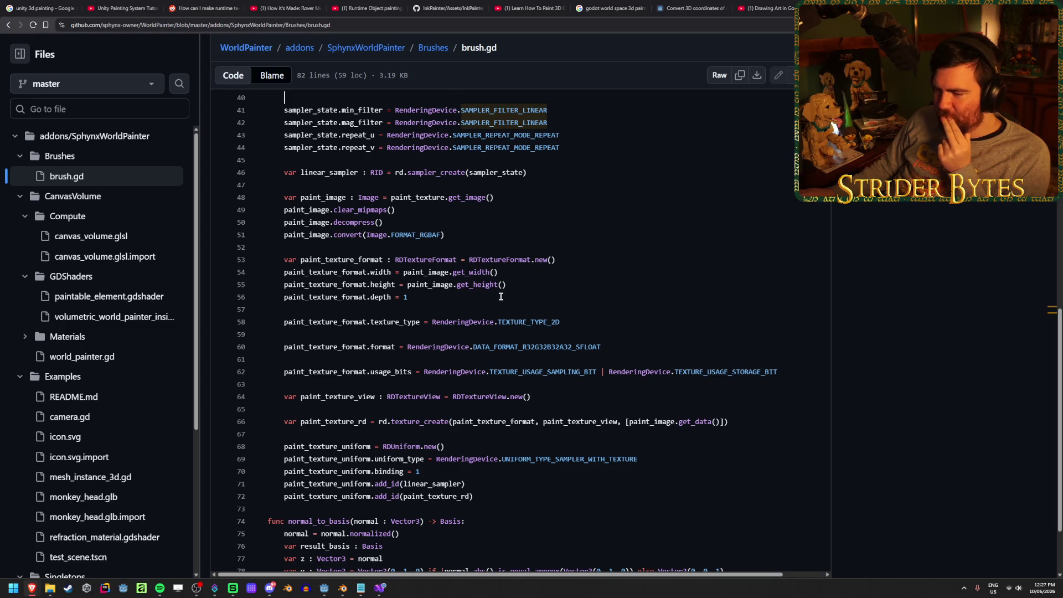
pyautogui.scroll(1, 501, 297)
pyautogui.scroll(2, 501, 296)
pyautogui.scroll(-5, 501, 297)
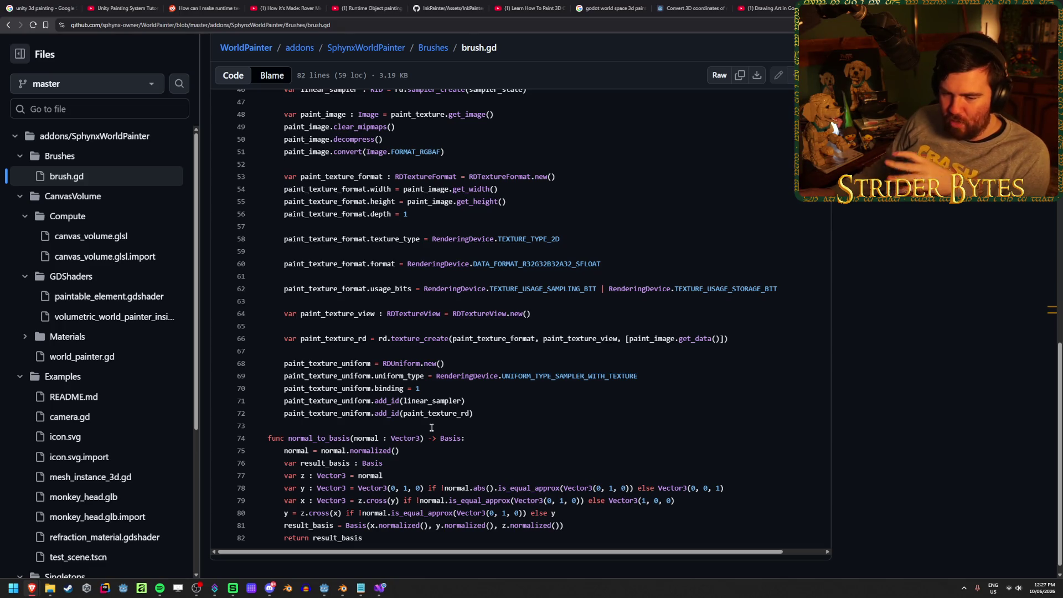
pyautogui.scroll(8, 432, 428)
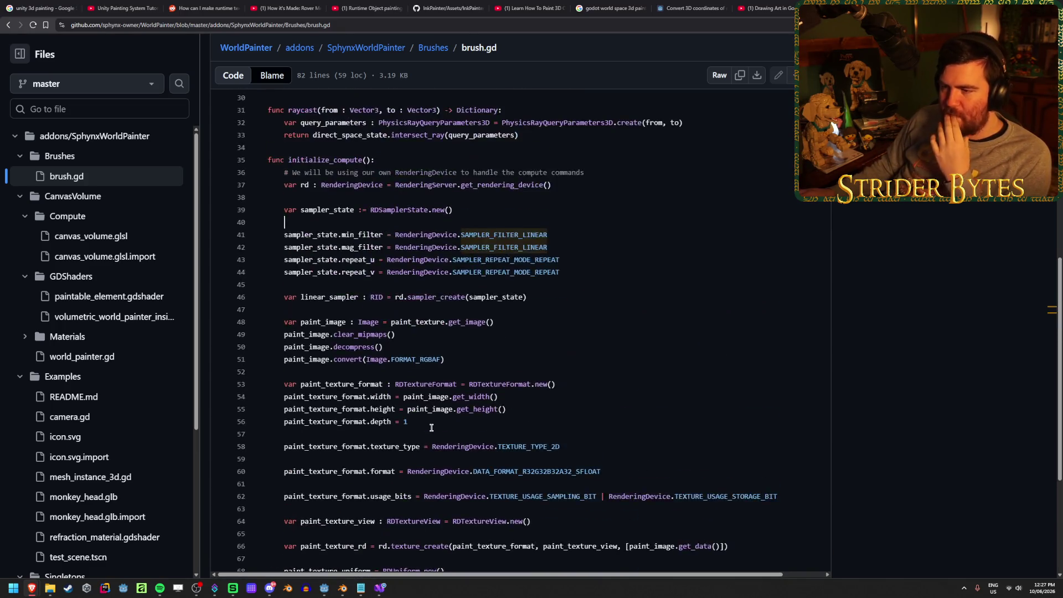
pyautogui.scroll(2, 434, 402)
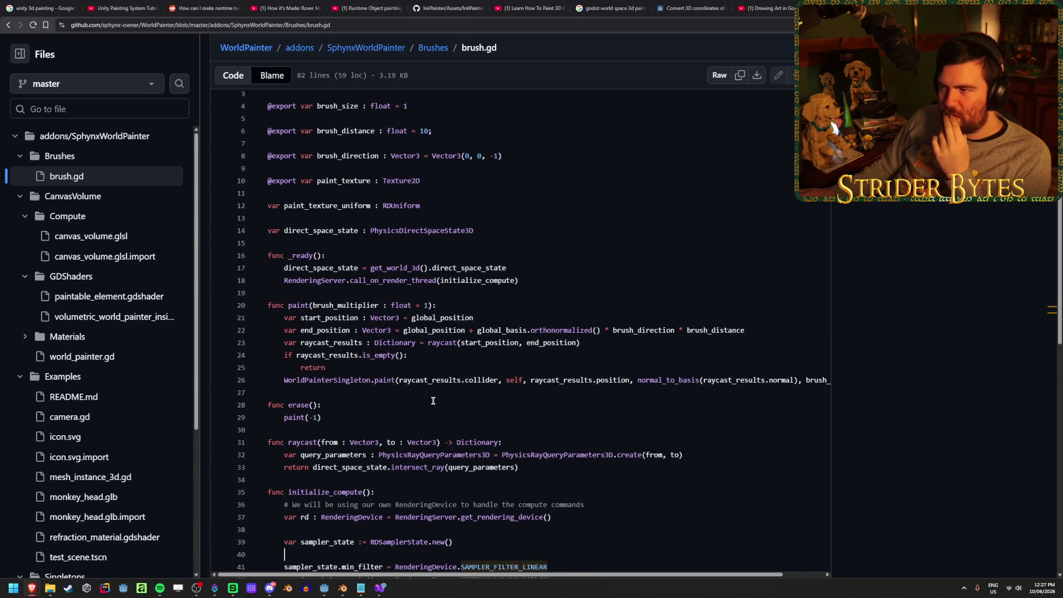
# - Compare with the tutorial video, then mark the raycast arguments brush.gd passes to paint
pyautogui.hotkey('ctrl', 'Tab')
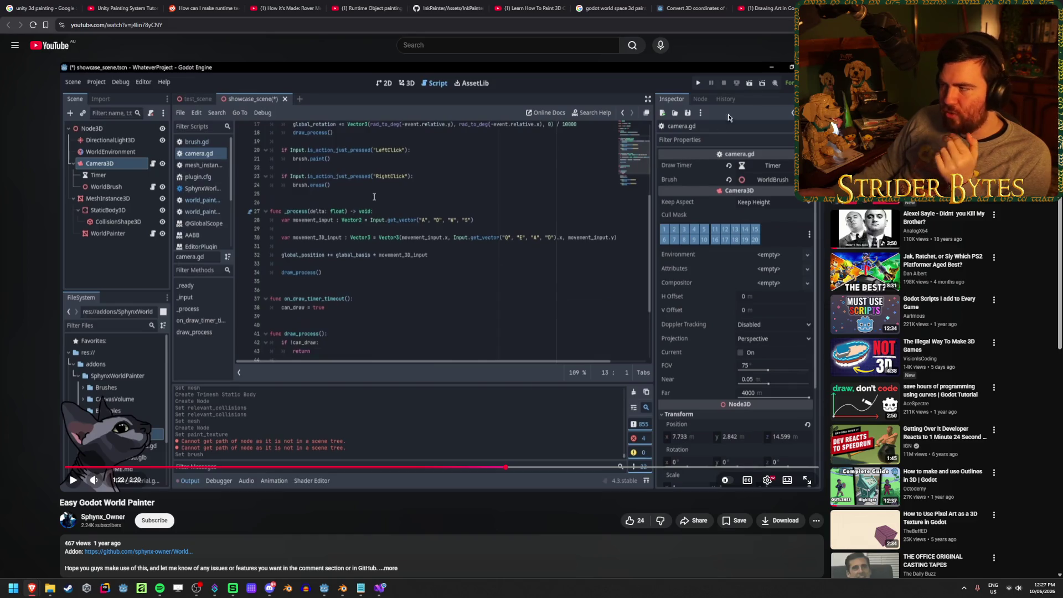
pyautogui.hotkey('ctrl', 'shift', 'Tab')
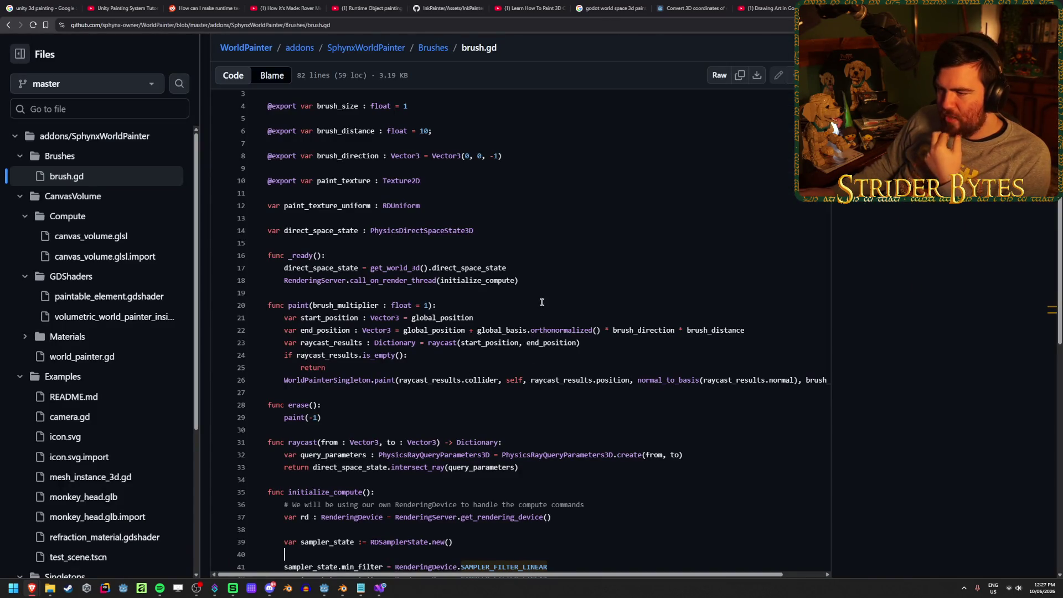
pyautogui.scroll(-3, 499, 299)
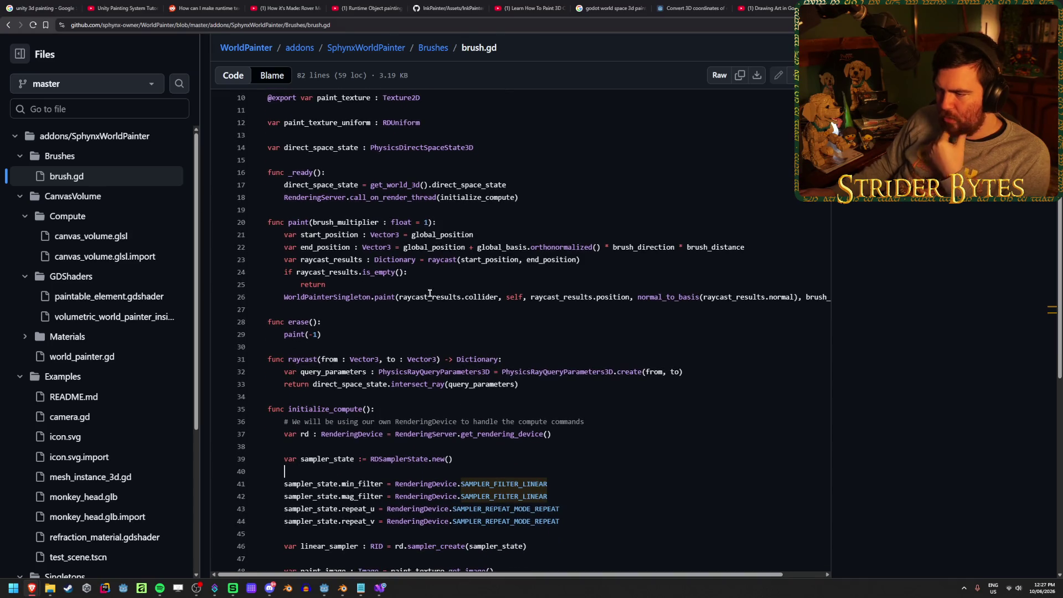
pyautogui.moveTo(425, 297); pyautogui.dragTo(630, 297)
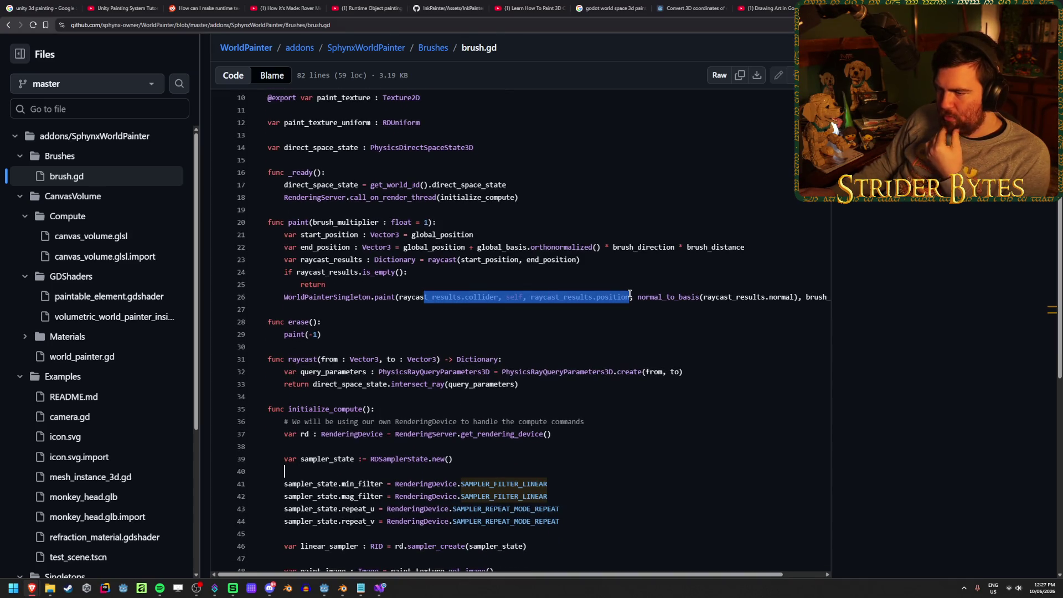
pyautogui.click(433, 297)
# - Look up uses of raycast_results and initialize_compute, then open world_painter.gd
pyautogui.click(423, 322)
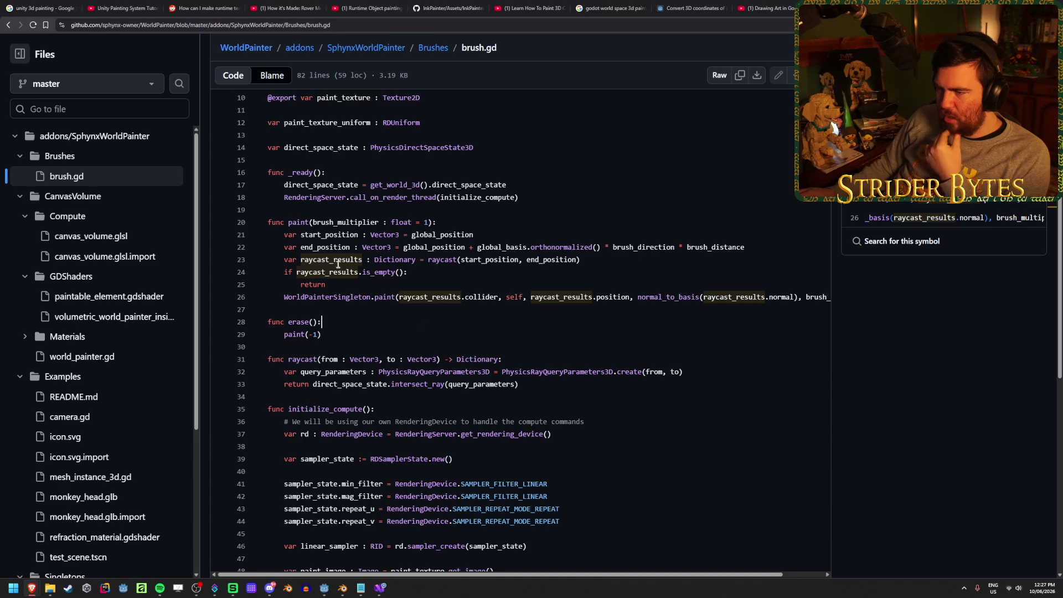
pyautogui.moveTo(498, 227); pyautogui.dragTo(497, 211)
pyautogui.click(497, 198)
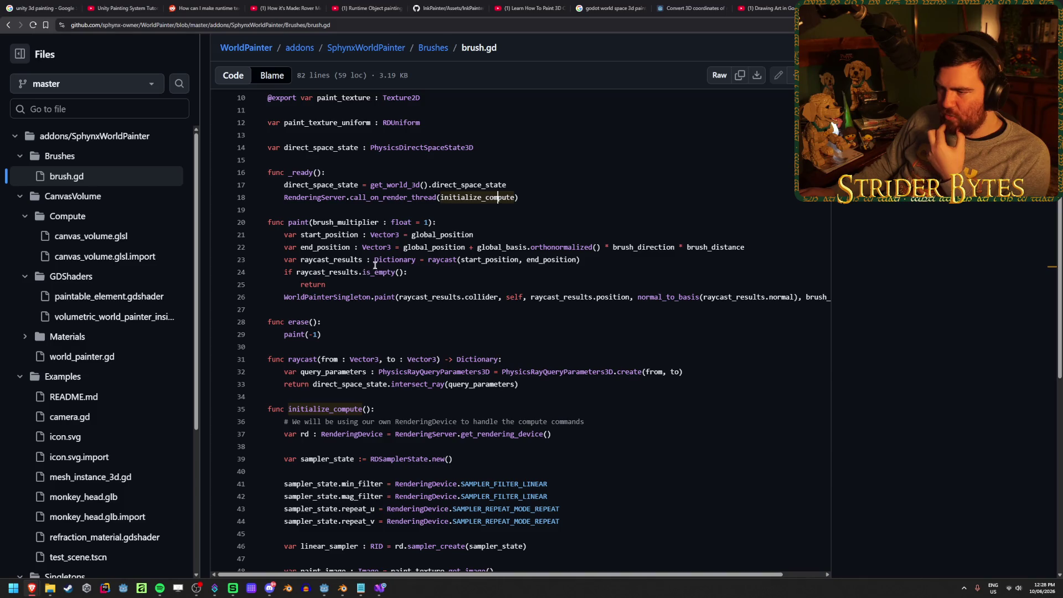
pyautogui.middleClick(377, 313)
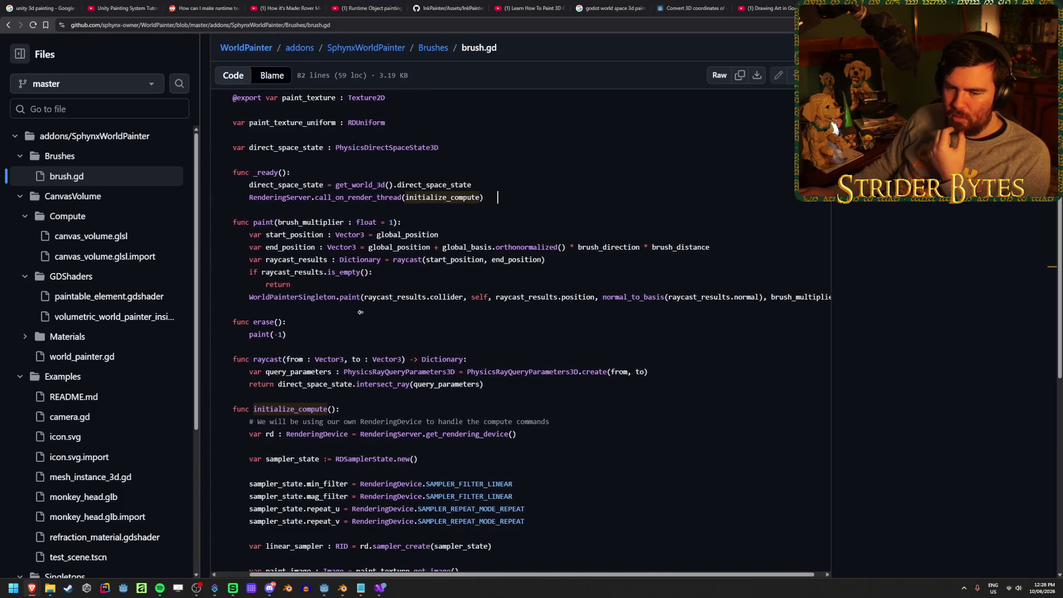
pyautogui.click(328, 301)
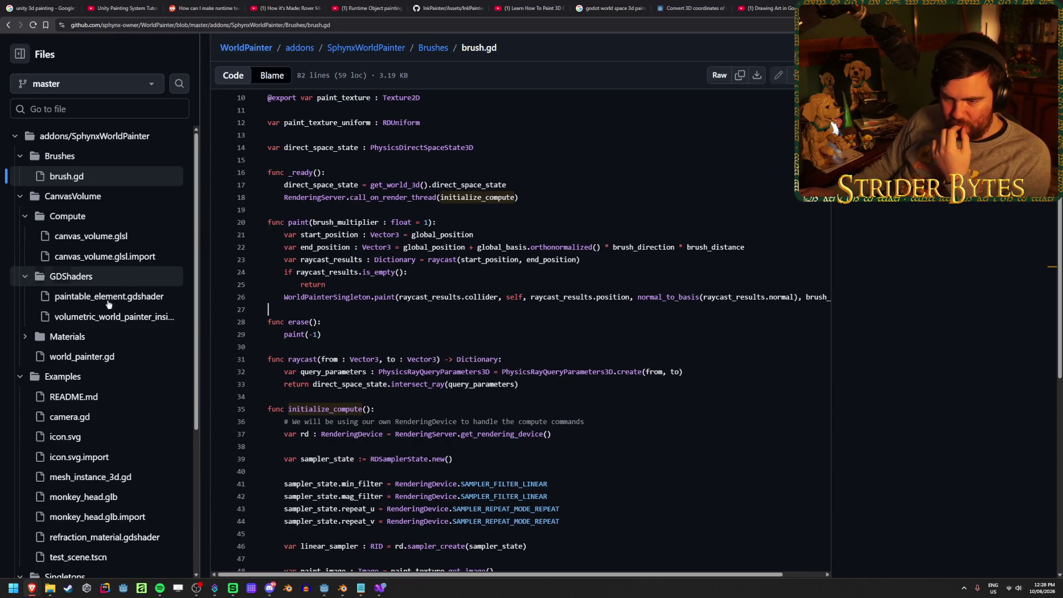
pyautogui.click(100, 363)
# - Scroll world_painter.gd, list mesh_extents references, and jump to its definition on line 37
pyautogui.scroll(-3, 482, 343)
pyautogui.scroll(-12, 482, 342)
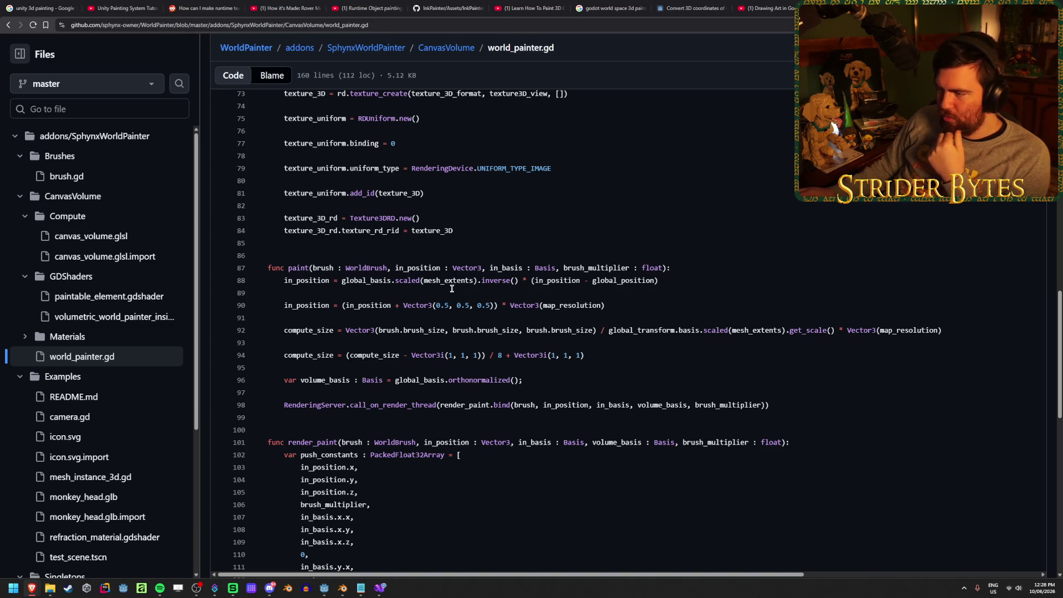
pyautogui.scroll(10, 444, 286)
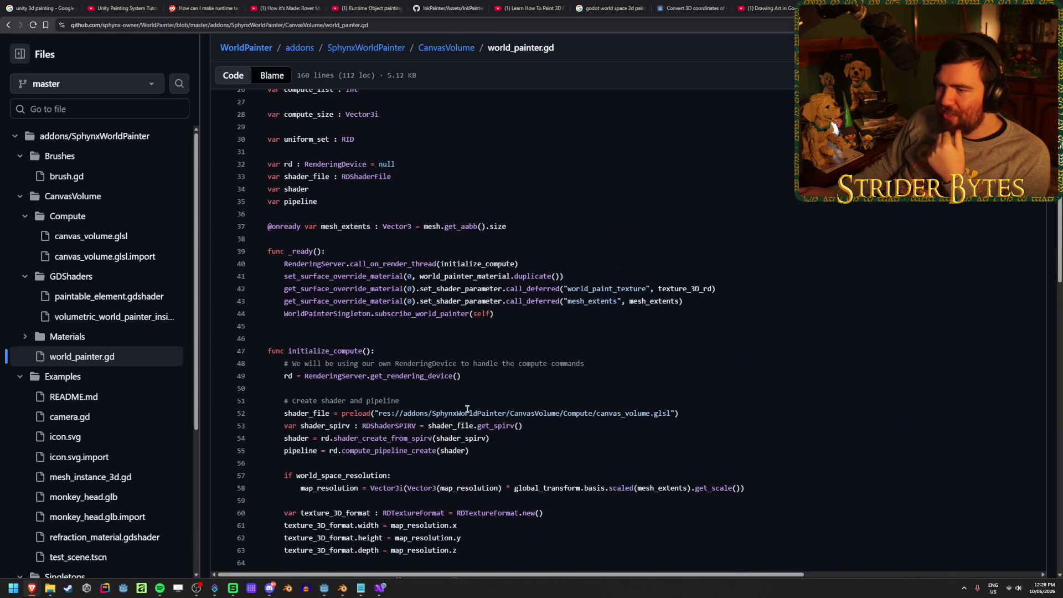
pyautogui.scroll(2, 467, 409)
pyautogui.scroll(2, 466, 408)
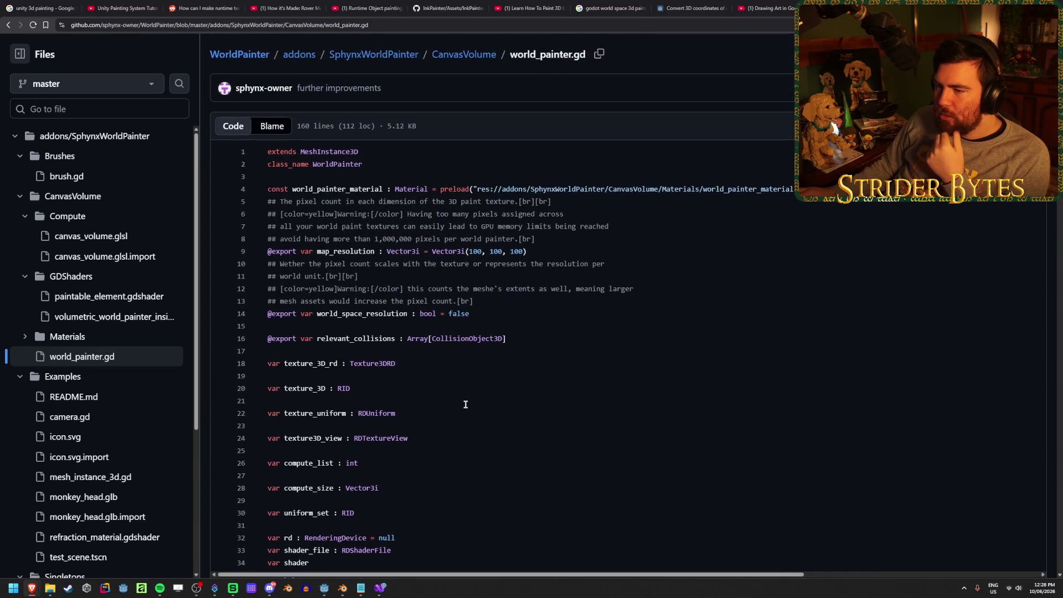
pyautogui.scroll(-4, 465, 401)
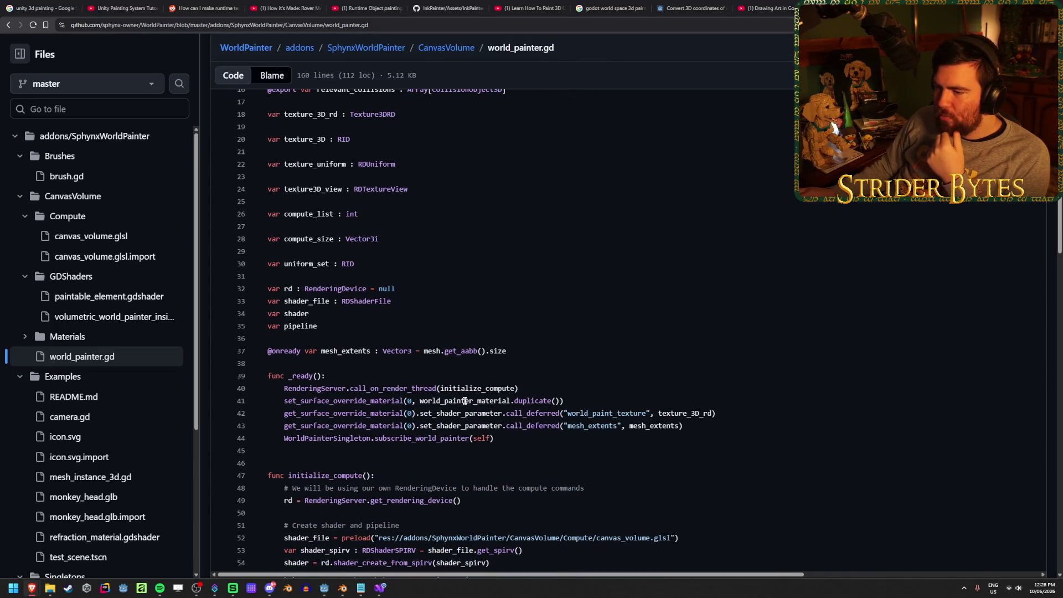
pyautogui.scroll(-6, 464, 401)
pyautogui.scroll(-6, 465, 401)
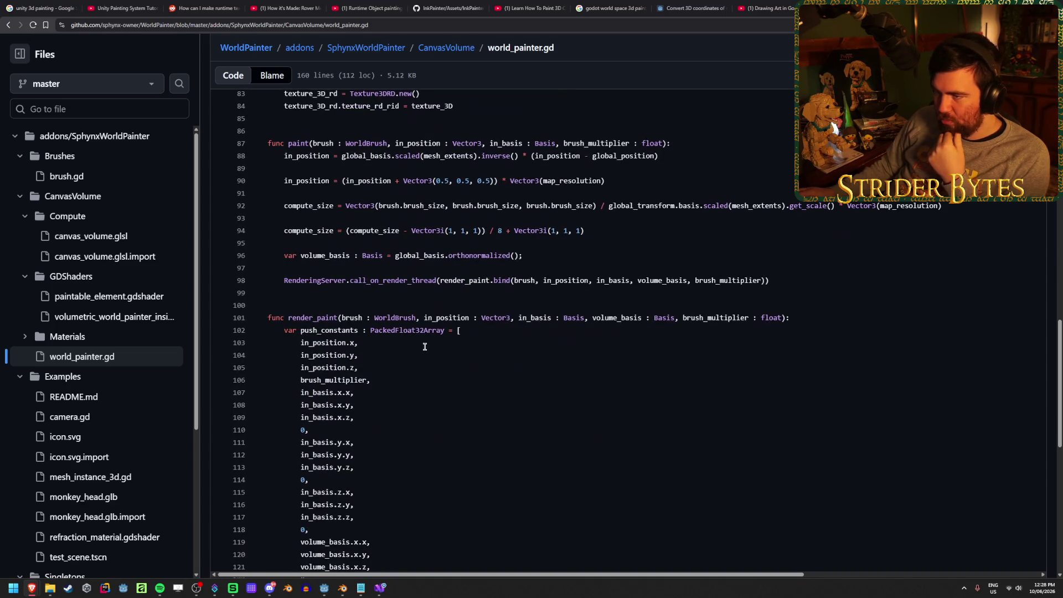
pyautogui.click(453, 240)
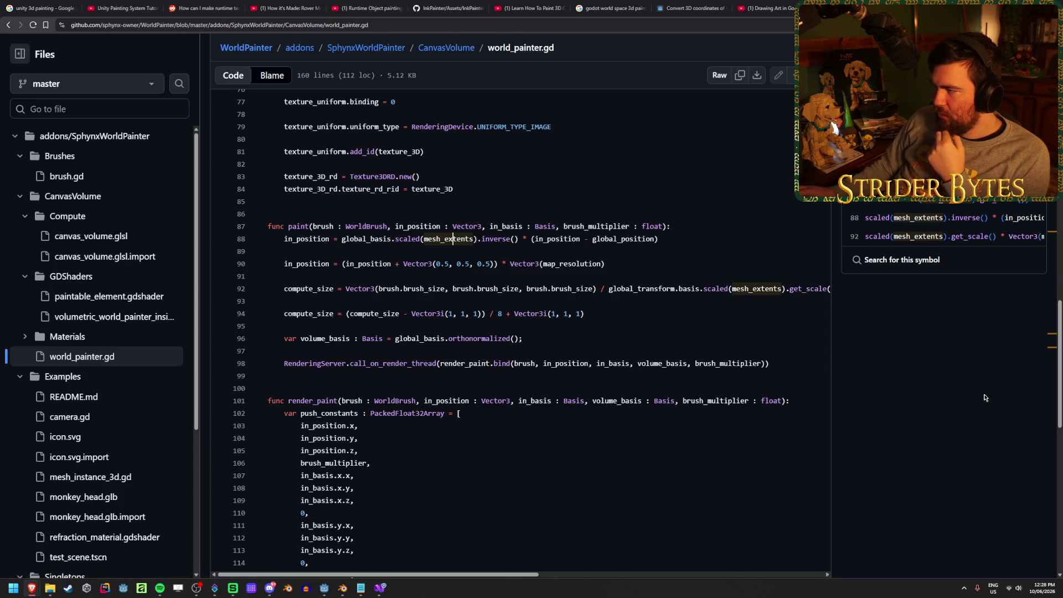
pyautogui.click(908, 167)
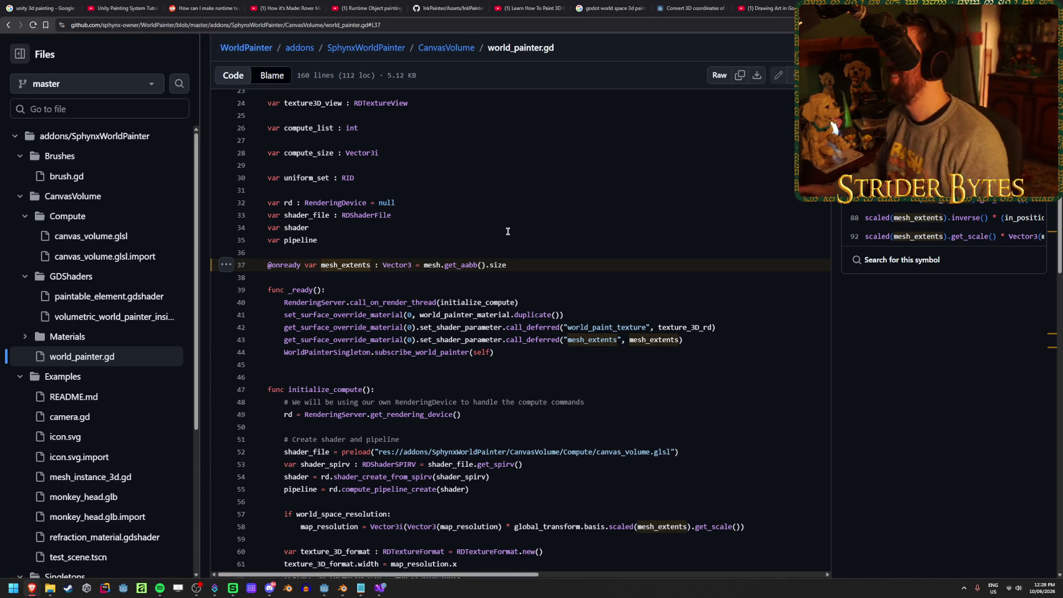
# - Review the volume_basis calculation on line 96 and the in_position uses through render_paint
pyautogui.scroll(5, 546, 196)
pyautogui.scroll(-10, 526, 210)
pyautogui.scroll(-2, 515, 223)
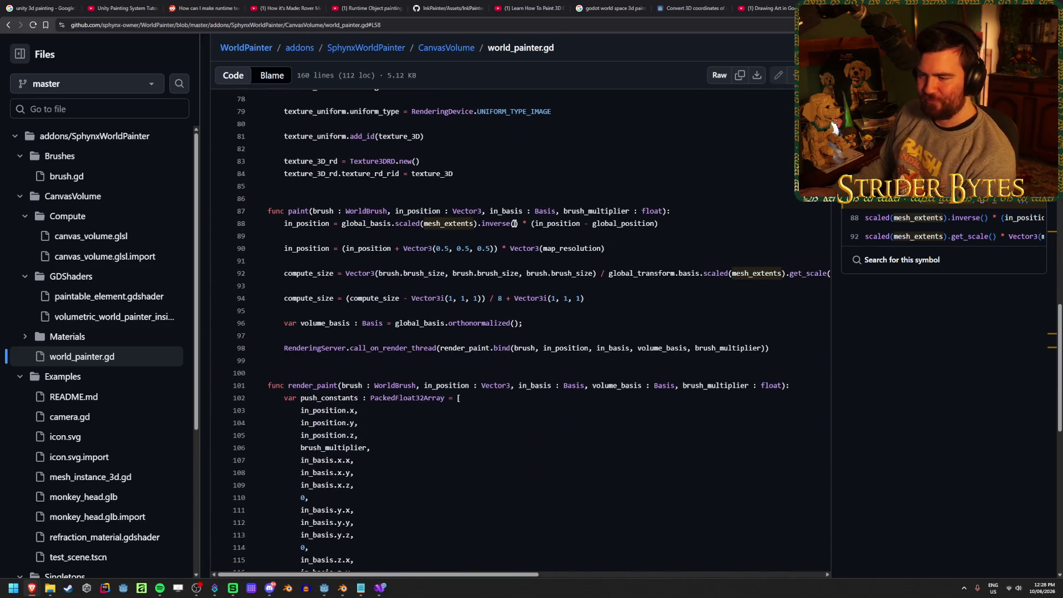
pyautogui.scroll(2, 499, 238)
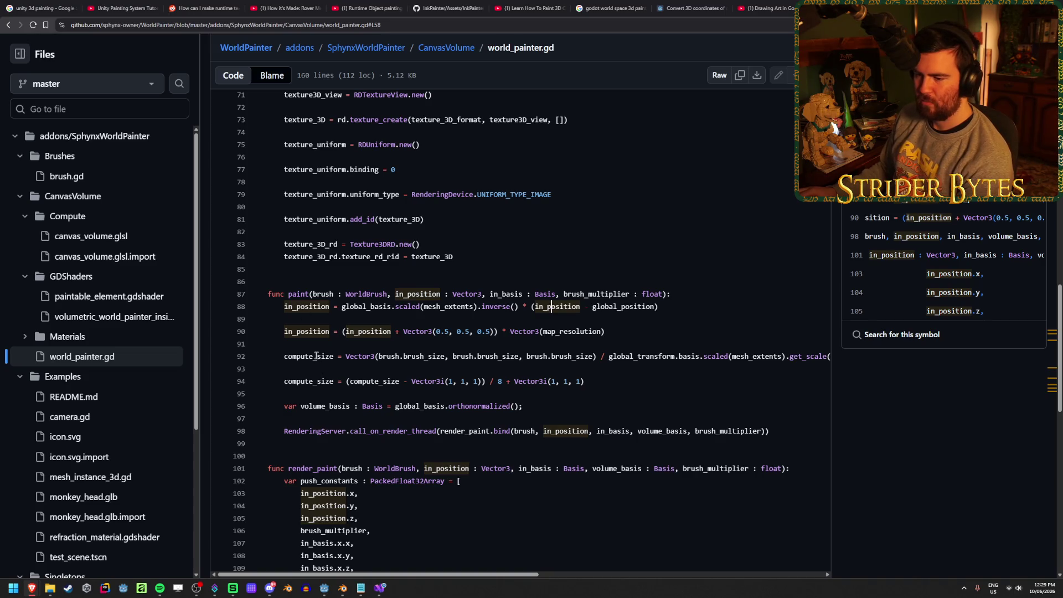
pyautogui.middleClick(490, 344)
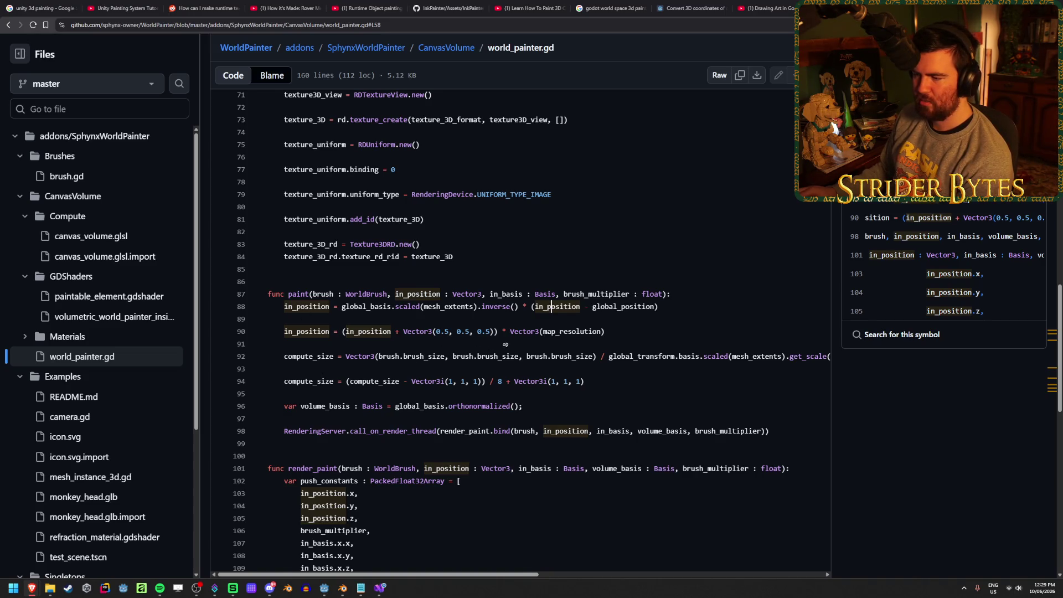
pyautogui.hscroll(-5, 451, 344)
pyautogui.click(450, 344)
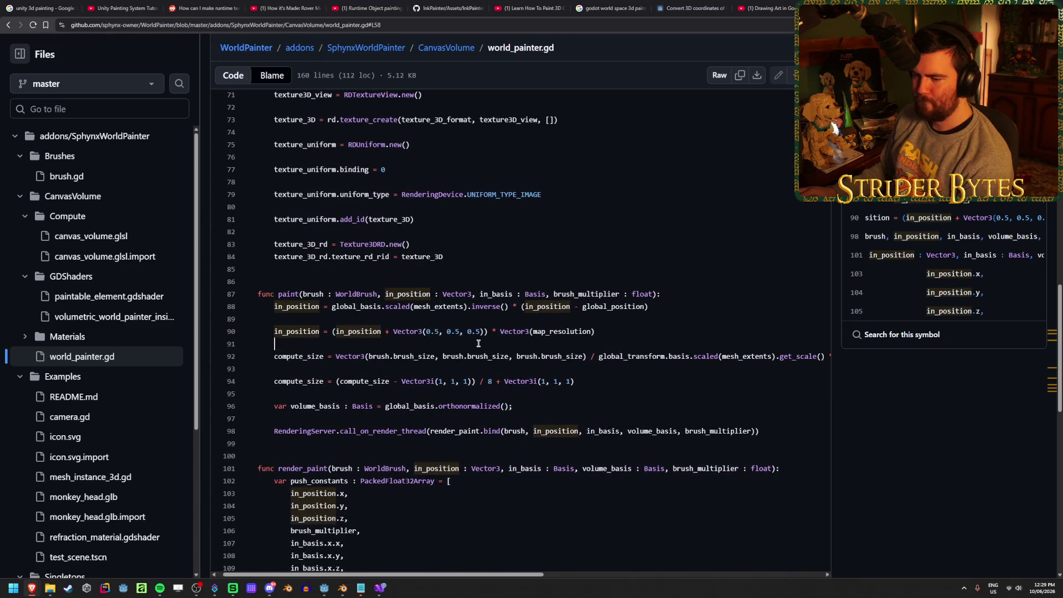
pyautogui.click(558, 402)
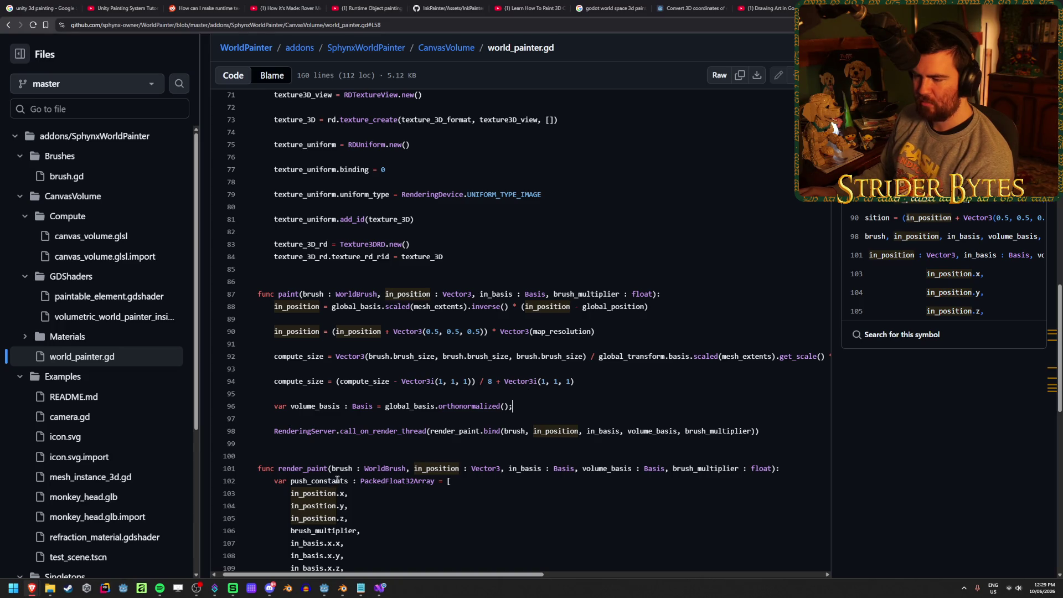
pyautogui.scroll(-4, 337, 480)
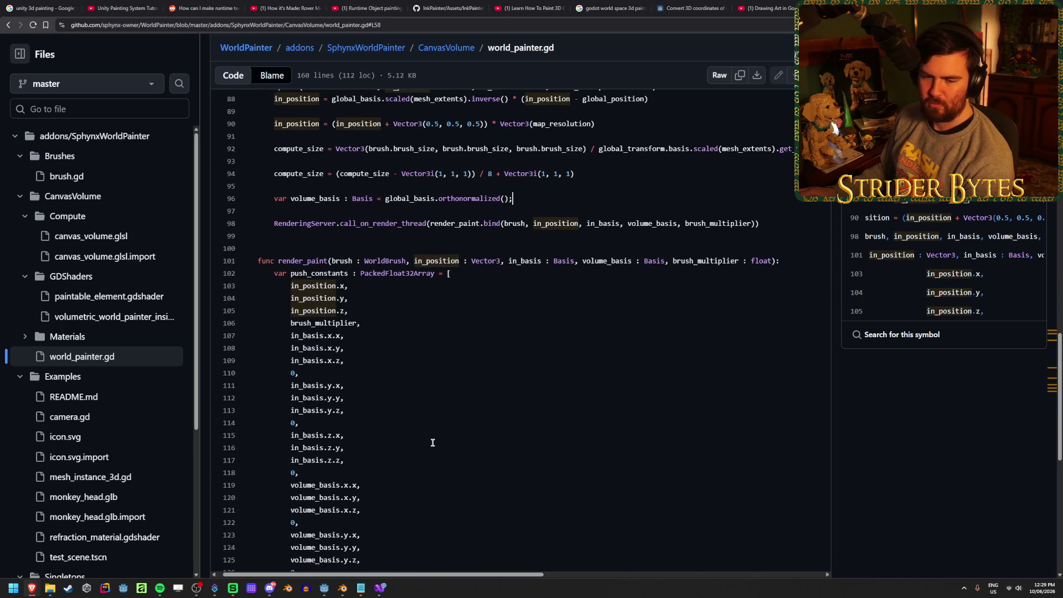
pyautogui.scroll(2, 433, 442)
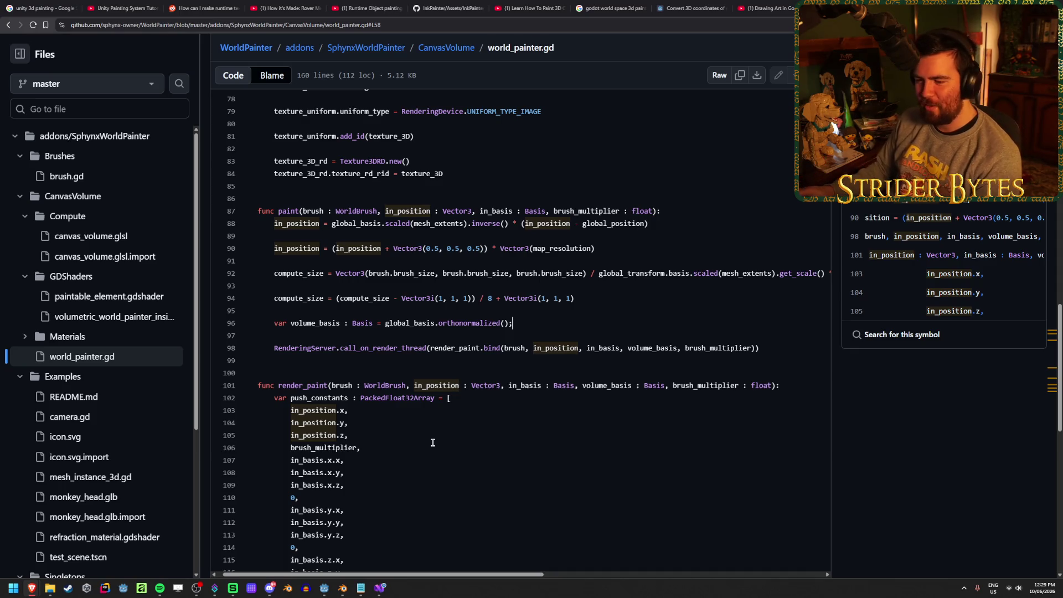
pyautogui.scroll(-1, 437, 435)
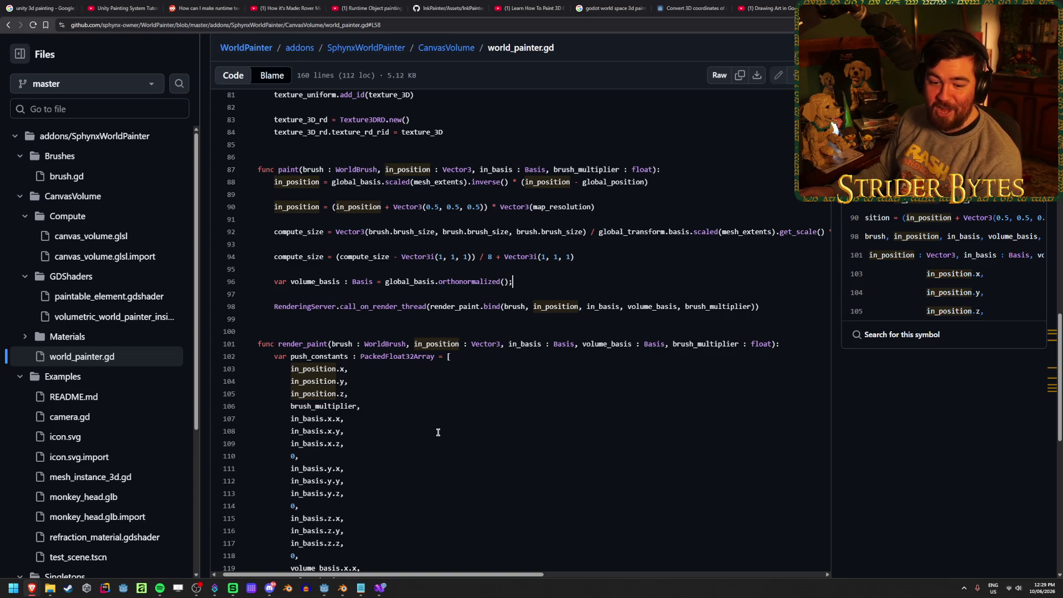
pyautogui.scroll(-2, 438, 433)
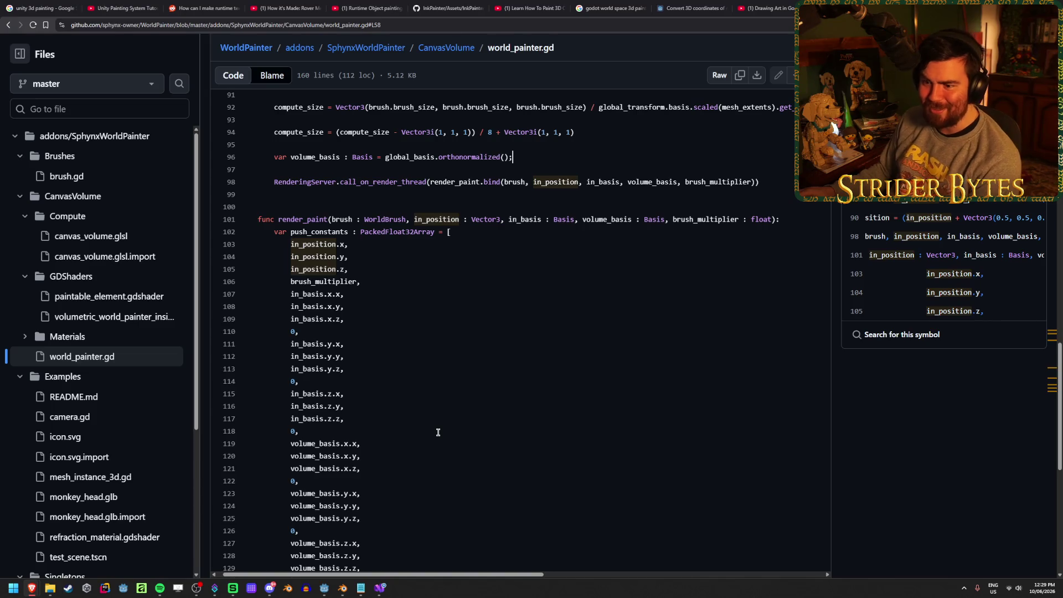
pyautogui.scroll(-7, 438, 433)
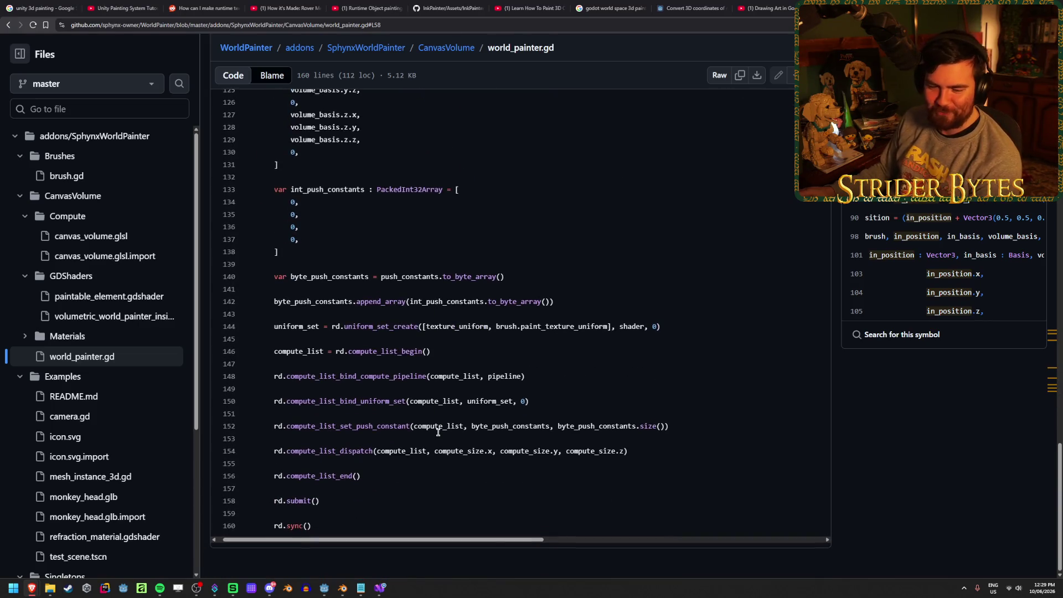
pyautogui.scroll(10, 438, 433)
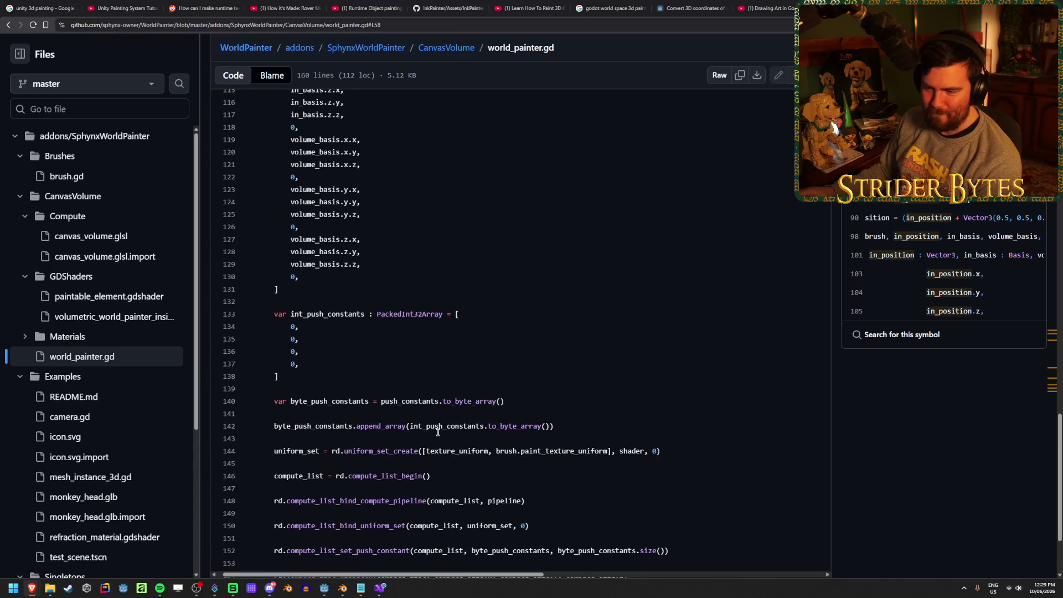
pyautogui.click(772, 375)
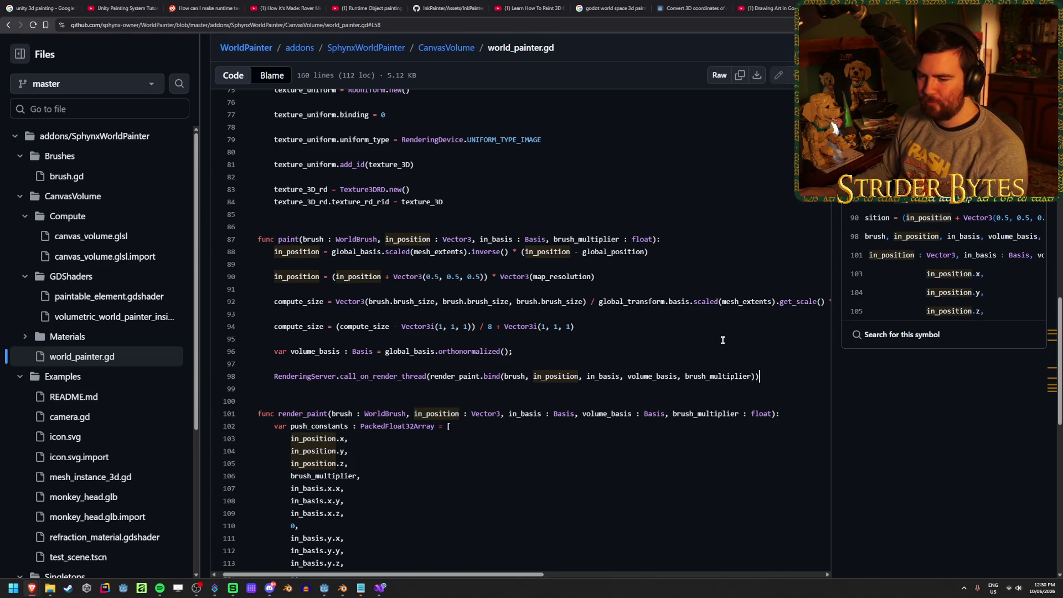
pyautogui.doubleClick(364, 326)
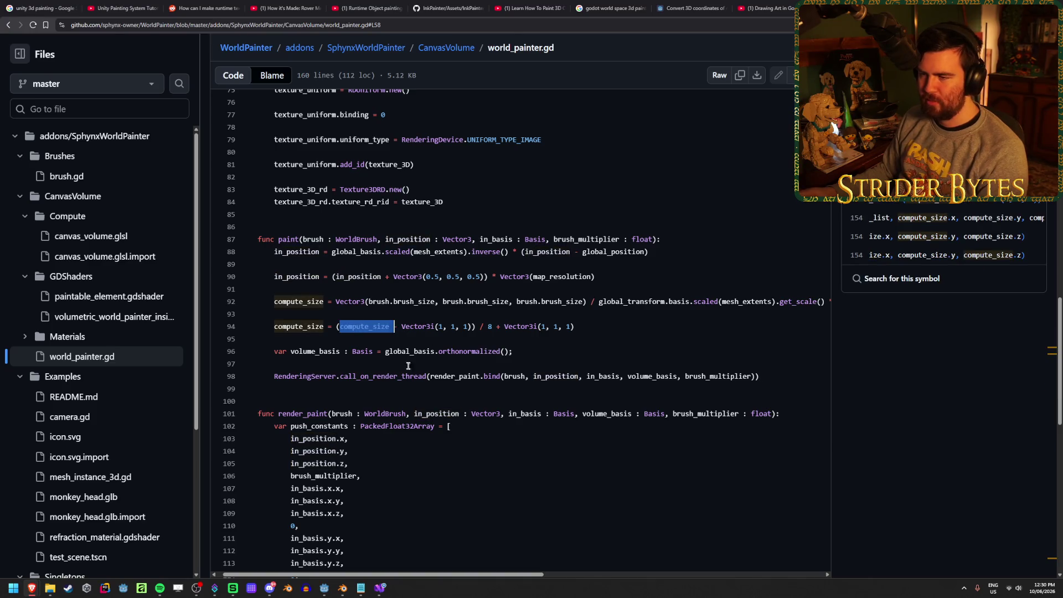
pyautogui.scroll(3, 423, 390)
pyautogui.scroll(-4, 422, 390)
pyautogui.scroll(14, 472, 483)
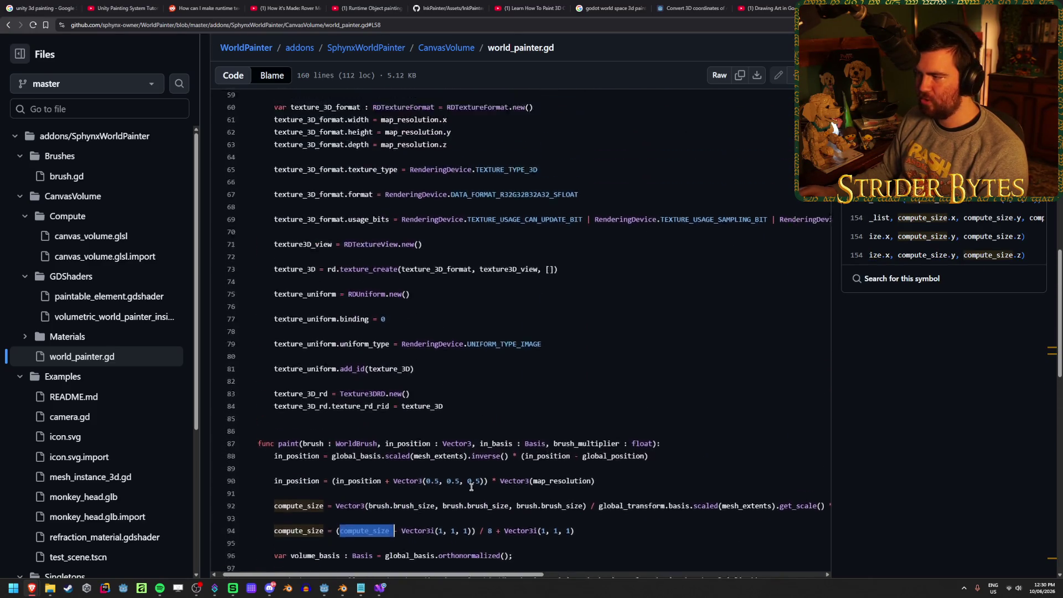
pyautogui.scroll(3, 584, 423)
pyautogui.scroll(-3, 585, 425)
pyautogui.scroll(-10, 585, 425)
pyautogui.click(785, 420)
pyautogui.scroll(-1, 784, 418)
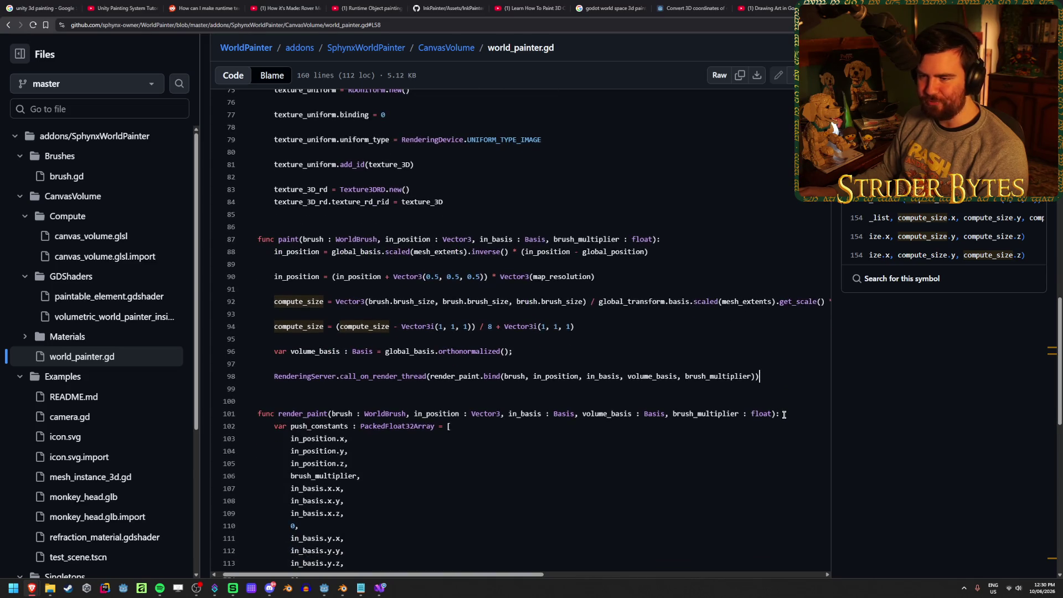
pyautogui.scroll(1, 785, 414)
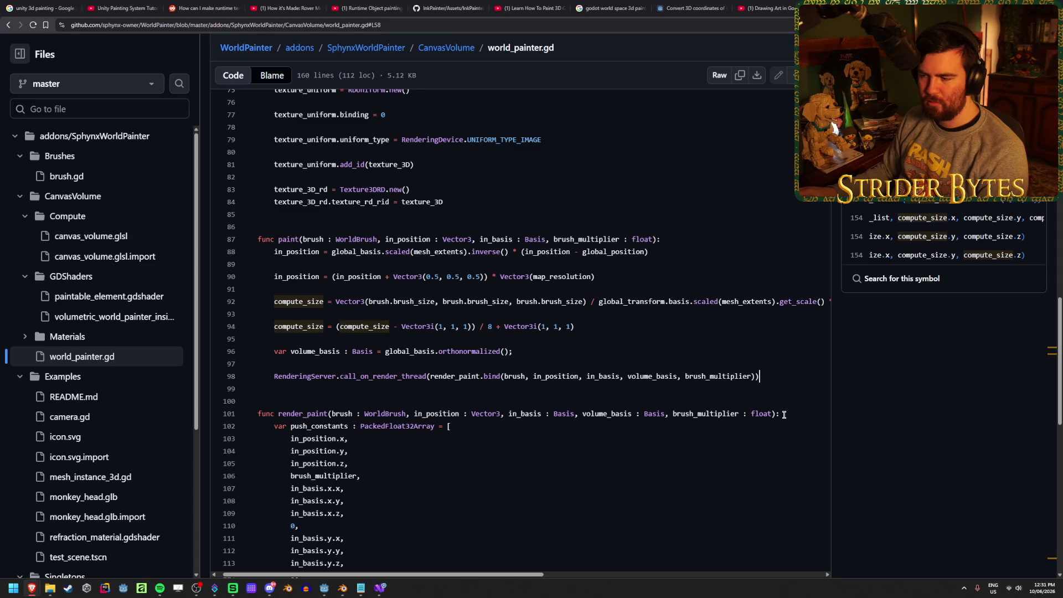
pyautogui.hscroll(2, 559, 340)
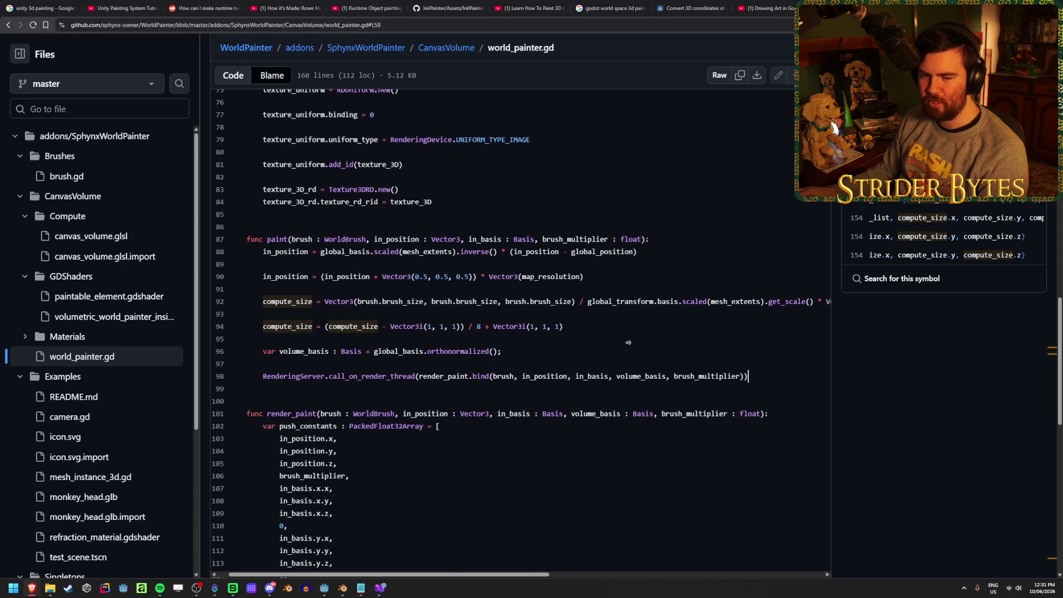
pyautogui.click(559, 340)
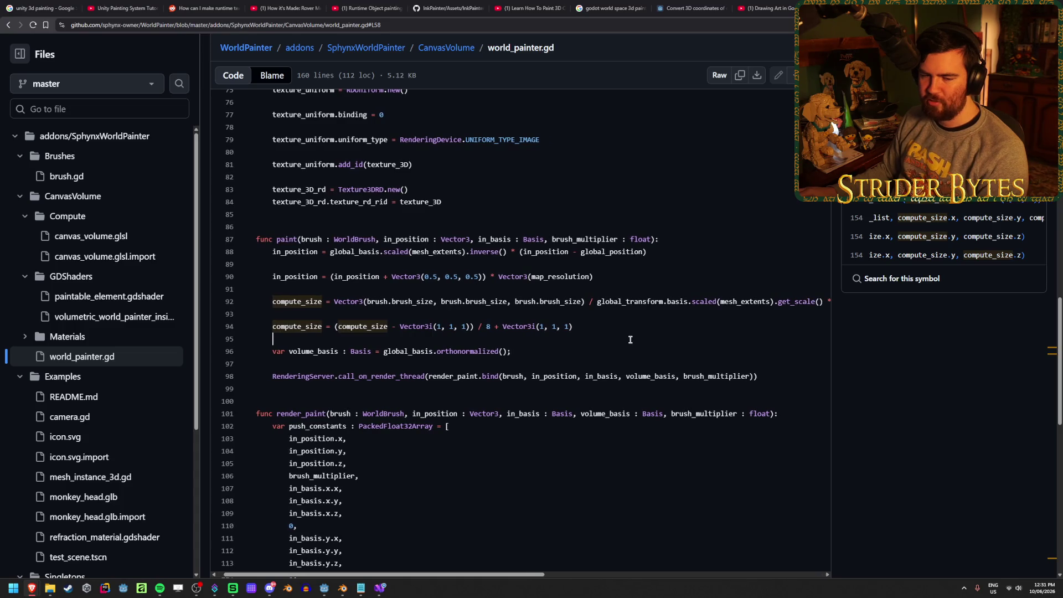
pyautogui.middleClick(630, 339)
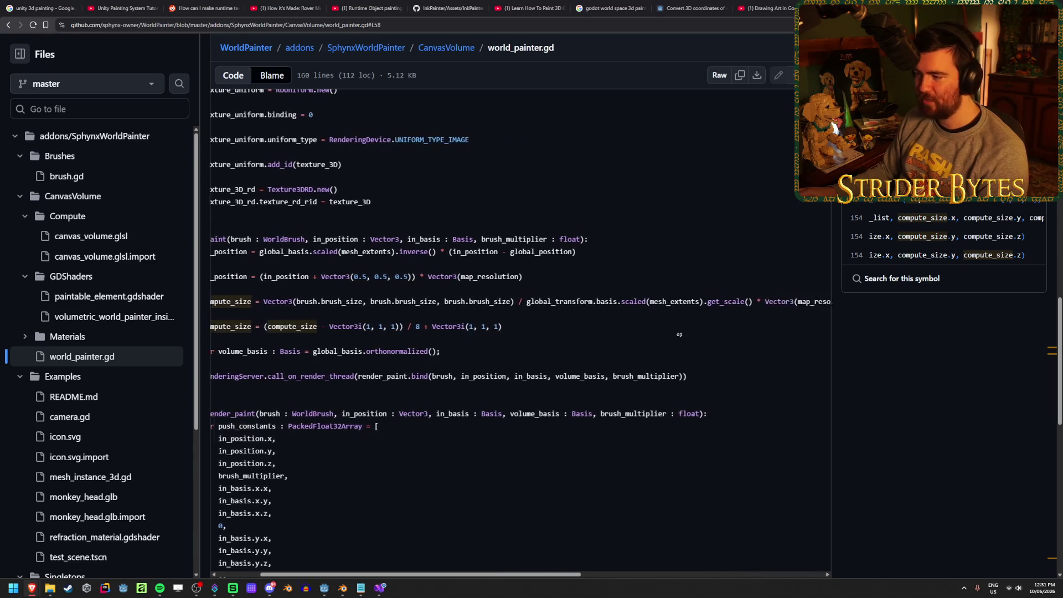
pyautogui.click(592, 336)
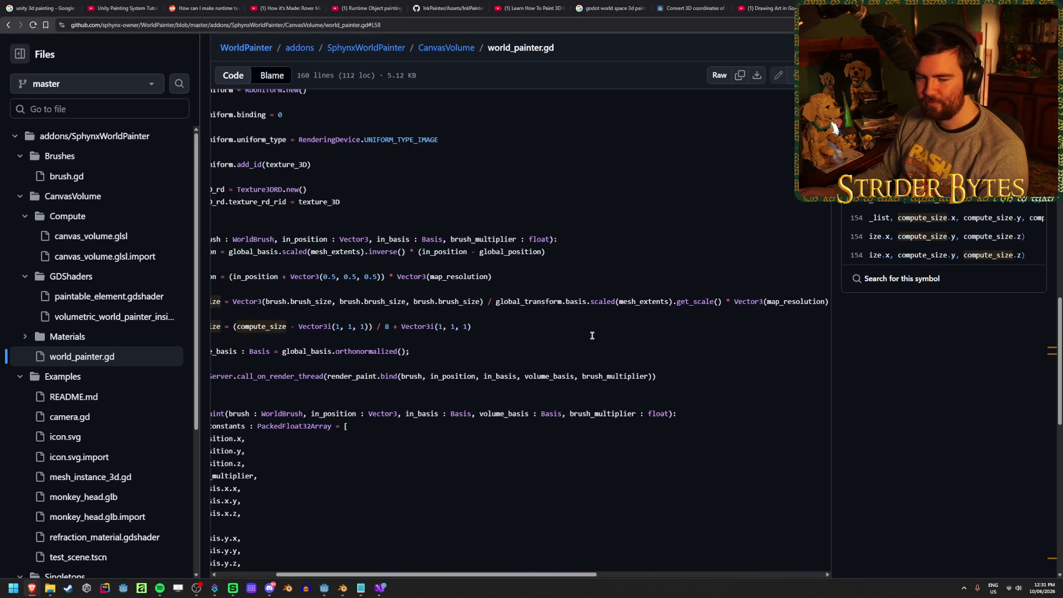
pyautogui.hscroll(-3, 601, 337)
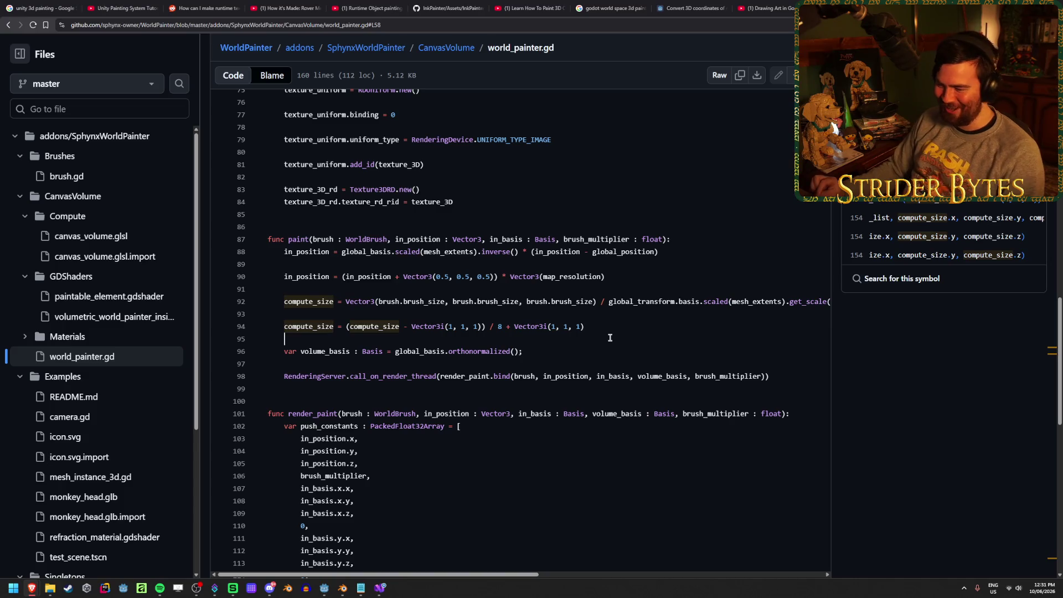
pyautogui.click(633, 391)
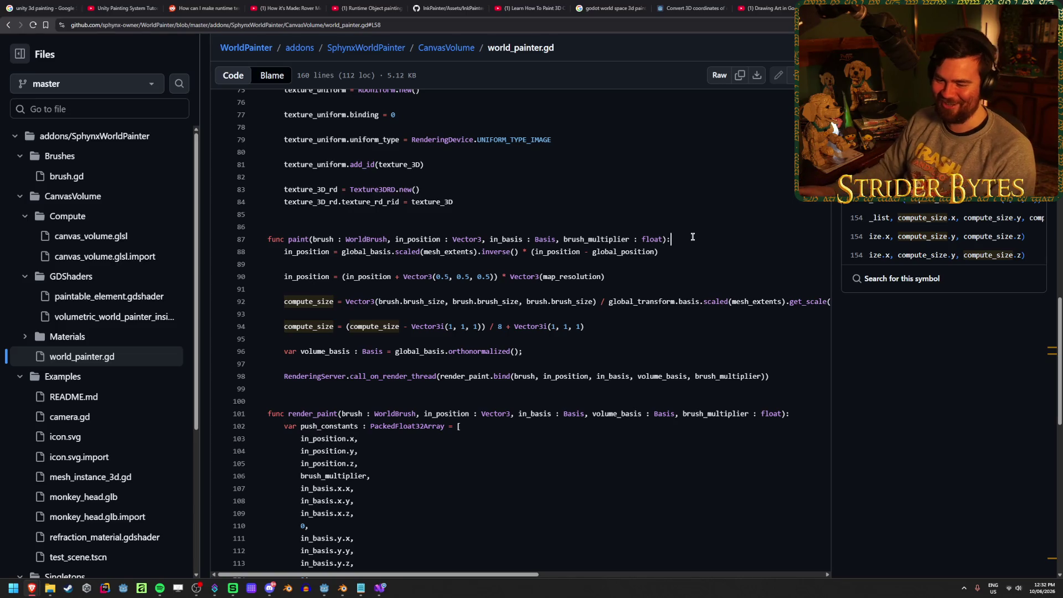
pyautogui.hscroll(2, 716, 227)
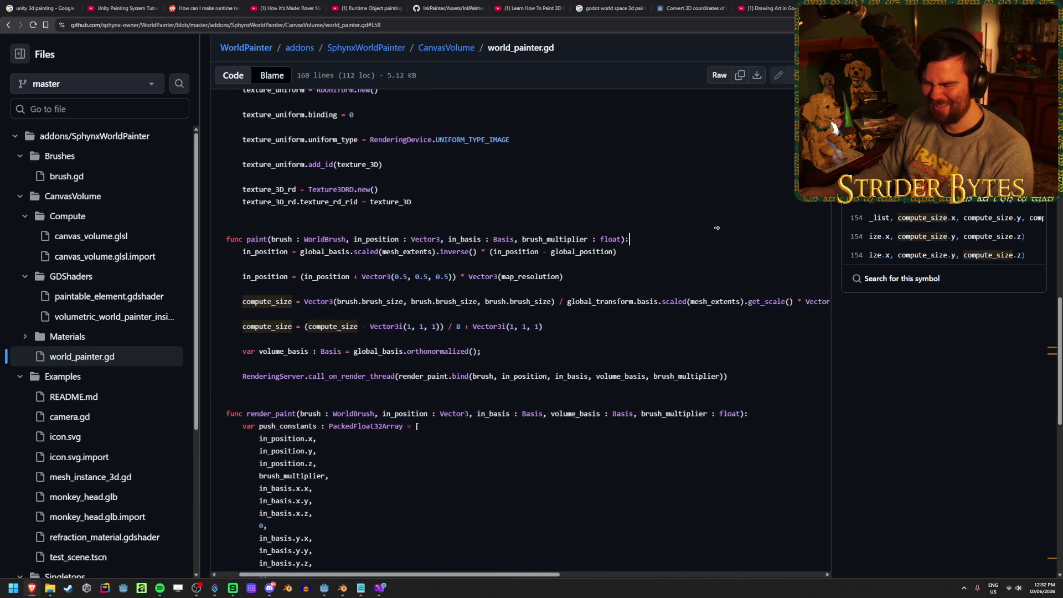
pyautogui.hscroll(1, 717, 228)
pyautogui.hscroll(-1, 720, 233)
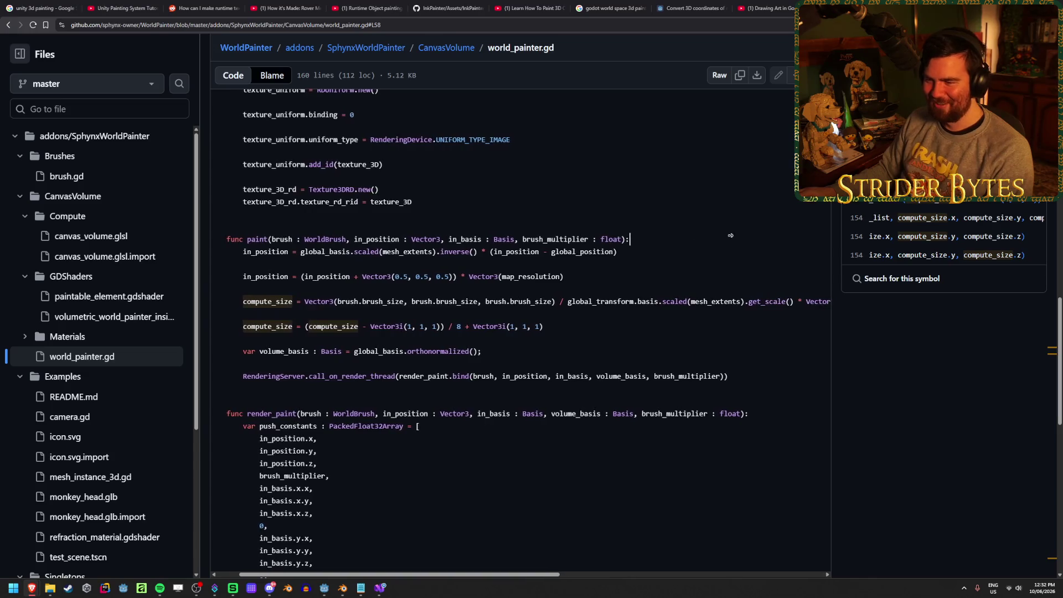
pyautogui.press('Up')
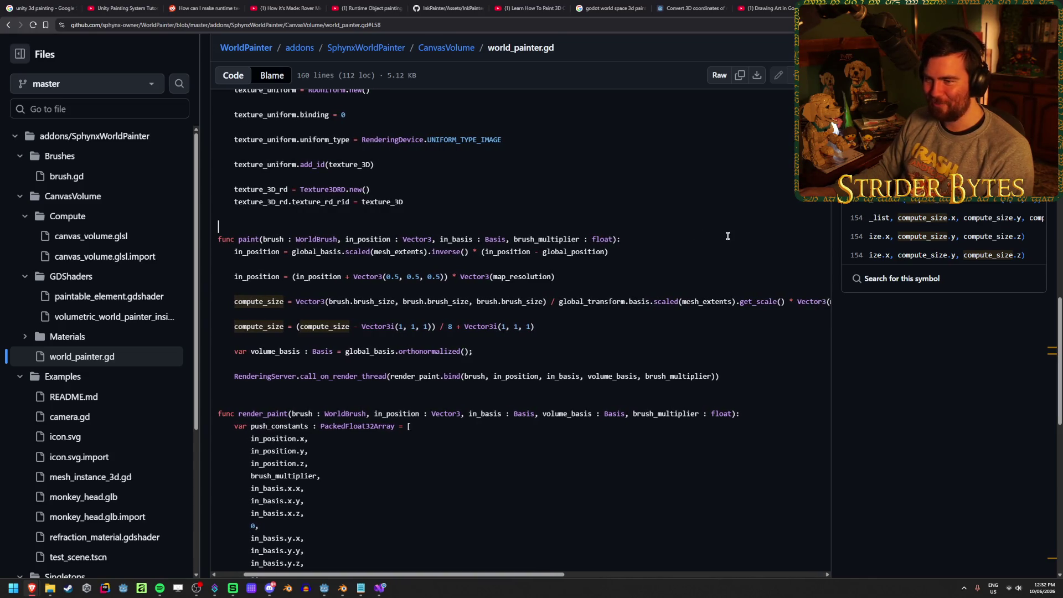
pyautogui.hscroll(2, 727, 236)
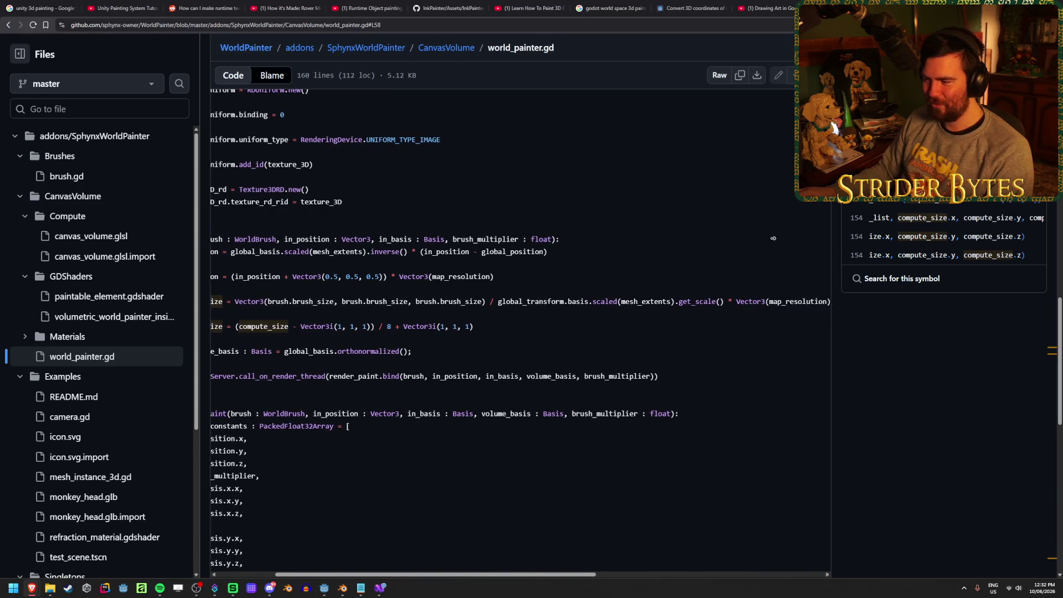
pyautogui.middleClick(706, 246)
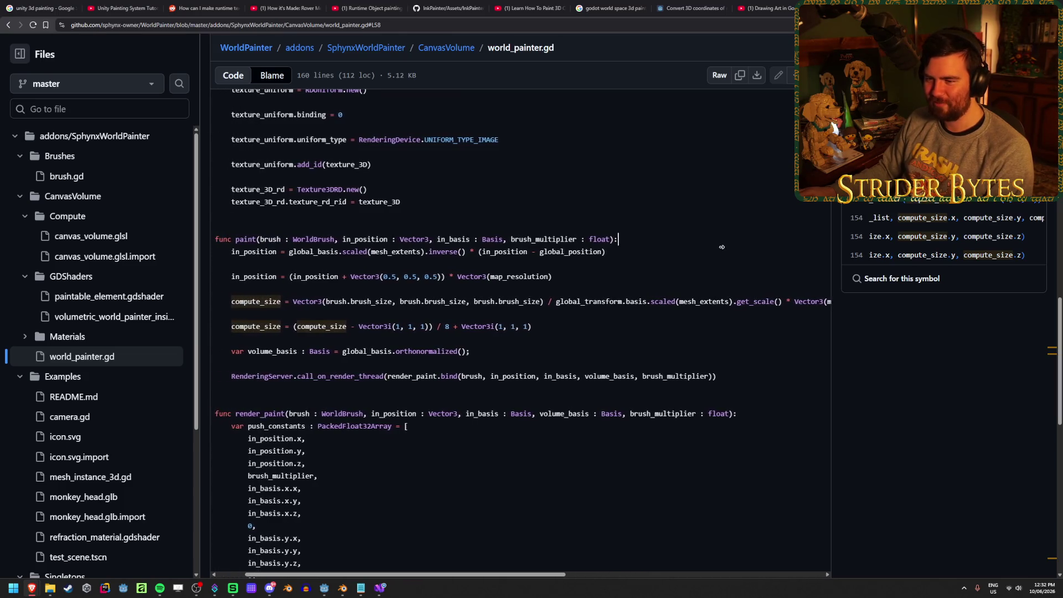
pyautogui.press('Down')
pyautogui.click(723, 241)
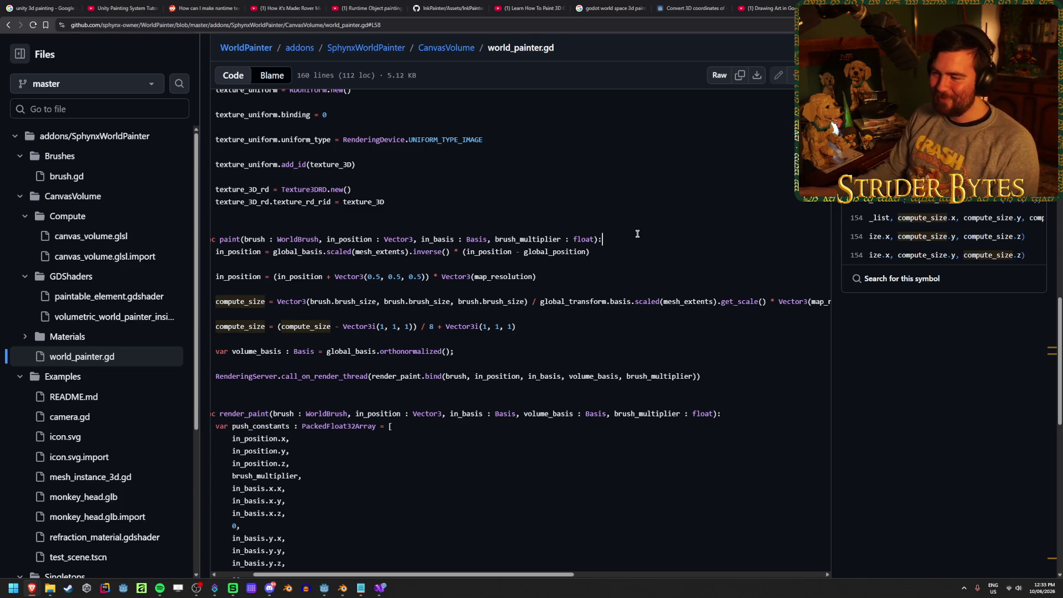
# - Show the references of mesh_extents on line 88, then highlight global_basis uses
pyautogui.hscroll(-1, 705, 247)
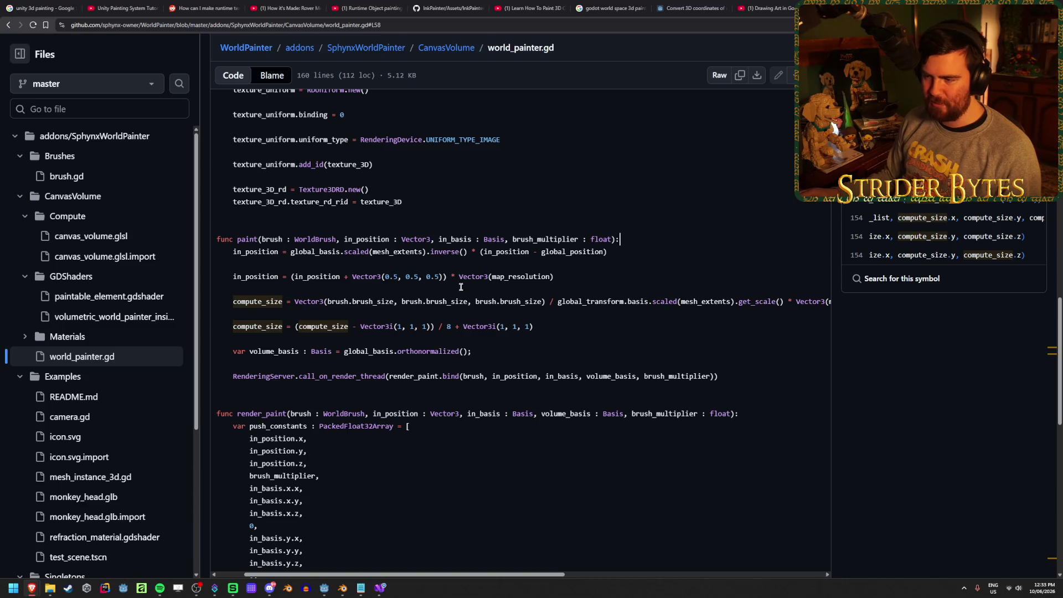
pyautogui.moveTo(630, 251); pyautogui.dragTo(260, 252)
pyautogui.click(371, 253)
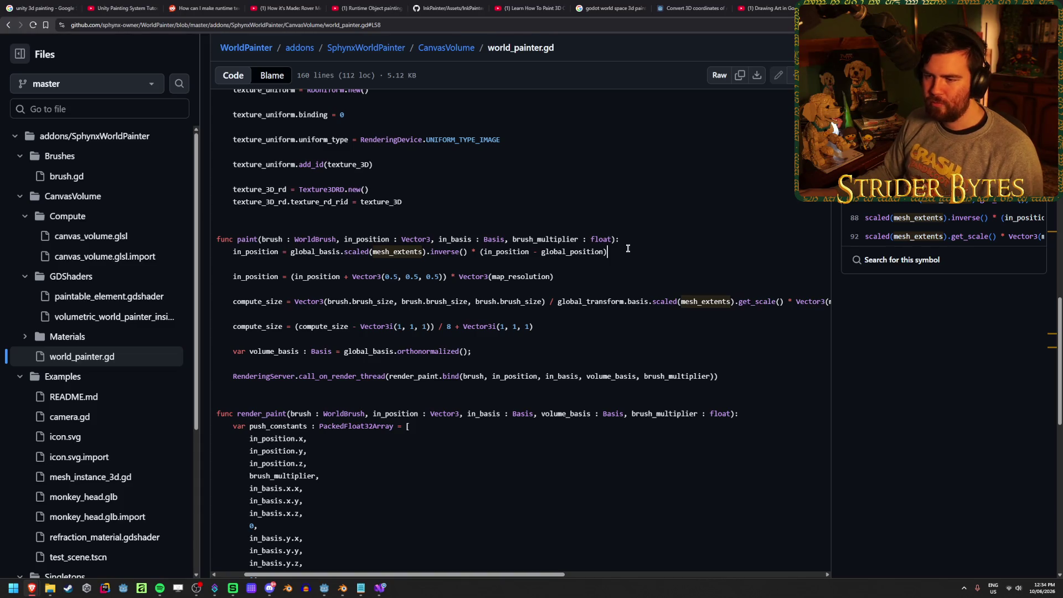
pyautogui.doubleClick(330, 253)
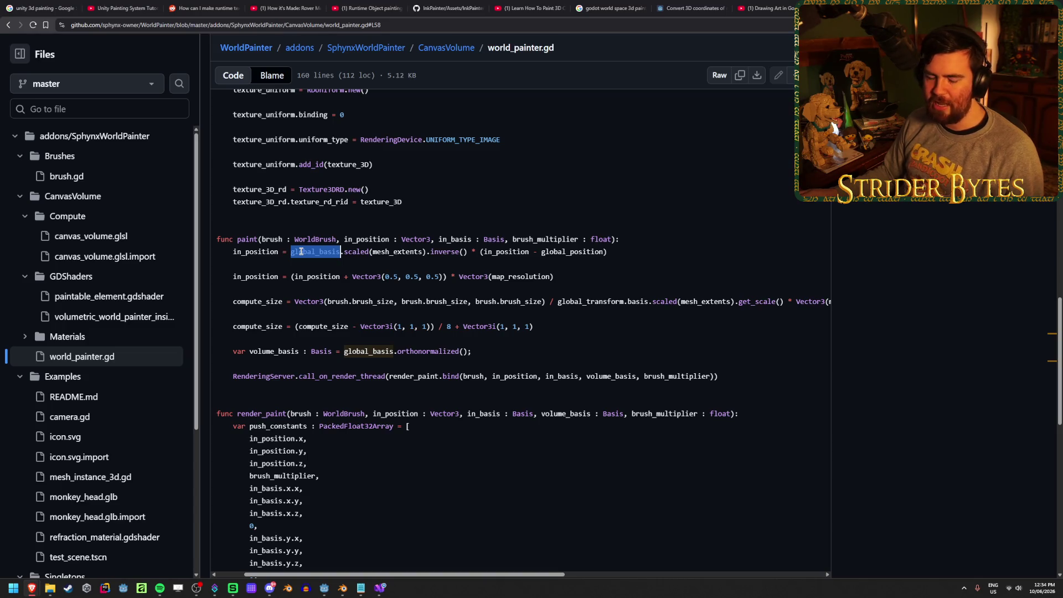
# - Deselect global_basis, scroll through render_paint, then switch to TextureDrawing.cs in Visual Studio
pyautogui.click(626, 252)
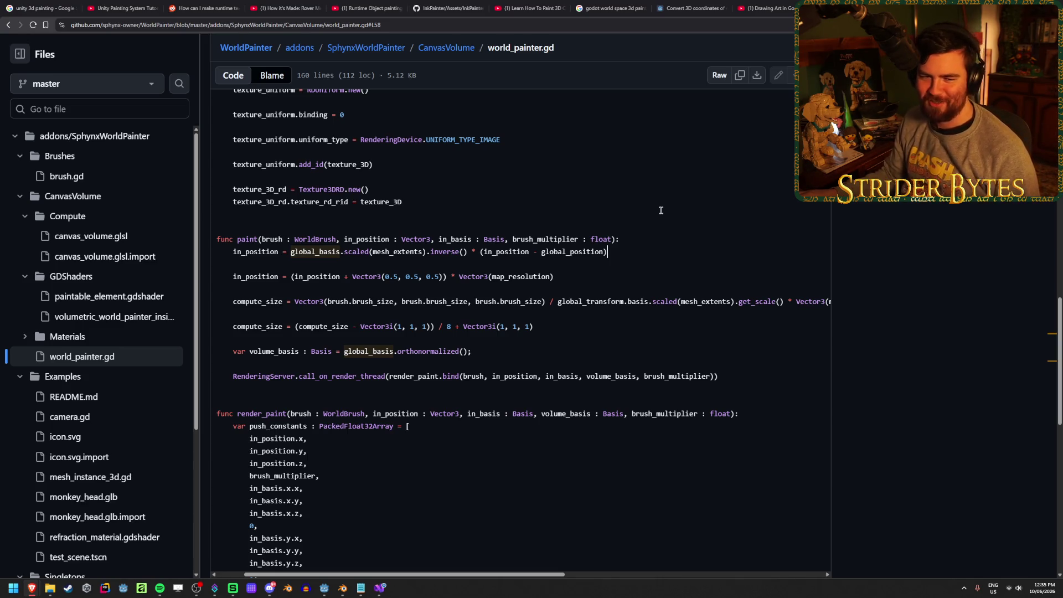
pyautogui.click(644, 237)
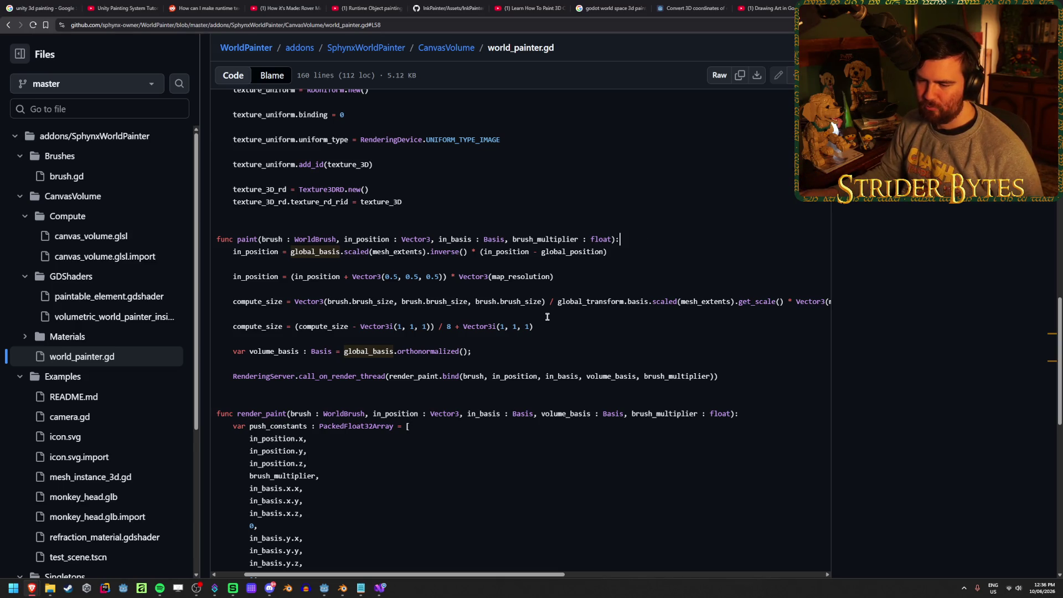
pyautogui.scroll(-4, 547, 317)
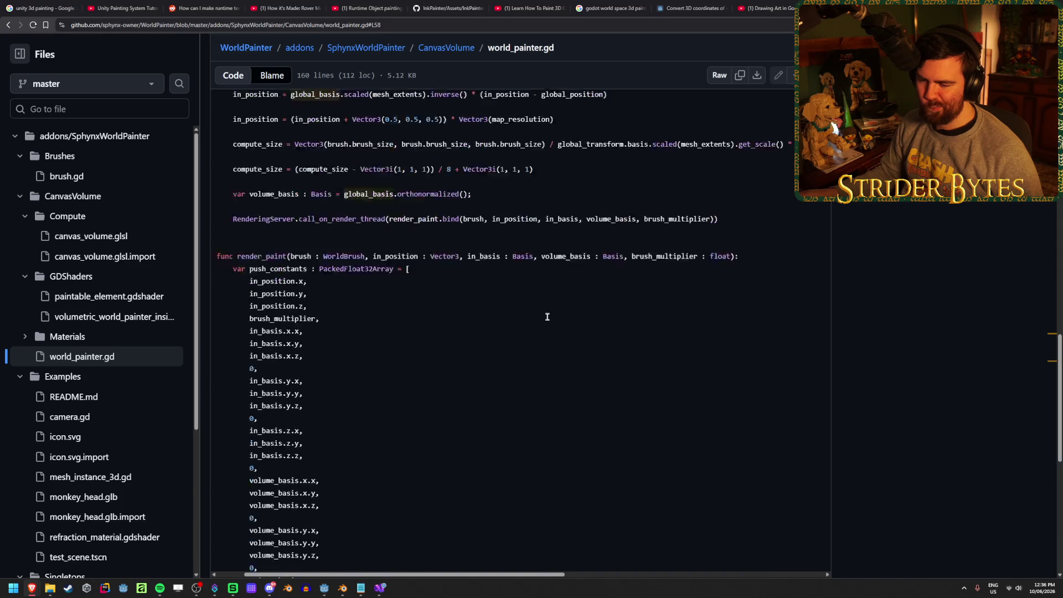
pyautogui.scroll(4, 547, 317)
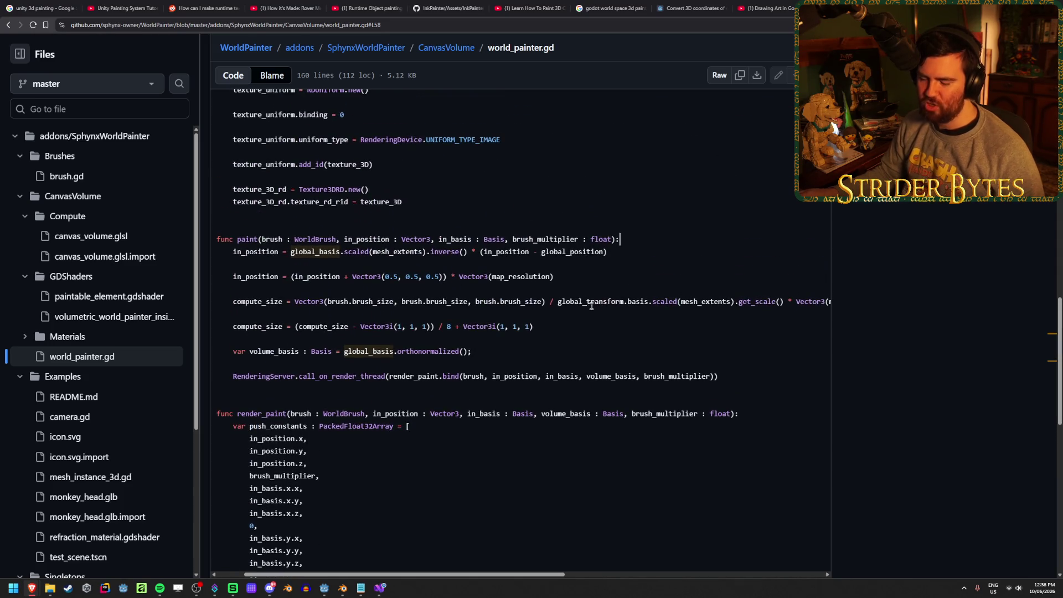
pyautogui.click(387, 591)
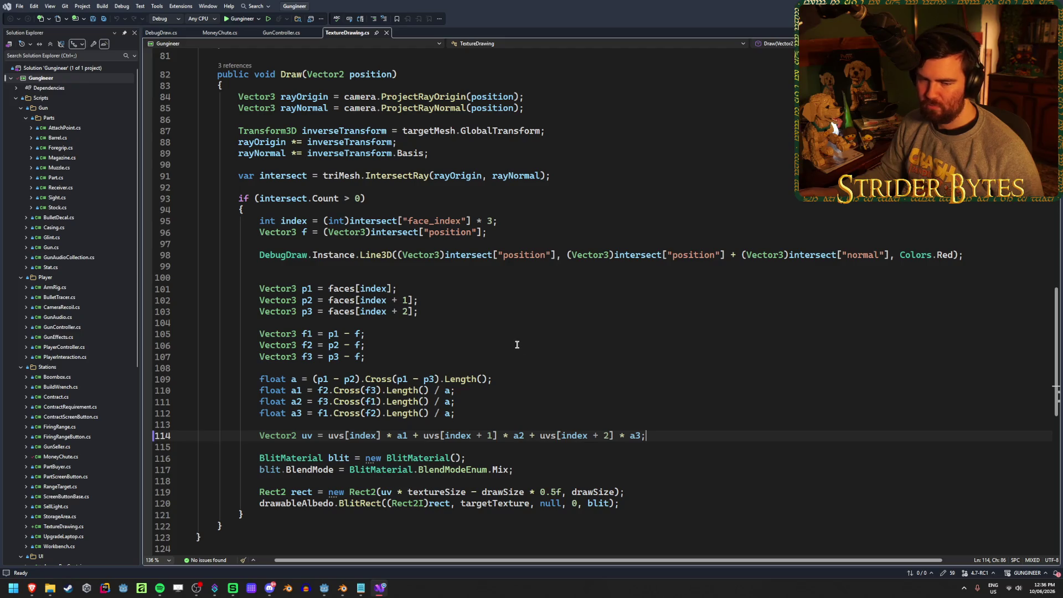
# - Step up through the Draw method's barycentric weight and triangle vertex lines to empty line 100
pyautogui.scroll(5, 517, 344)
pyautogui.scroll(-5, 518, 344)
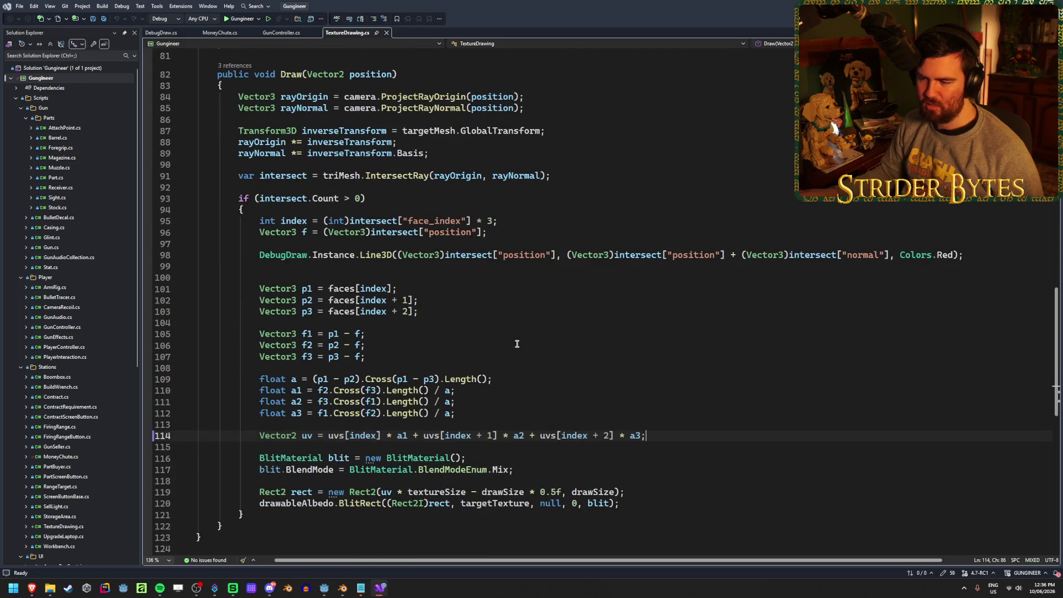
pyautogui.click(600, 411)
pyautogui.click(600, 377)
pyautogui.click(577, 355)
pyautogui.click(579, 308)
pyautogui.click(579, 283)
# - Go back to the WorldPainter world_painter.gd source on GitHub
pyautogui.scroll(1, 587, 333)
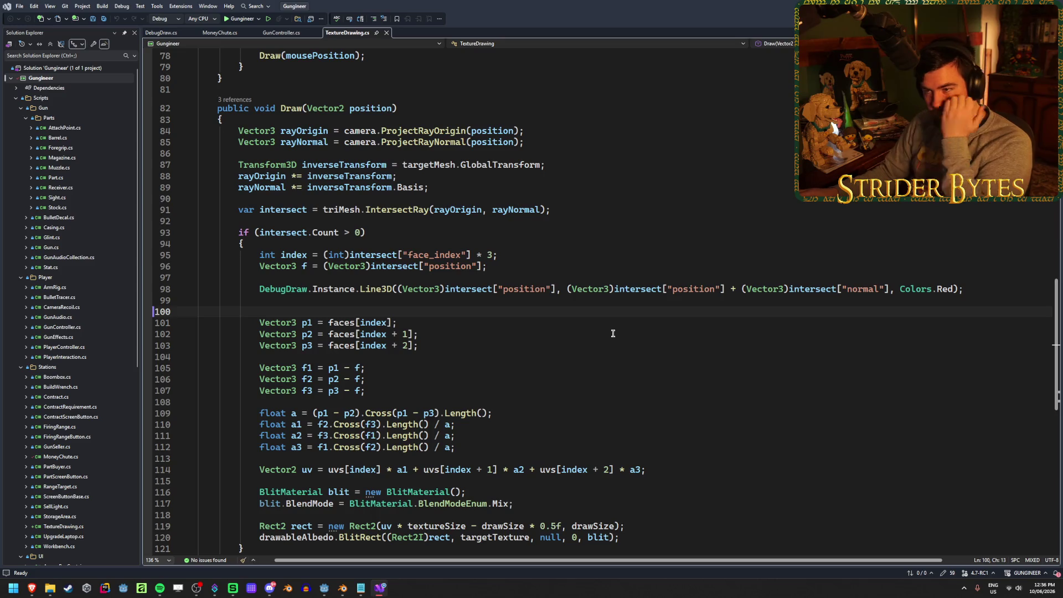
pyautogui.scroll(-1, 629, 344)
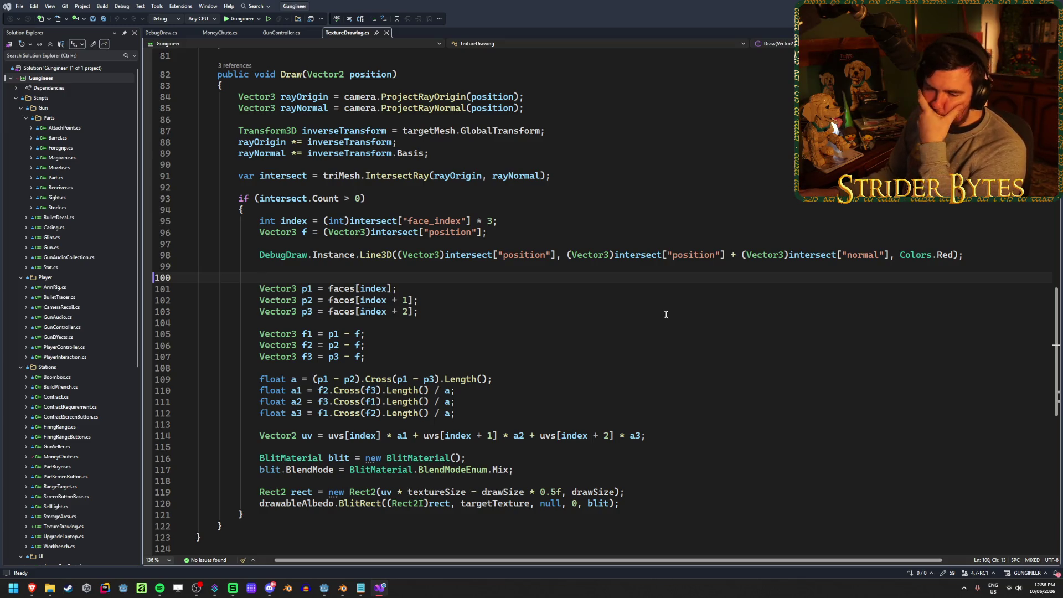
pyautogui.moveTo(29, 593)
pyautogui.click(278, 547)
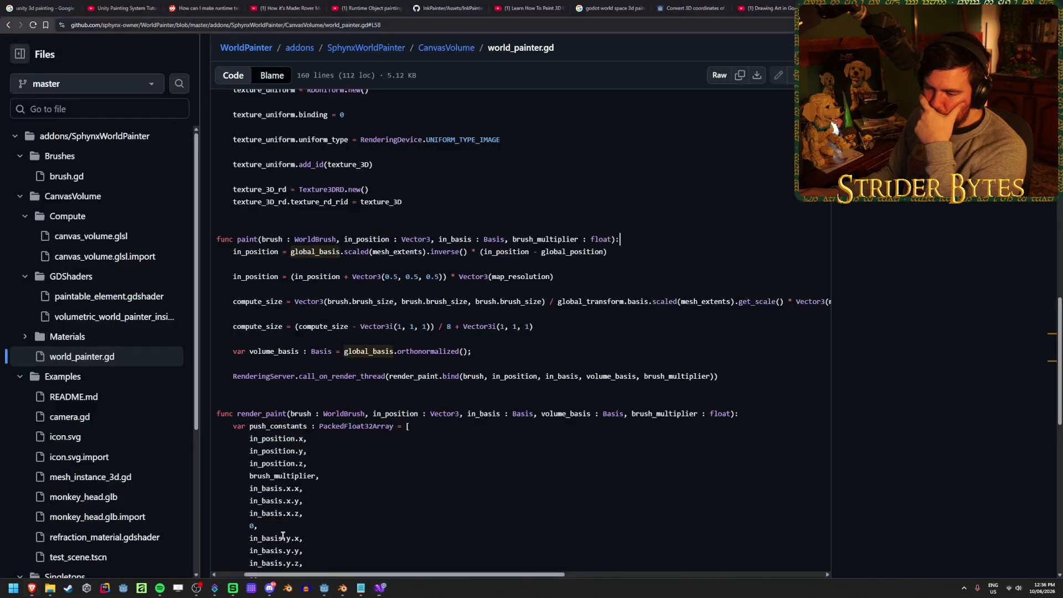
# - Highlight every use of in_position and mark line 88 where world_painter.gd's paint begins
pyautogui.scroll(-7, 792, 413)
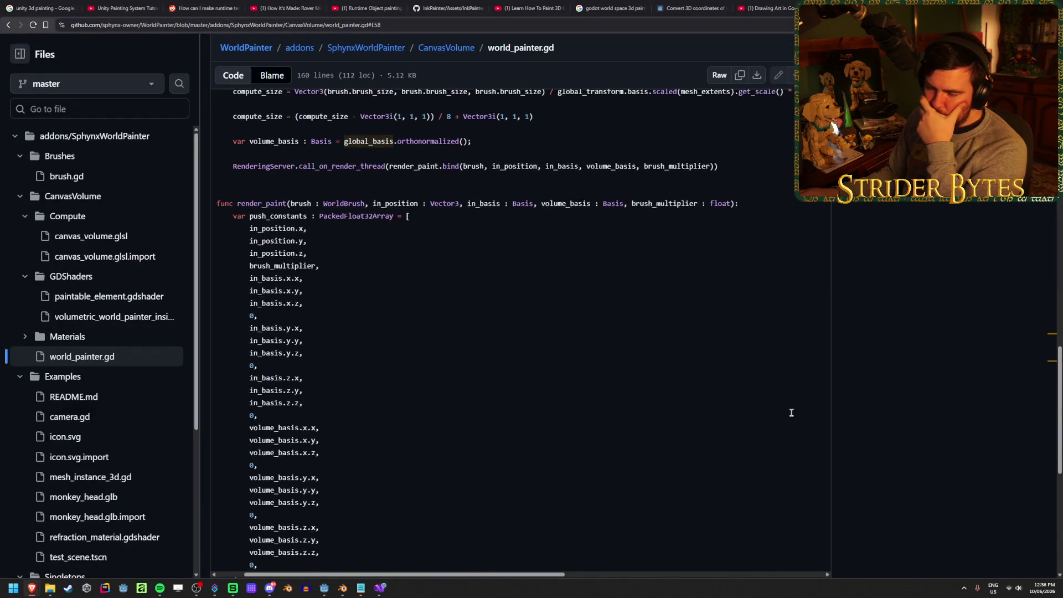
pyautogui.scroll(-2, 792, 413)
pyautogui.scroll(10, 791, 413)
pyautogui.scroll(-3, 791, 413)
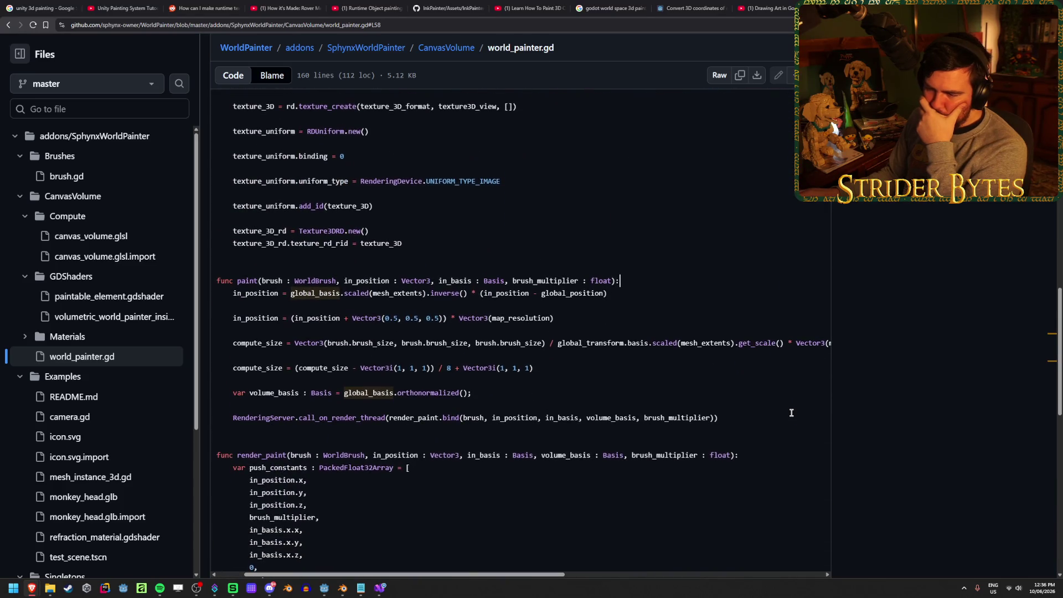
pyautogui.click(332, 318)
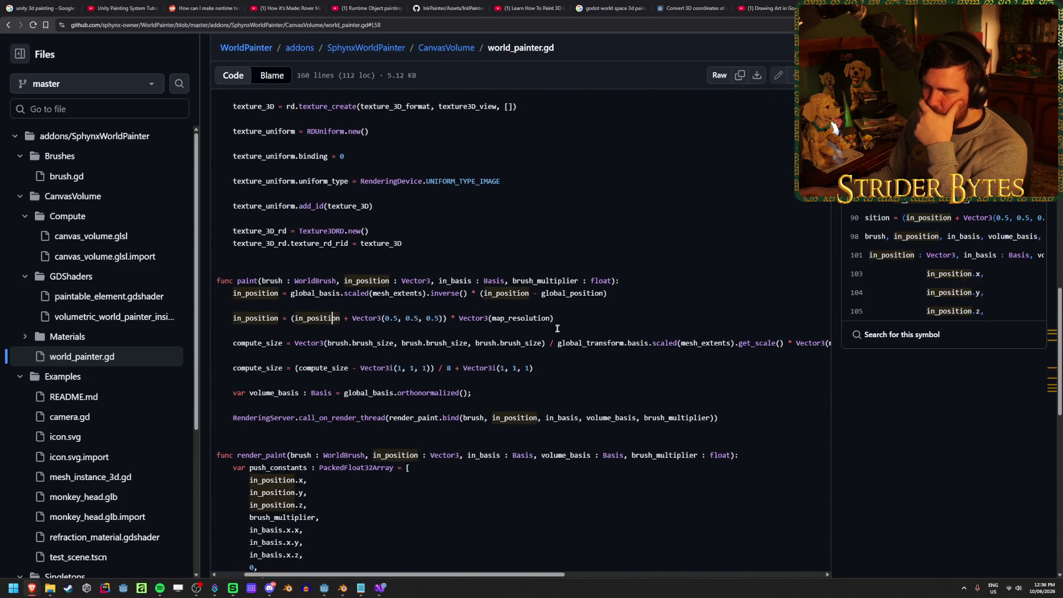
pyautogui.scroll(5, 613, 357)
pyautogui.click(864, 199)
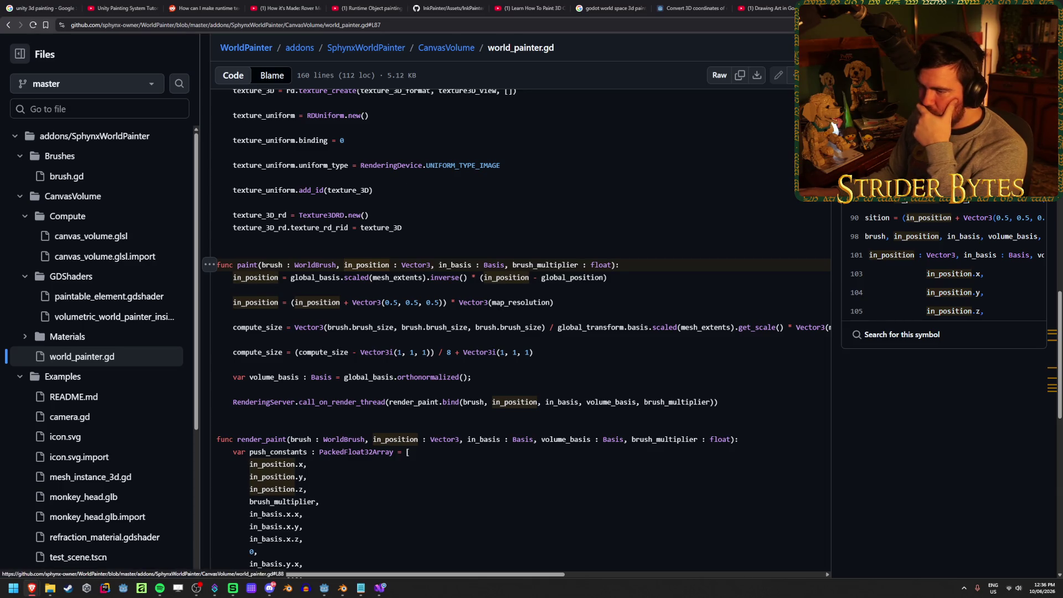
pyautogui.click(899, 233)
# - Open Brushes/brush.gd and point at the initialize_compute call in _ready
pyautogui.scroll(-5, 463, 356)
pyautogui.scroll(5, 491, 351)
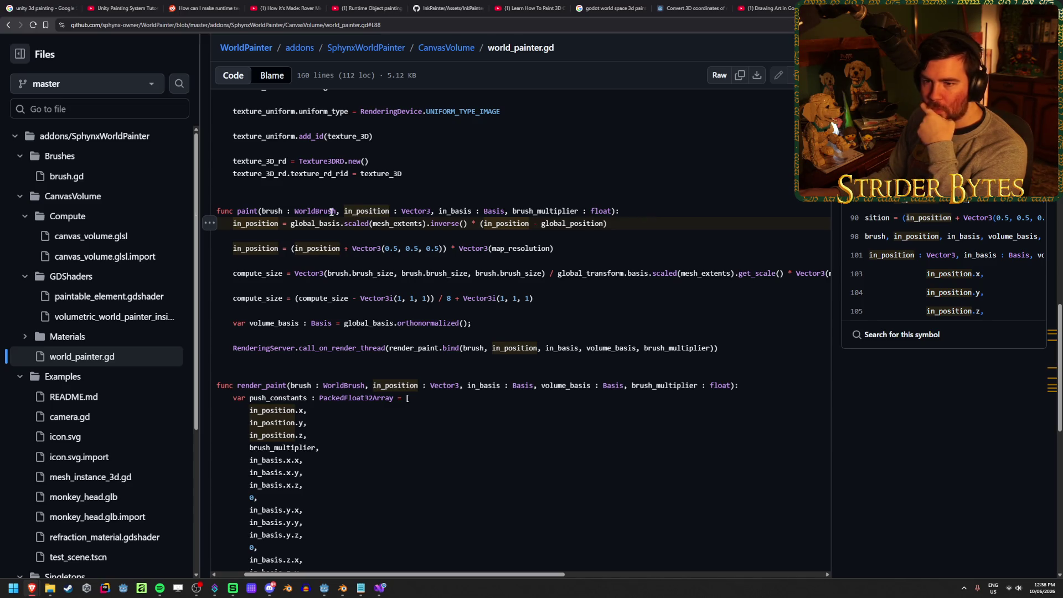
pyautogui.click(81, 177)
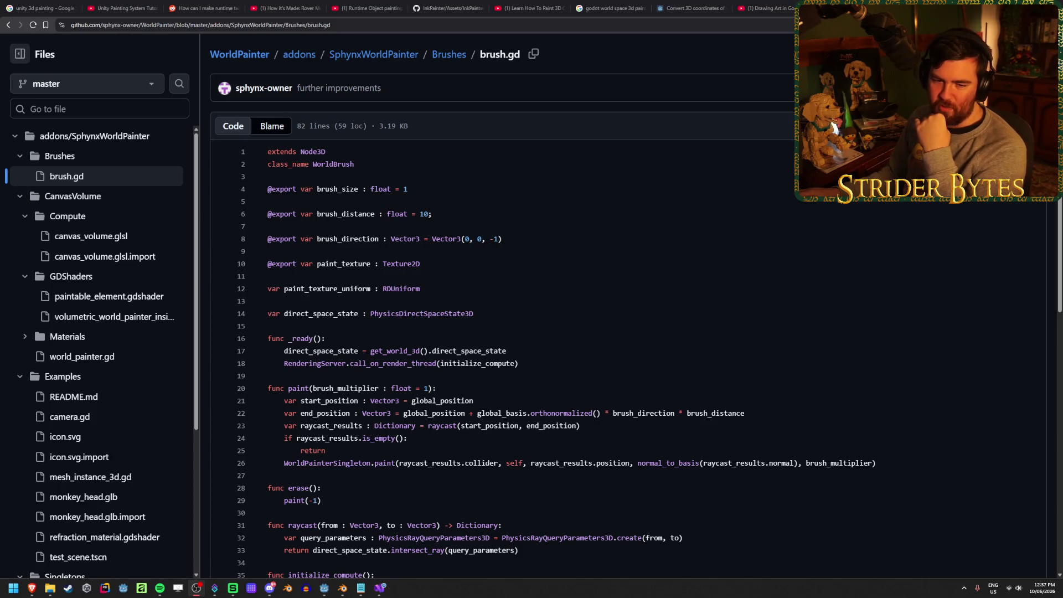
pyautogui.click(527, 361)
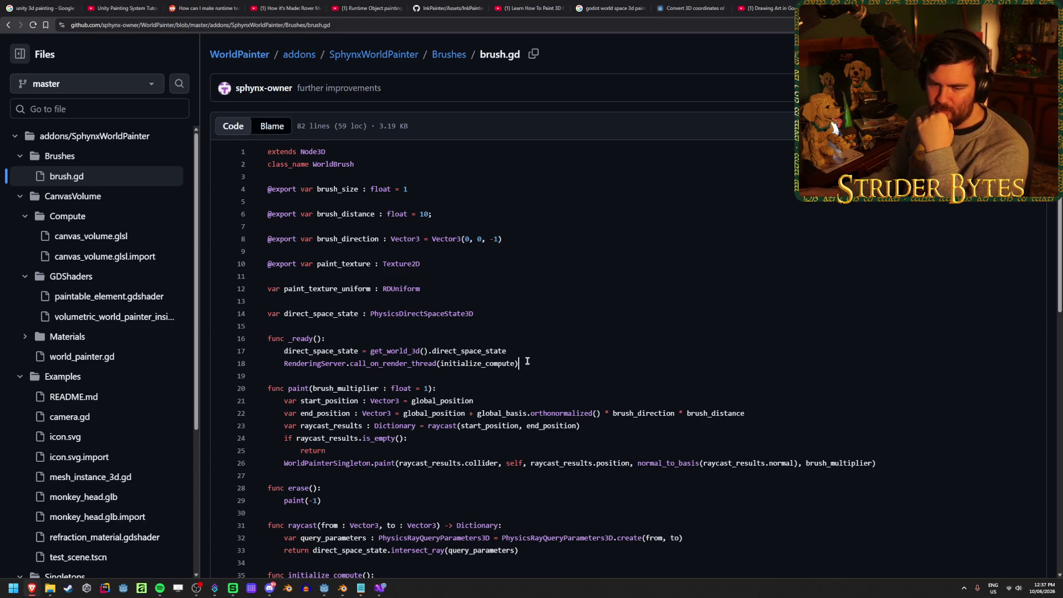
# - Select the self, position and normal_to_basis arguments on brush.gd line 26
pyautogui.scroll(-4, 609, 371)
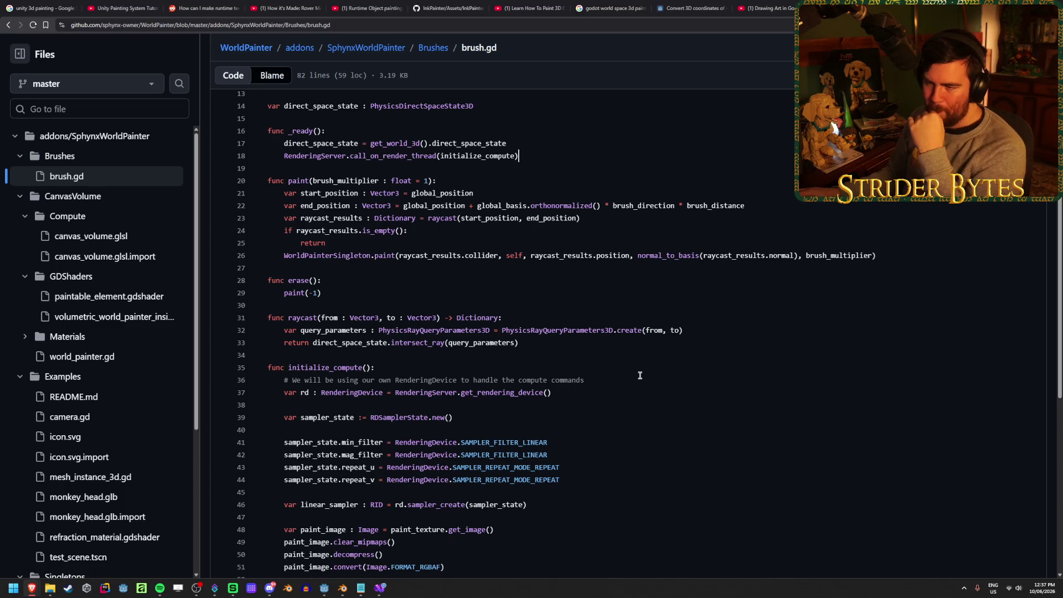
pyautogui.scroll(2, 598, 373)
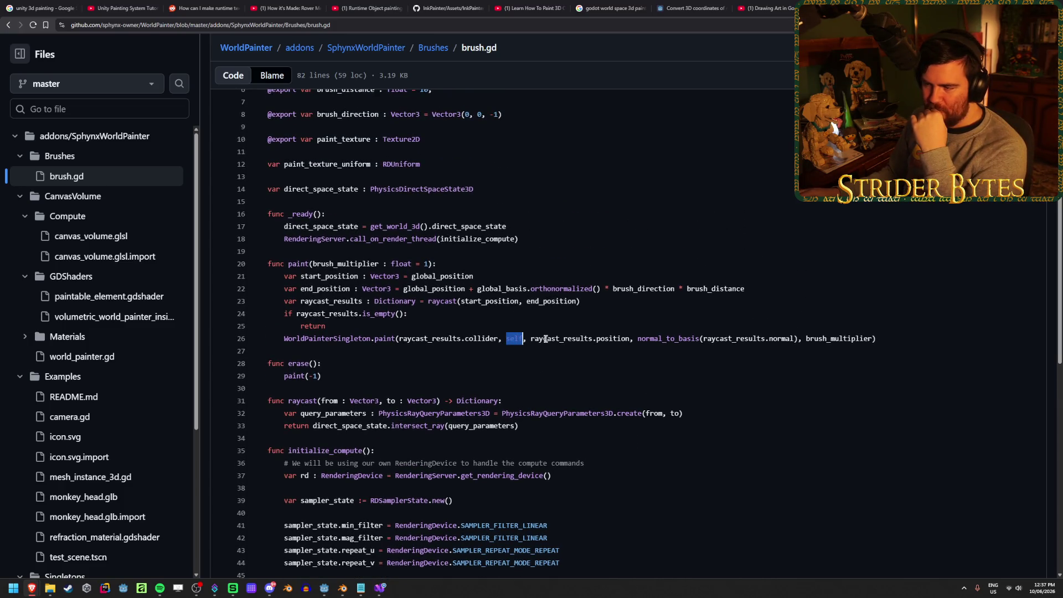
pyautogui.doubleClick(548, 339)
pyautogui.doubleClick(614, 338)
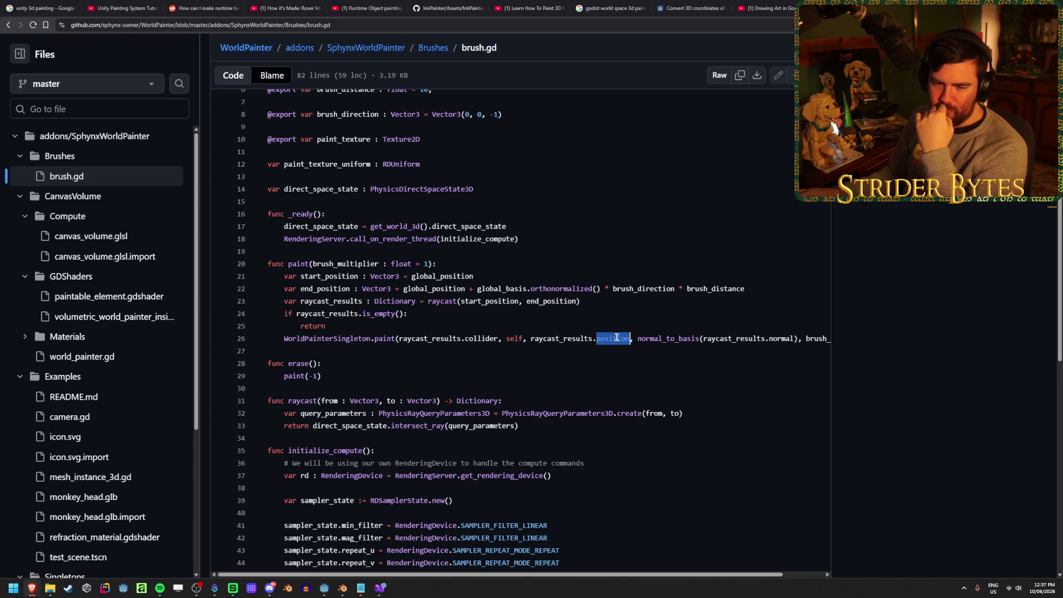
pyautogui.doubleClick(667, 338)
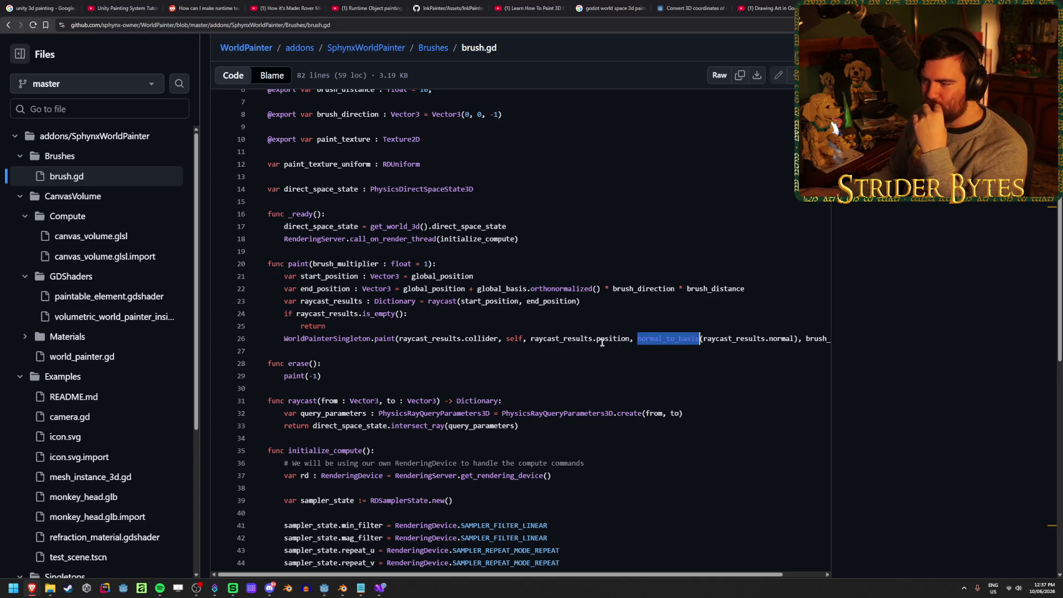
# - Show every reference to raycast_results, then bring up options for world_painter.gd
pyautogui.hscroll(2, 610, 340)
pyautogui.click(551, 341)
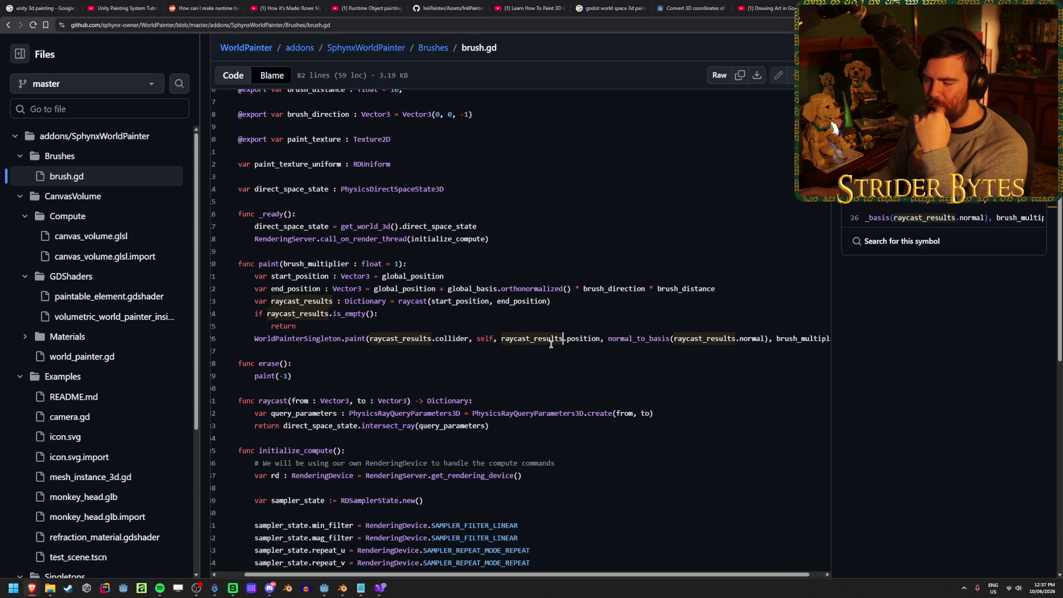
pyautogui.click(545, 351)
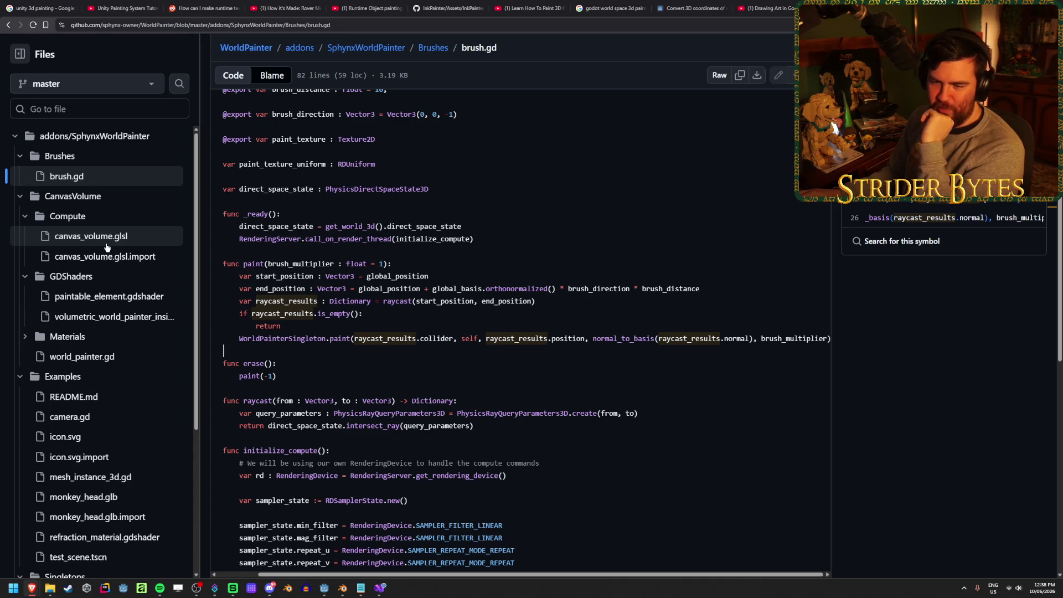
pyautogui.rightClick(115, 361)
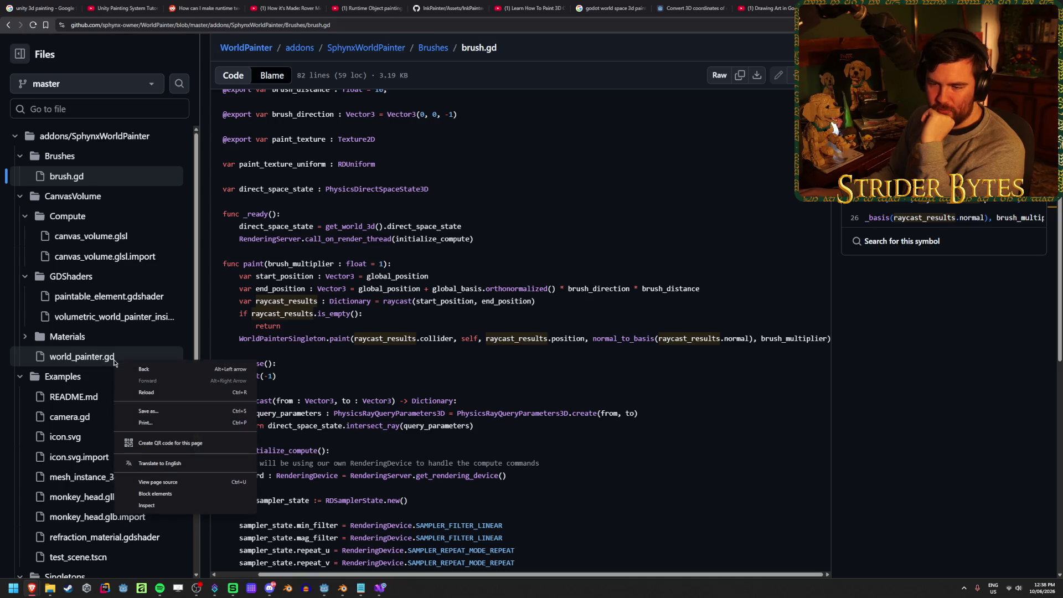
pyautogui.click(97, 361)
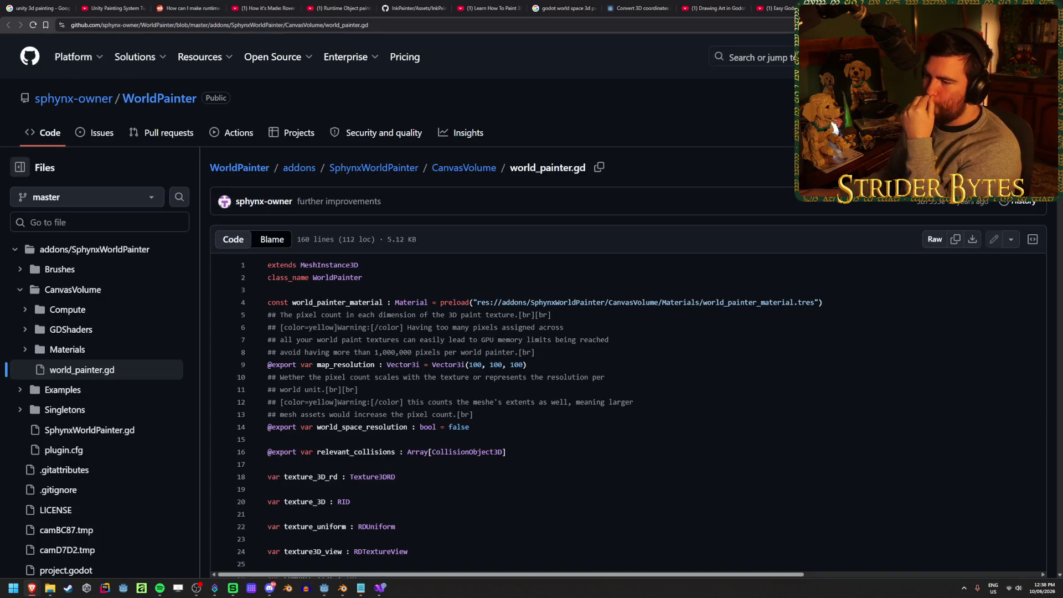
pyautogui.scroll(-15, 624, 279)
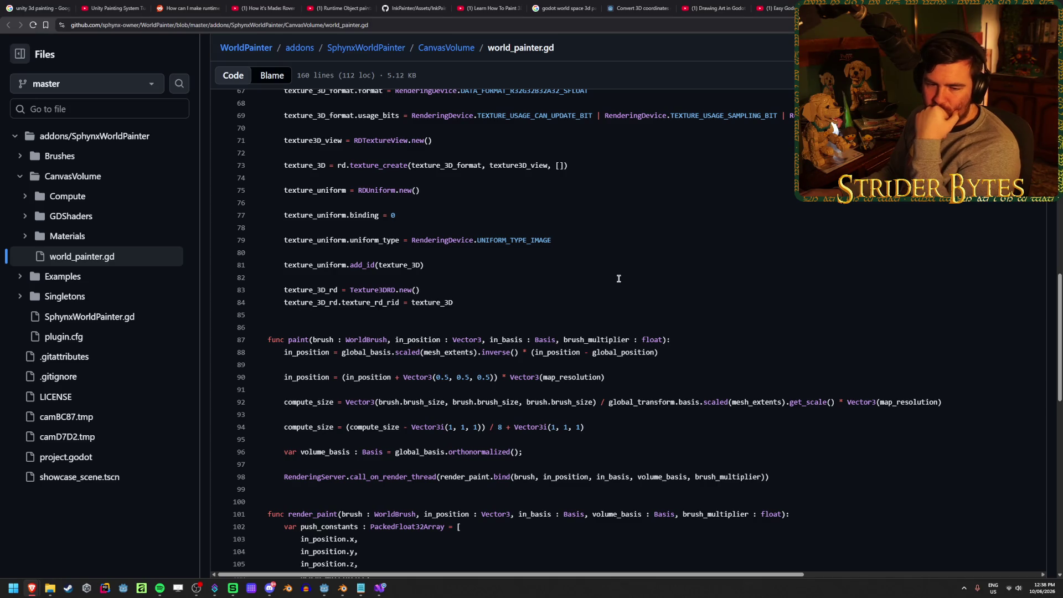
pyautogui.scroll(-2, 619, 279)
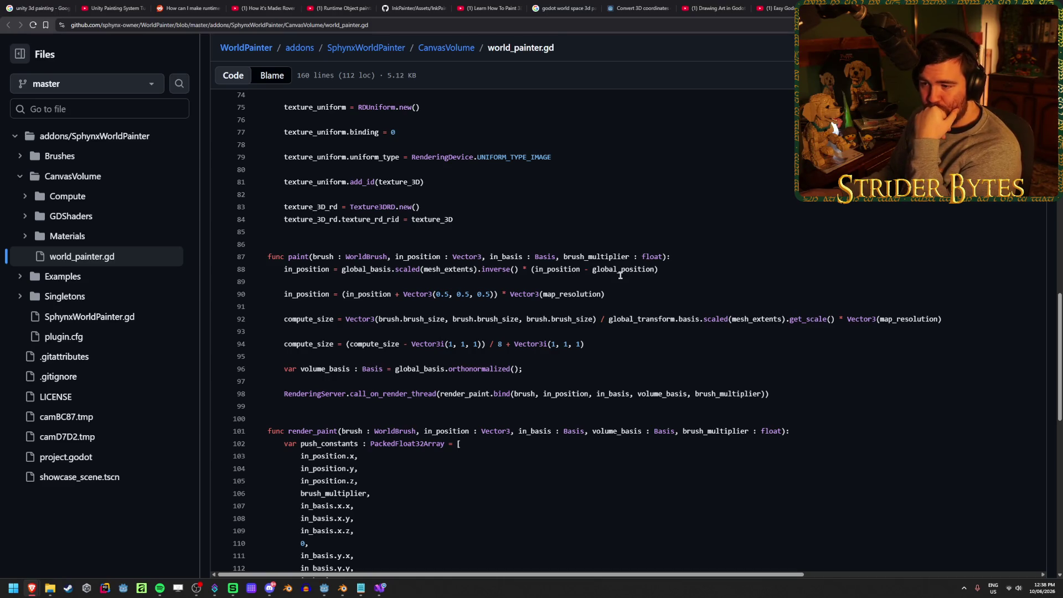
pyautogui.hotkey('alt', 'Left')
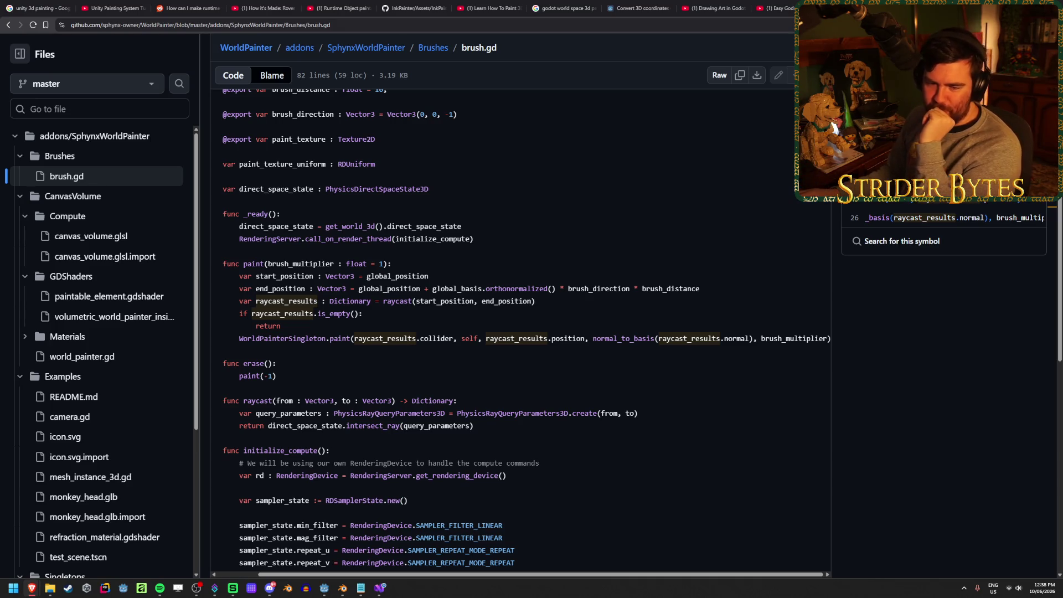
pyautogui.scroll(4, 669, 357)
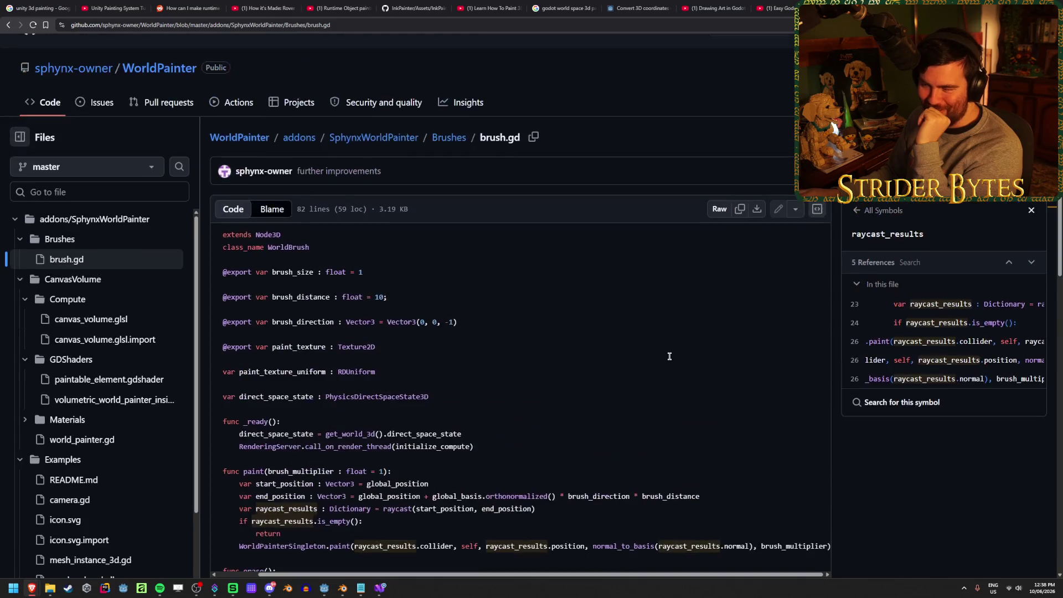
pyautogui.scroll(-2, 598, 294)
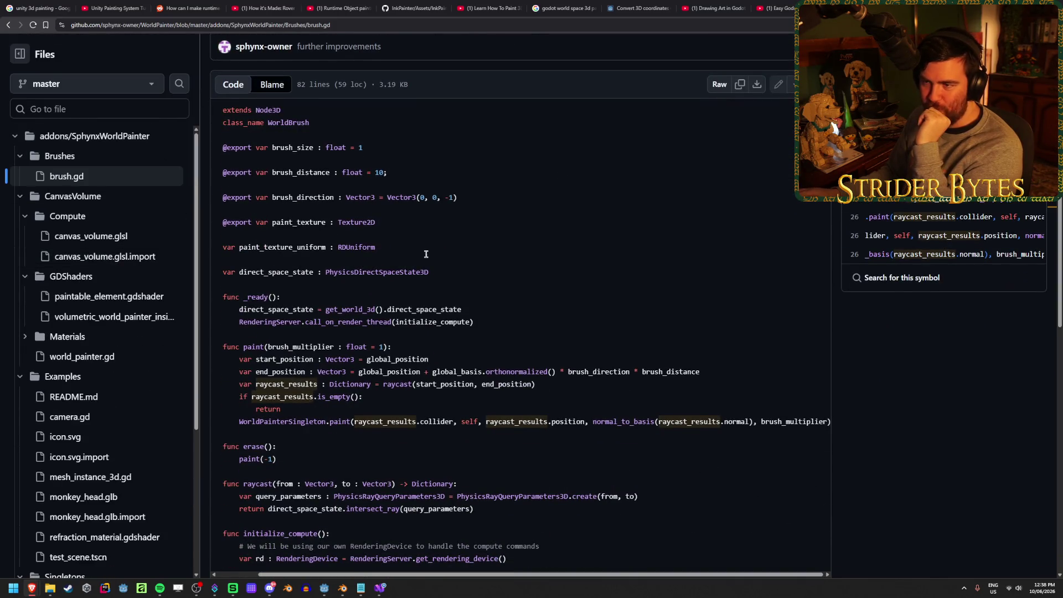
pyautogui.scroll(2, 426, 250)
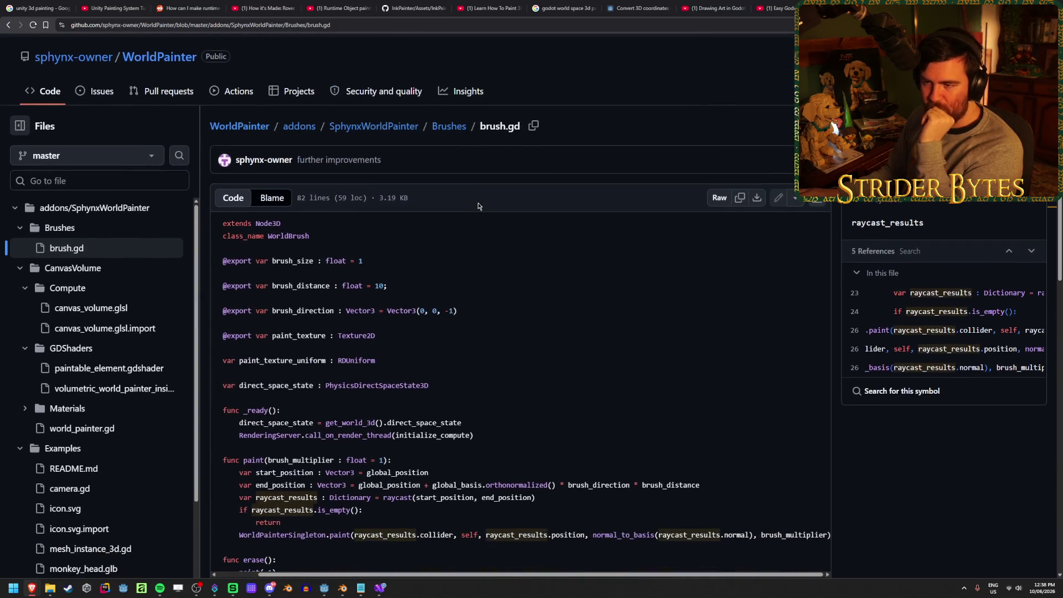
# - Download the WorldPainter repository via Code > Download ZIP, extract it, and return to Godot
pyautogui.click(233, 132)
pyautogui.click(685, 174)
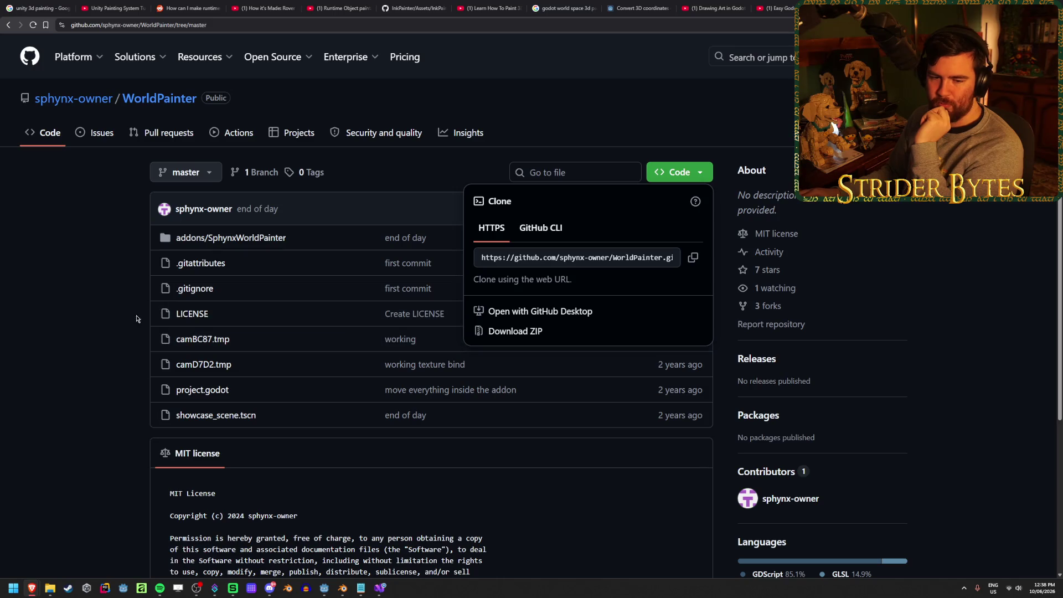
pyautogui.click(108, 326)
pyautogui.click(699, 173)
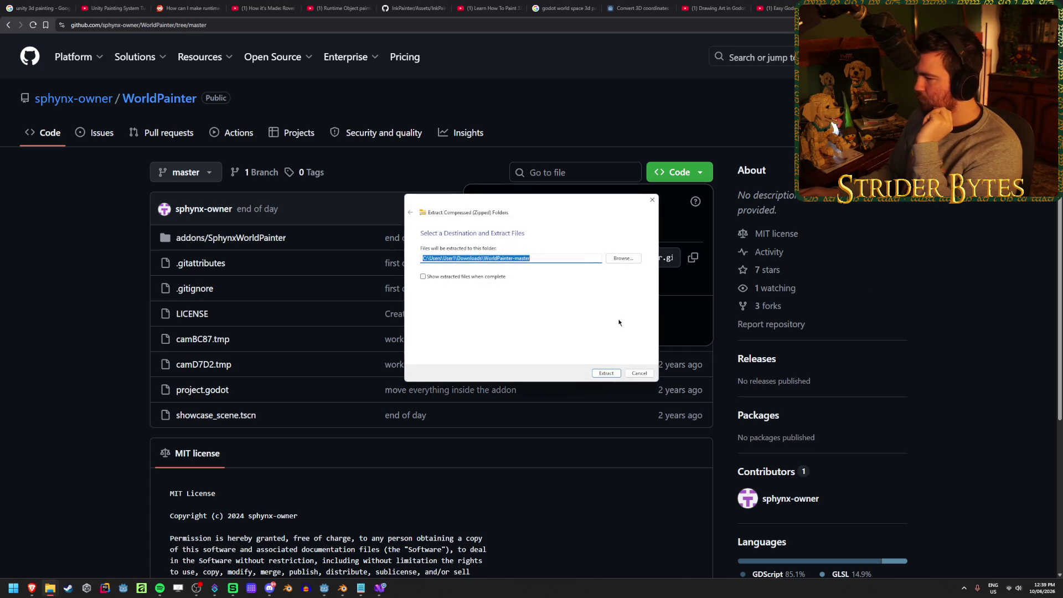
pyautogui.click(610, 372)
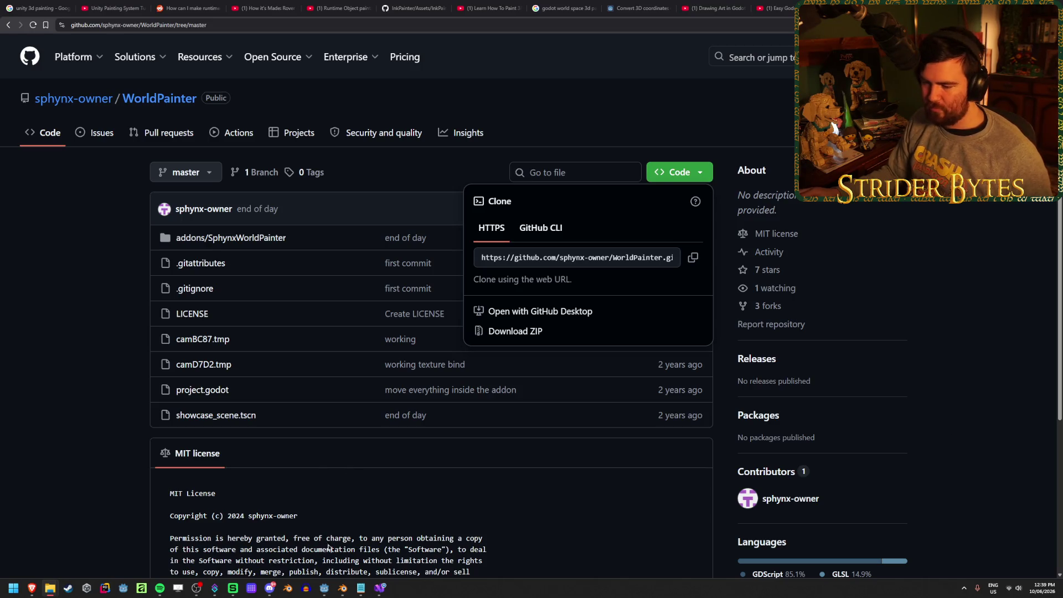
pyautogui.click(324, 587)
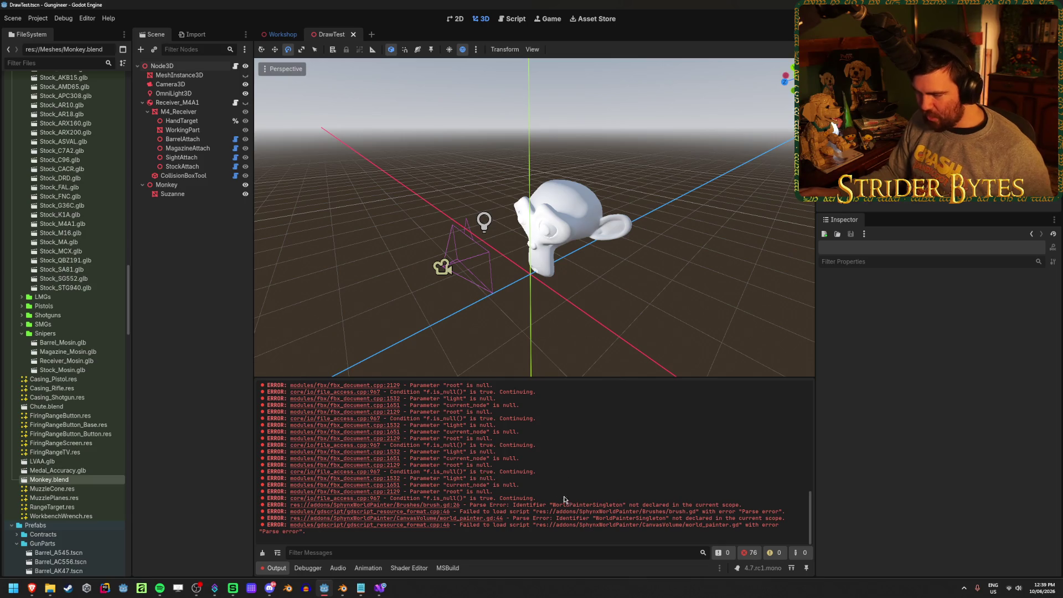
# - Select the 'Failed to load script' error text and check the files in File Explorer
pyautogui.moveTo(684, 505)
pyautogui.mouseDown()
pyautogui.moveTo(715, 511)
pyautogui.moveTo(517, 512)
pyautogui.moveTo(636, 510)
pyautogui.mouseUp()
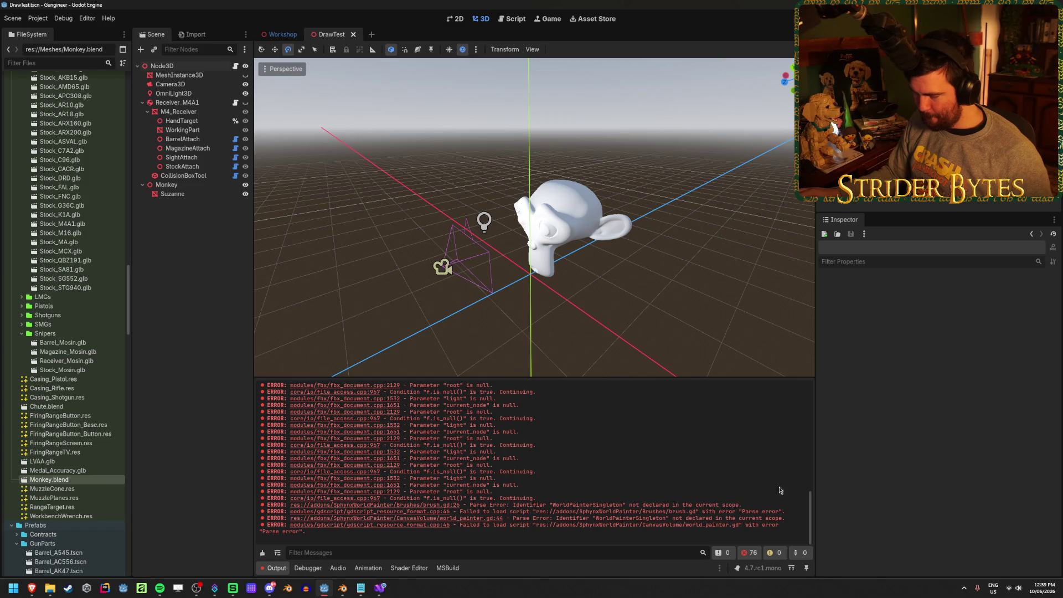
pyautogui.hotkey('alt', 'Tab')
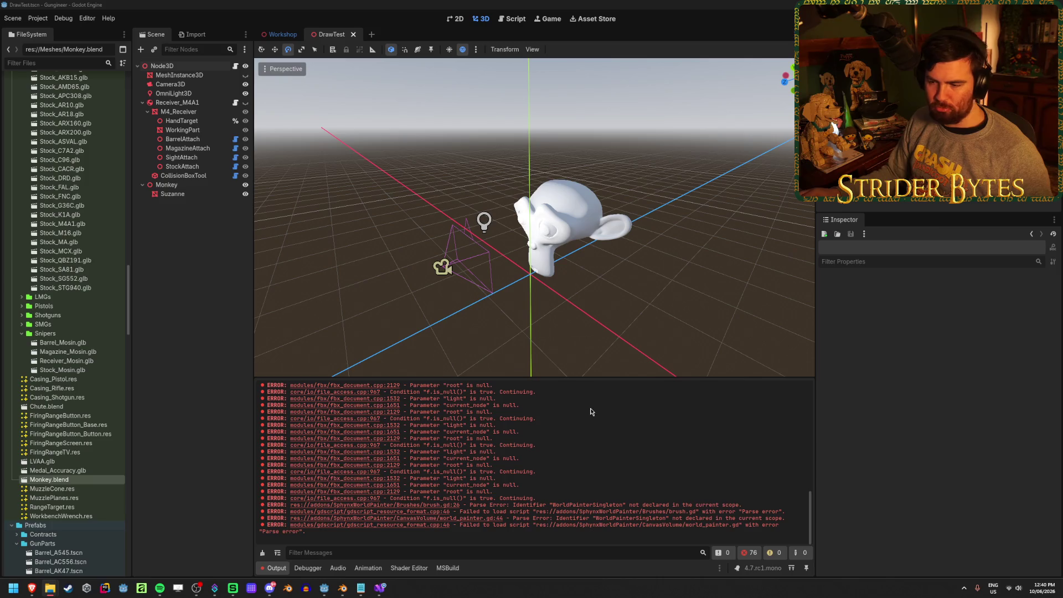
pyautogui.click(185, 319)
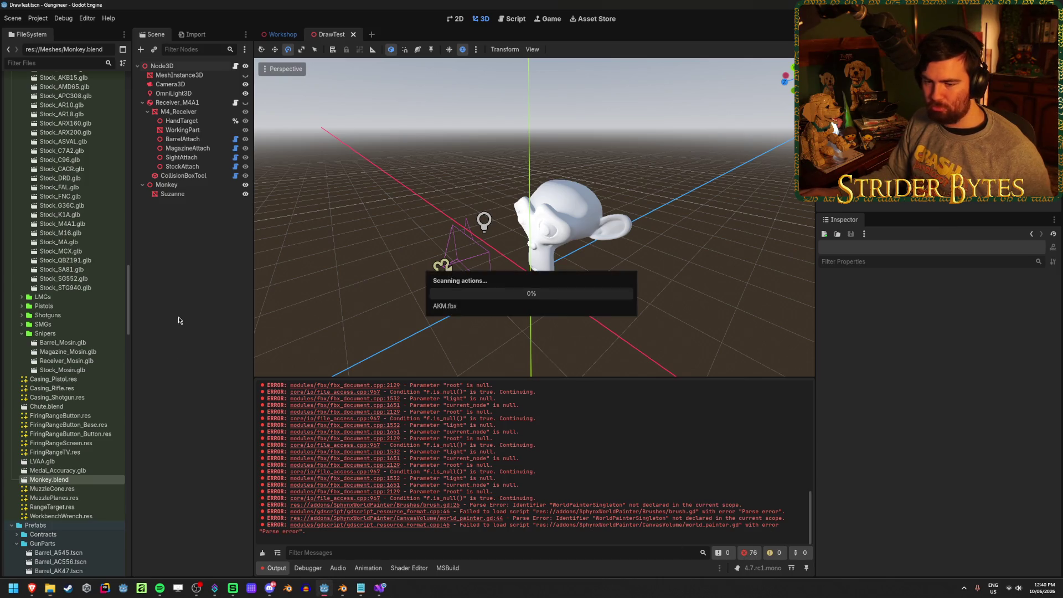
# - Expand res://addons in the FileSystem dock to reveal SphynxWorldPainter
pyautogui.scroll(15, 58, 388)
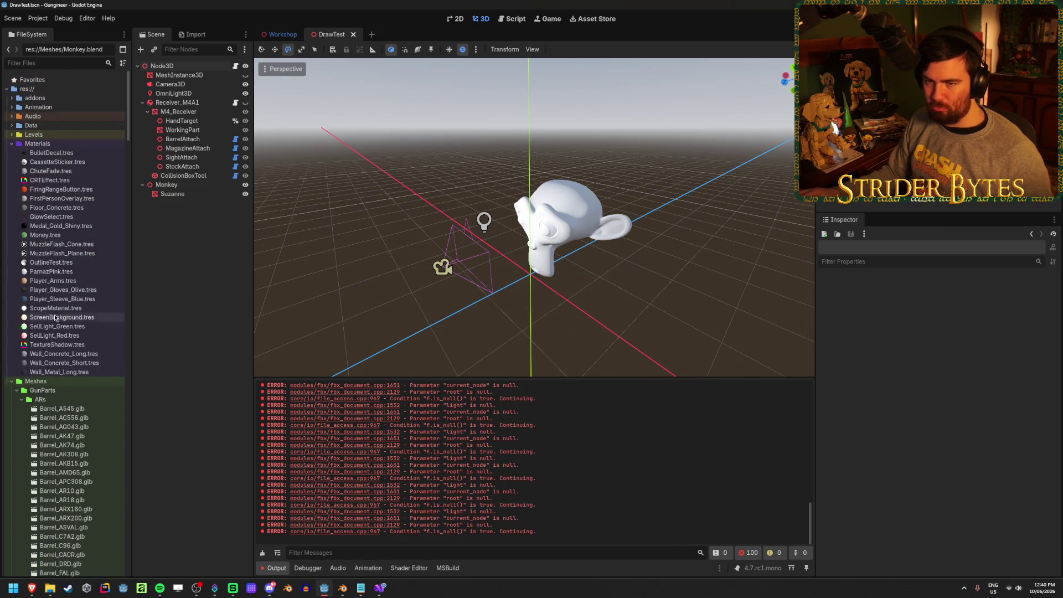
pyautogui.click(13, 98)
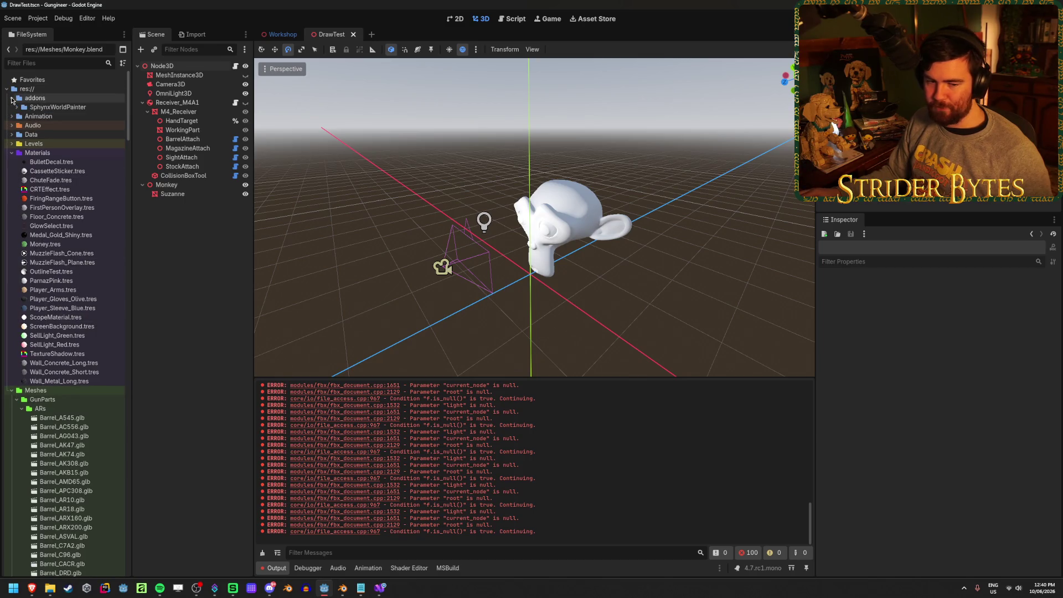
pyautogui.click(60, 100)
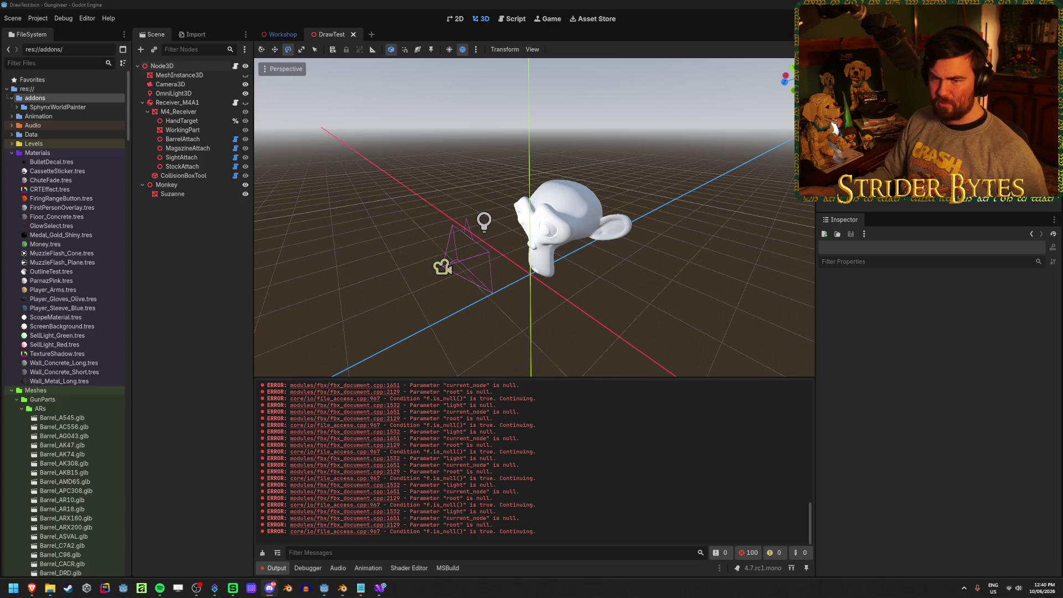
# - Return to the Godot window and choose Project > Project Settings
pyautogui.scroll(-20, 51, 324)
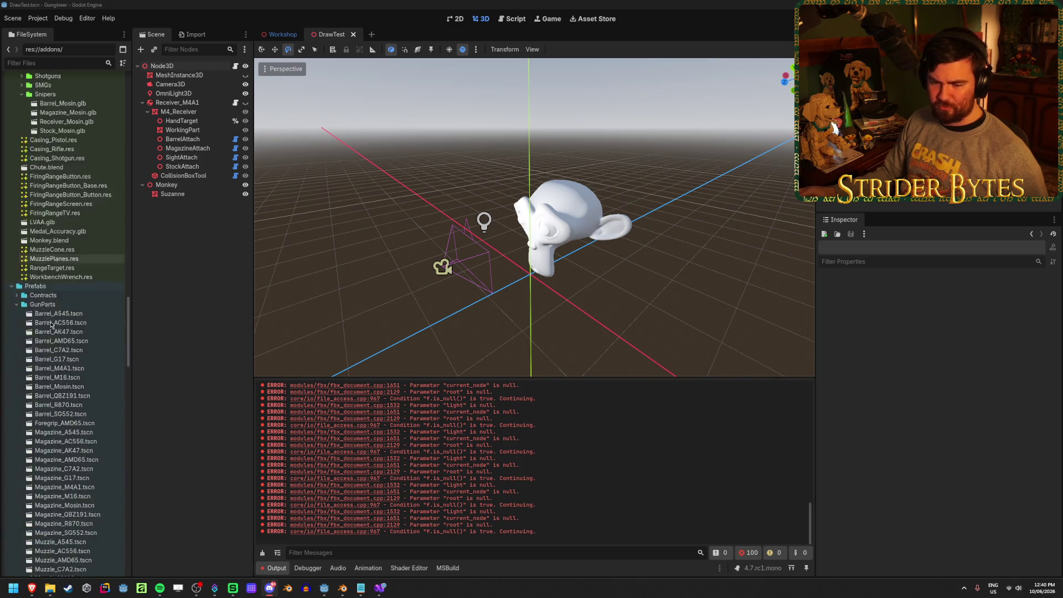
pyautogui.scroll(20, 51, 324)
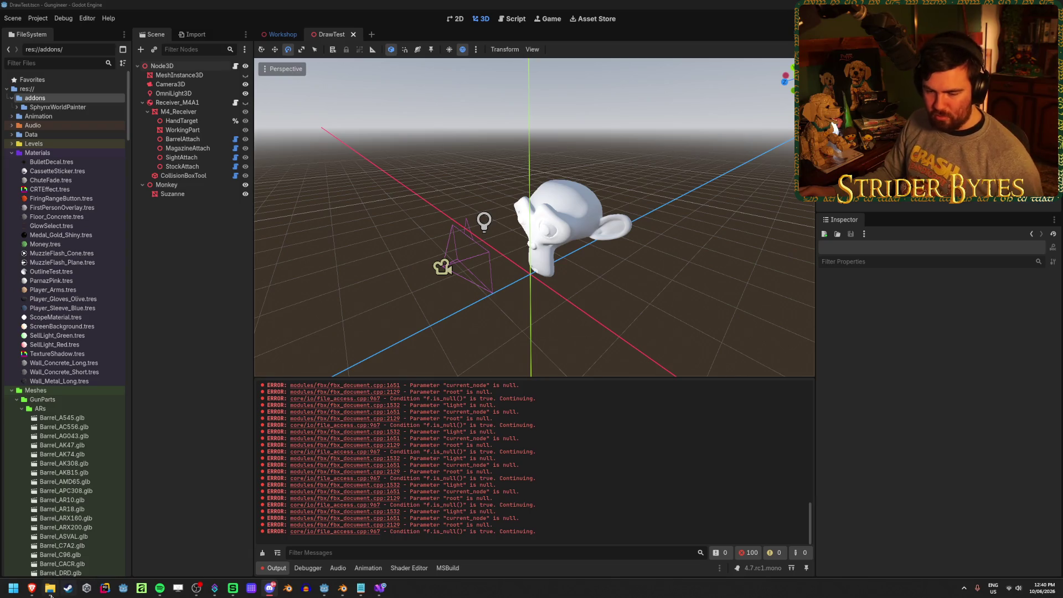
pyautogui.click(176, 281)
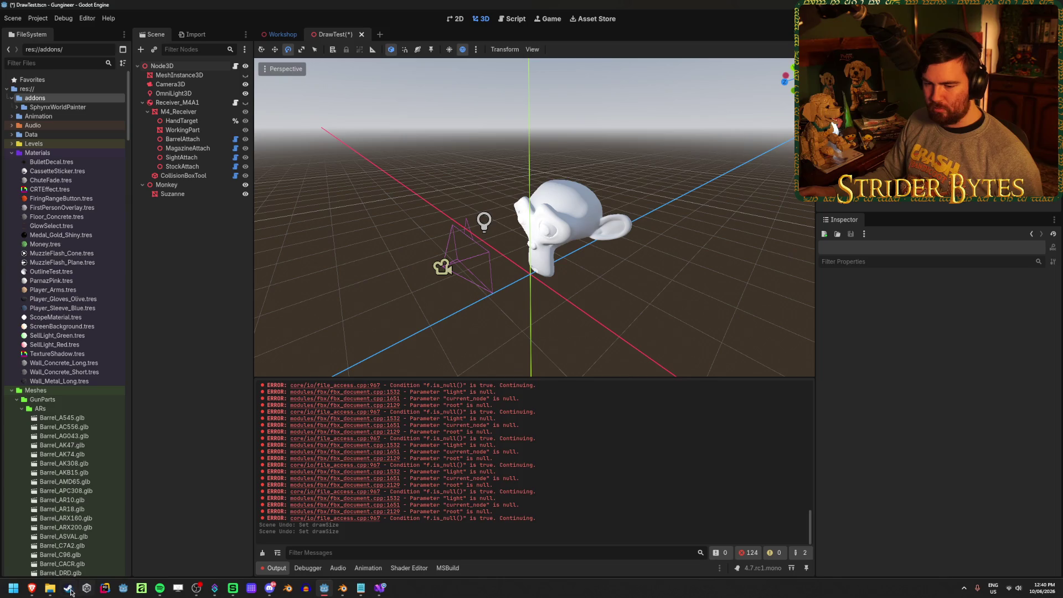
pyautogui.click(324, 588)
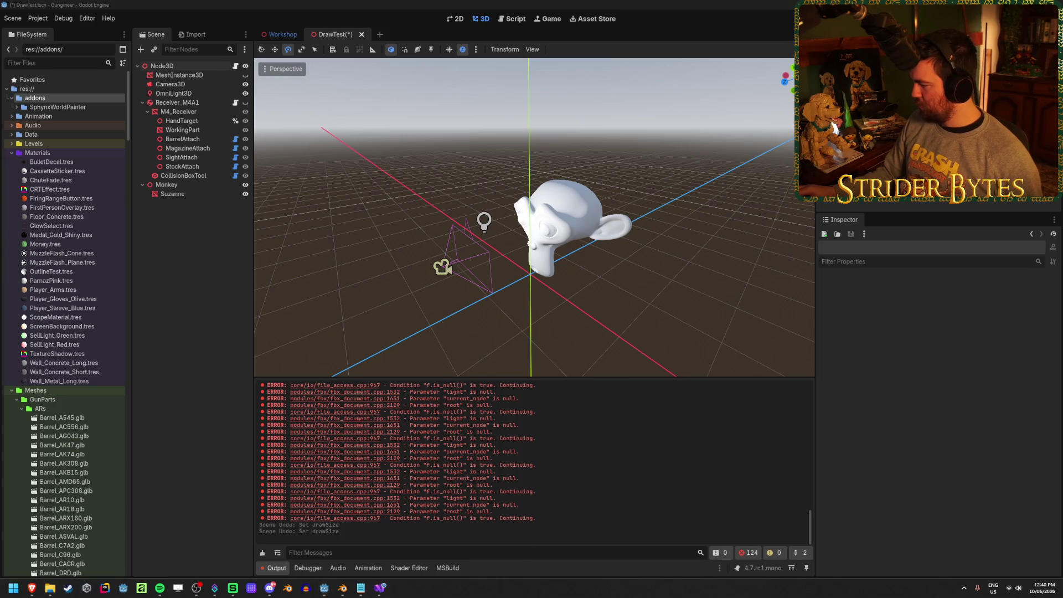
pyautogui.click(324, 588)
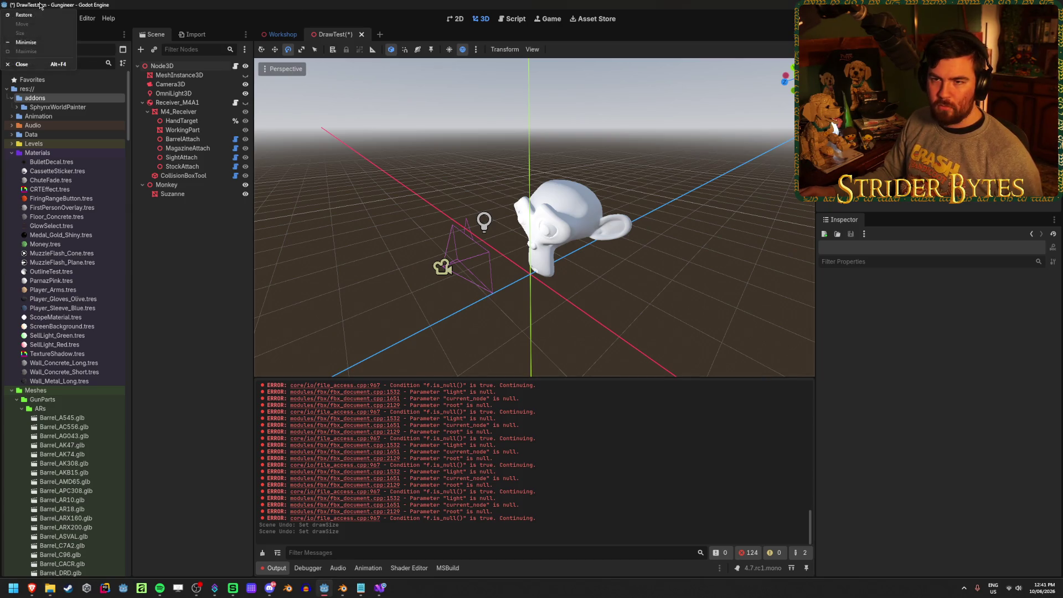
pyautogui.click(38, 19)
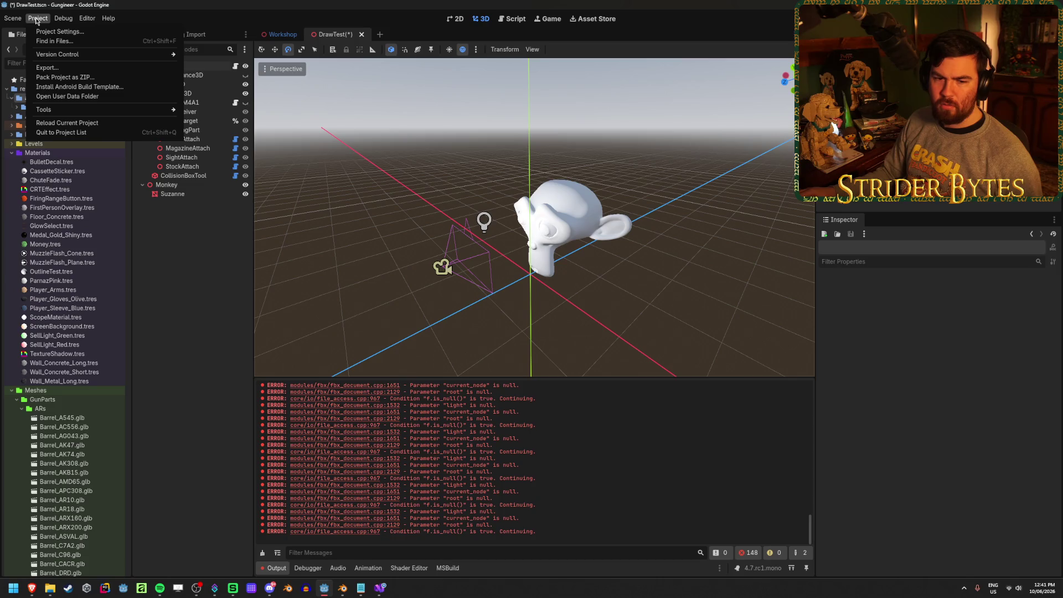
pyautogui.click(58, 32)
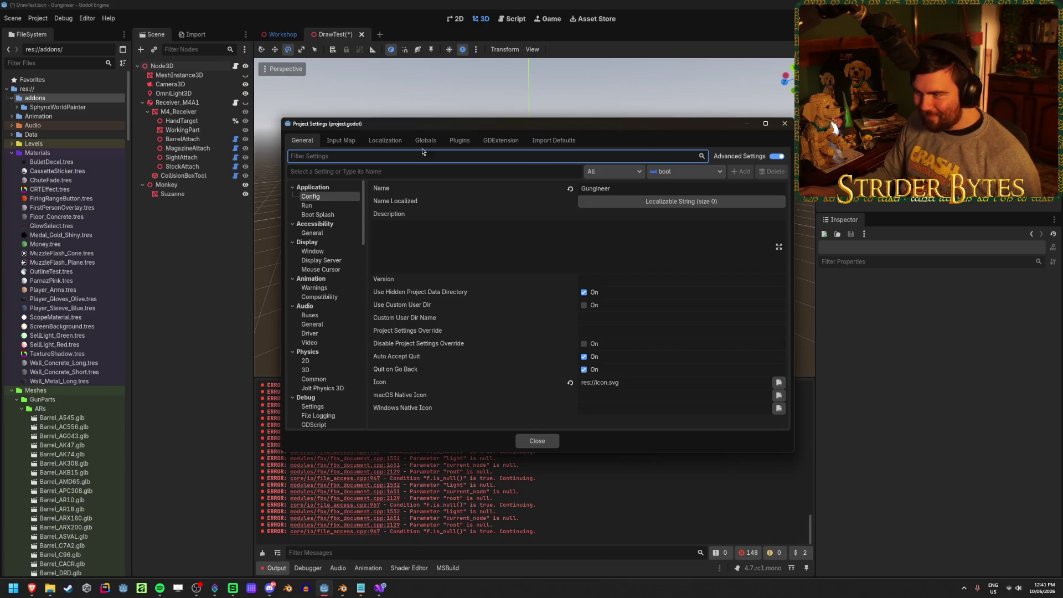
# - Enable SphynxWorldPainter in the Plugins tab, save DrawTest with Ctrl+S, and clear the output log
pyautogui.click(461, 140)
pyautogui.click(299, 183)
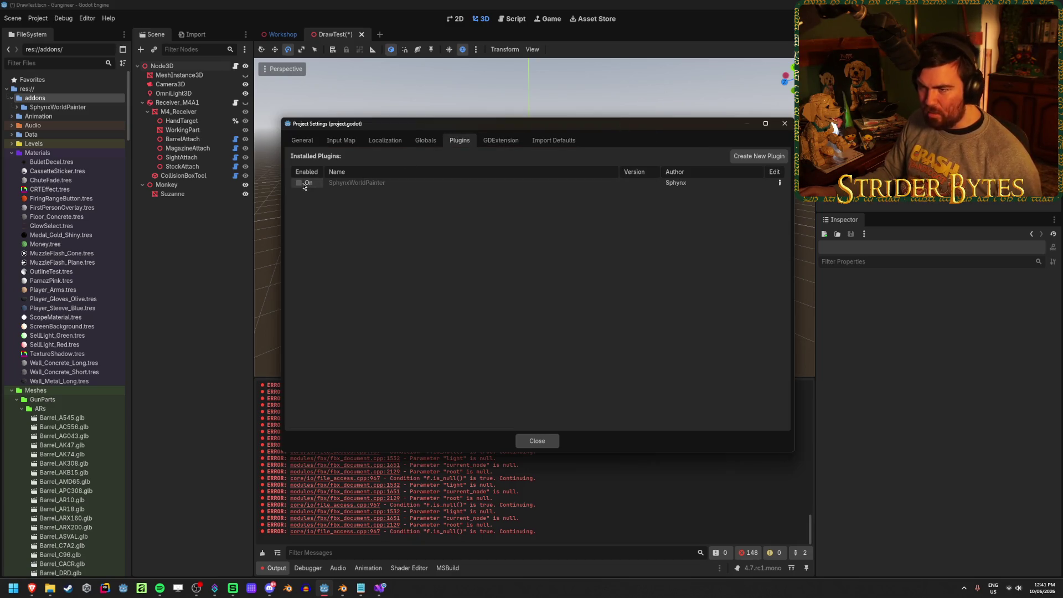
pyautogui.click(540, 441)
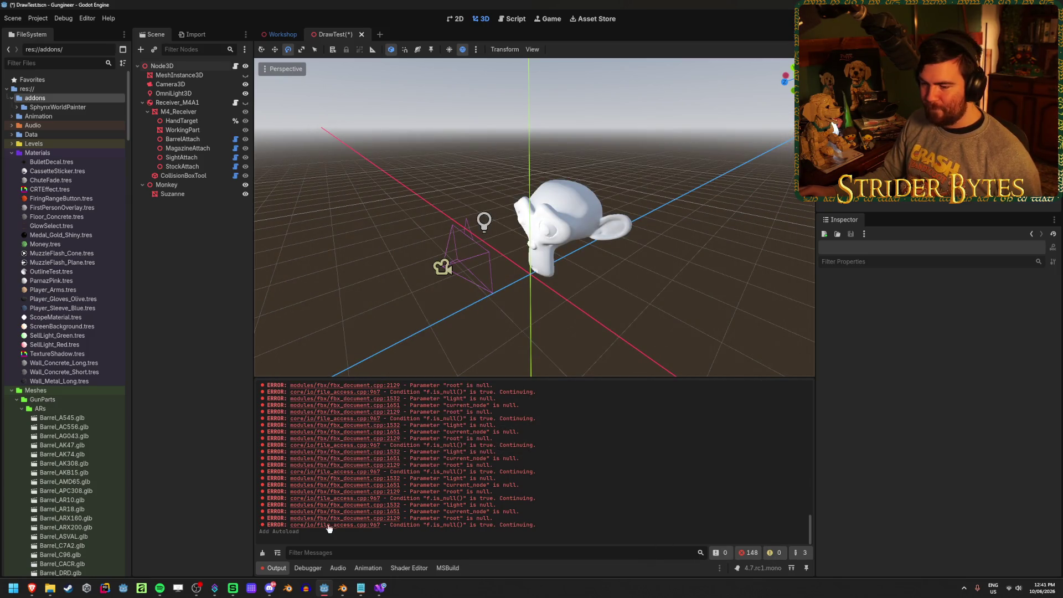
pyautogui.hotkey('ctrl', 's')
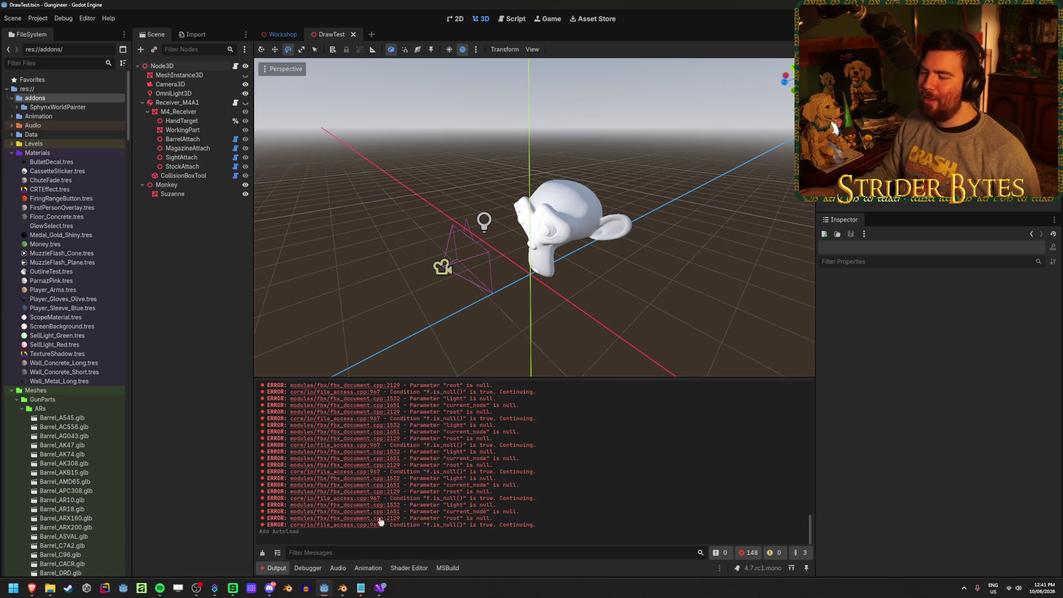
pyautogui.click(263, 552)
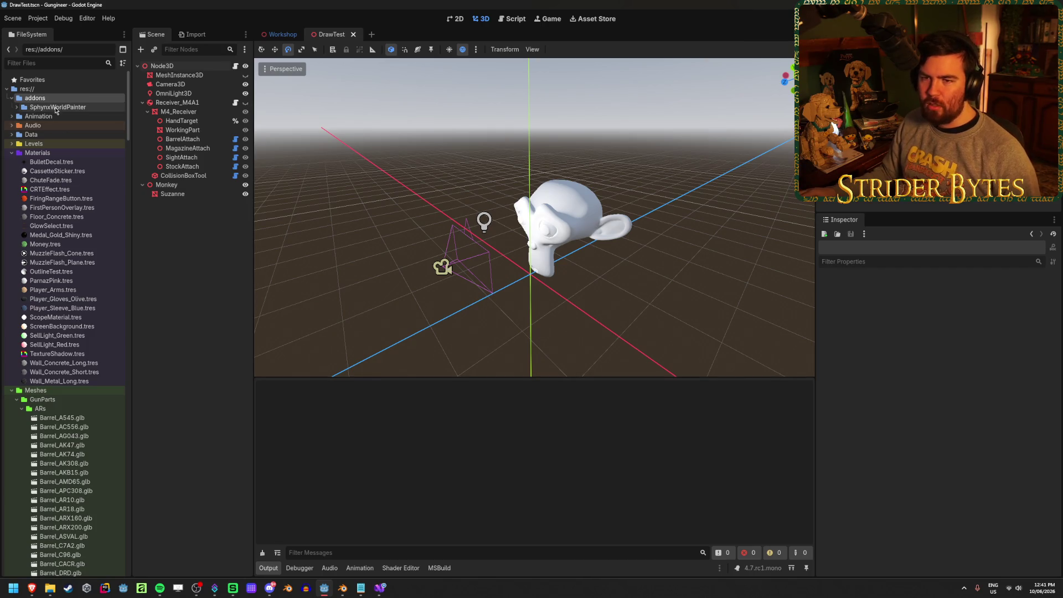
# - Expand SphynxWorldPainter/Brushes to select brush.gd, then select Node3D to view its TextureDrawing settings
pyautogui.click(163, 67)
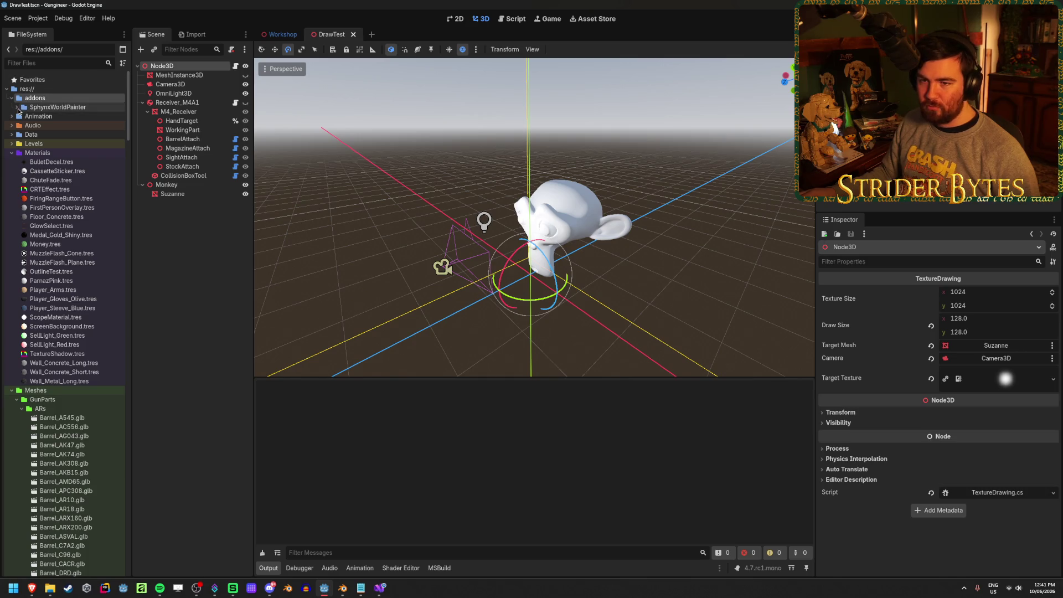
pyautogui.click(18, 110)
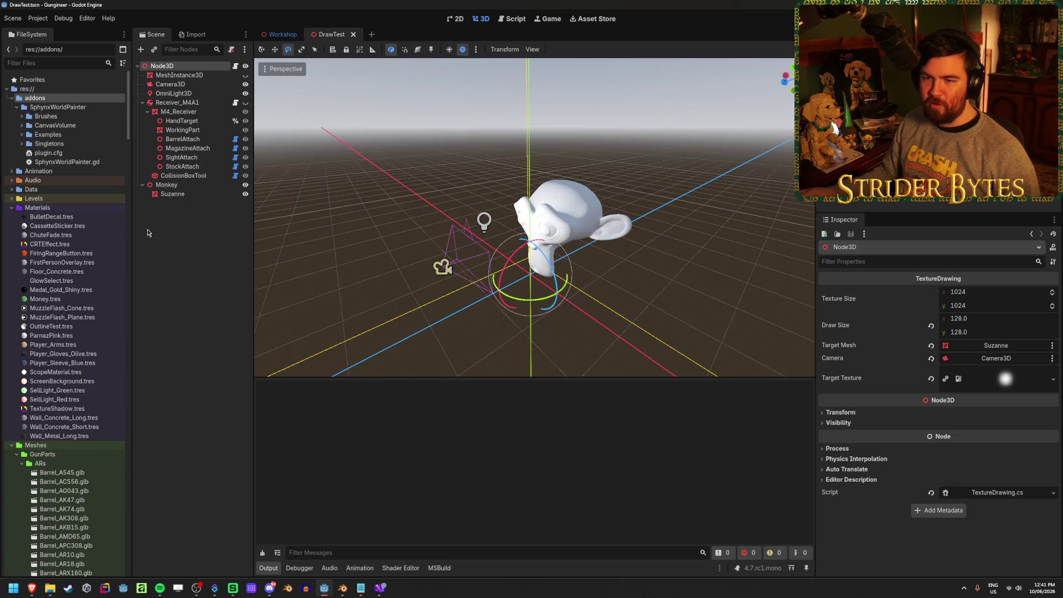
pyautogui.click(149, 262)
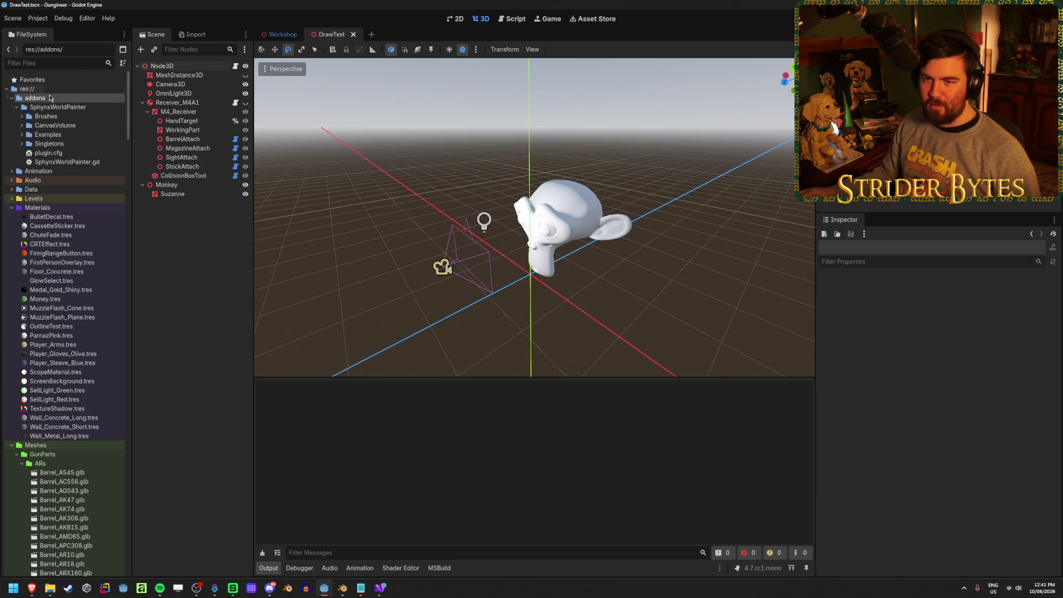
pyautogui.doubleClick(43, 117)
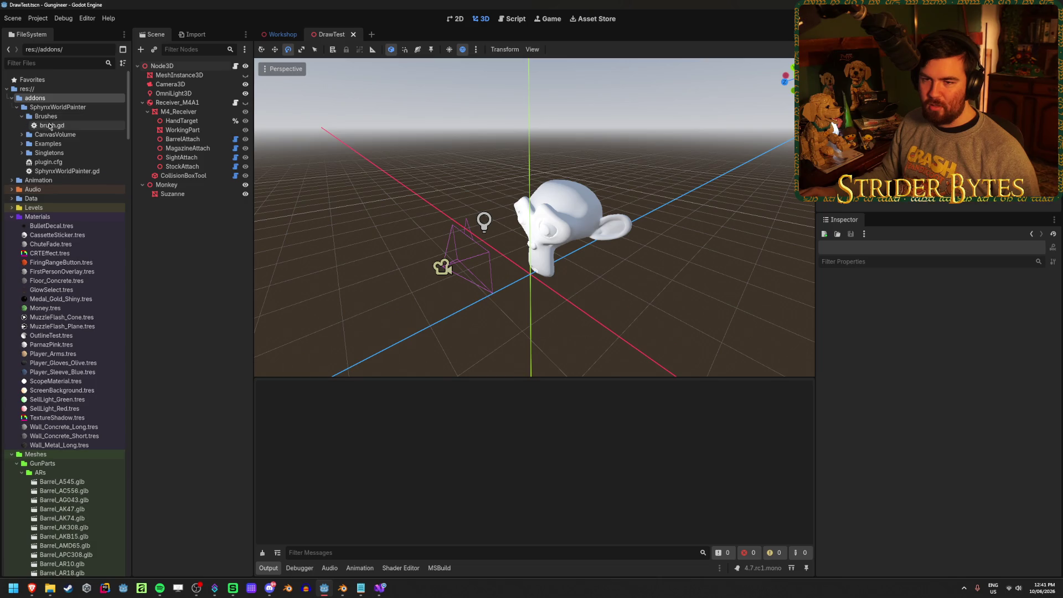
pyautogui.click(51, 126)
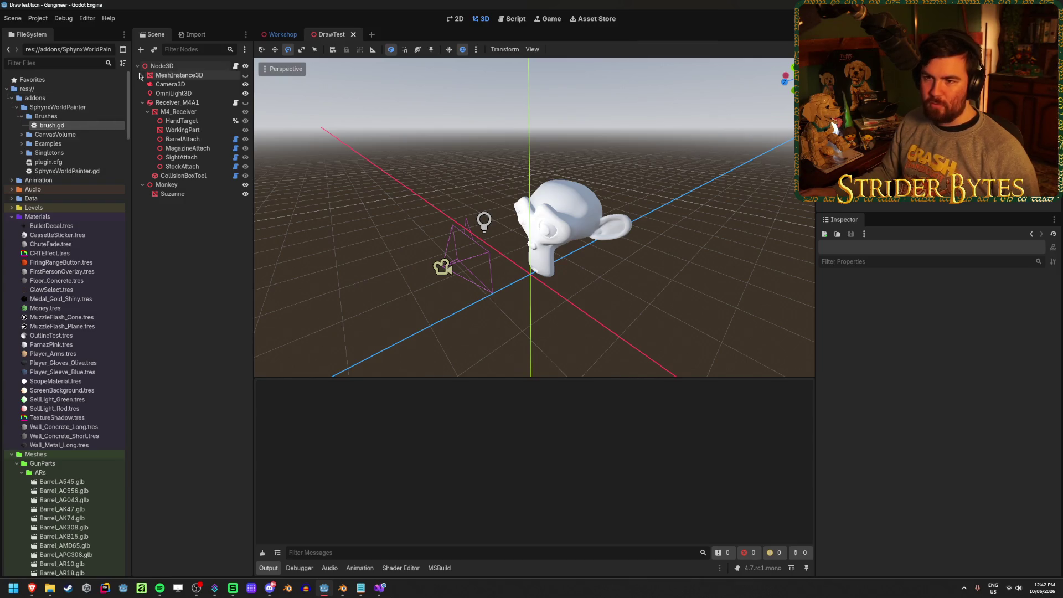
pyautogui.click(161, 66)
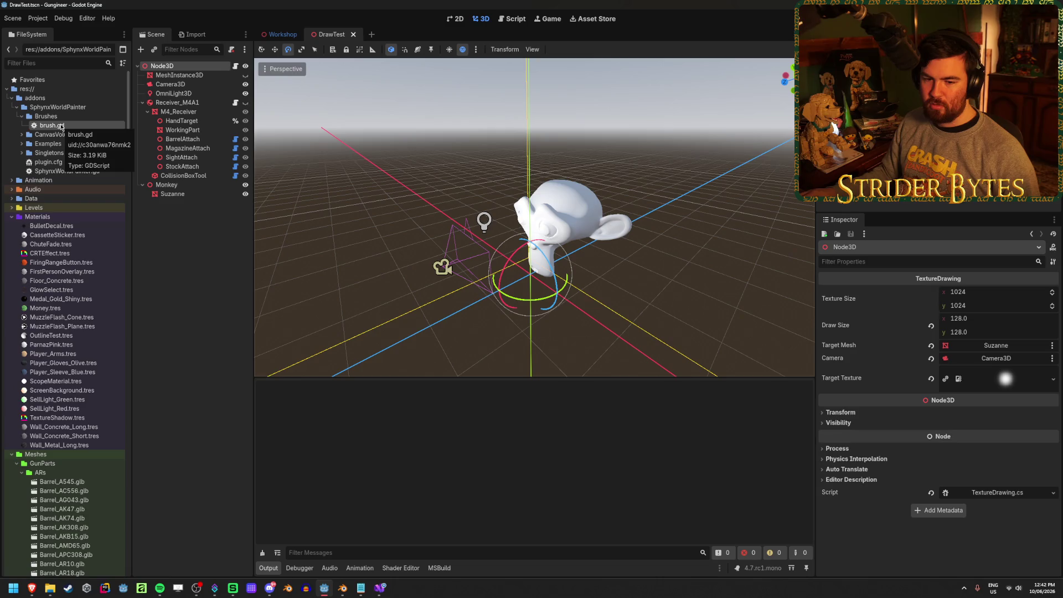
# - Bring the browser forward and play the 'Easy Godot World Painter' YouTube tutorial
pyautogui.moveTo(32, 587)
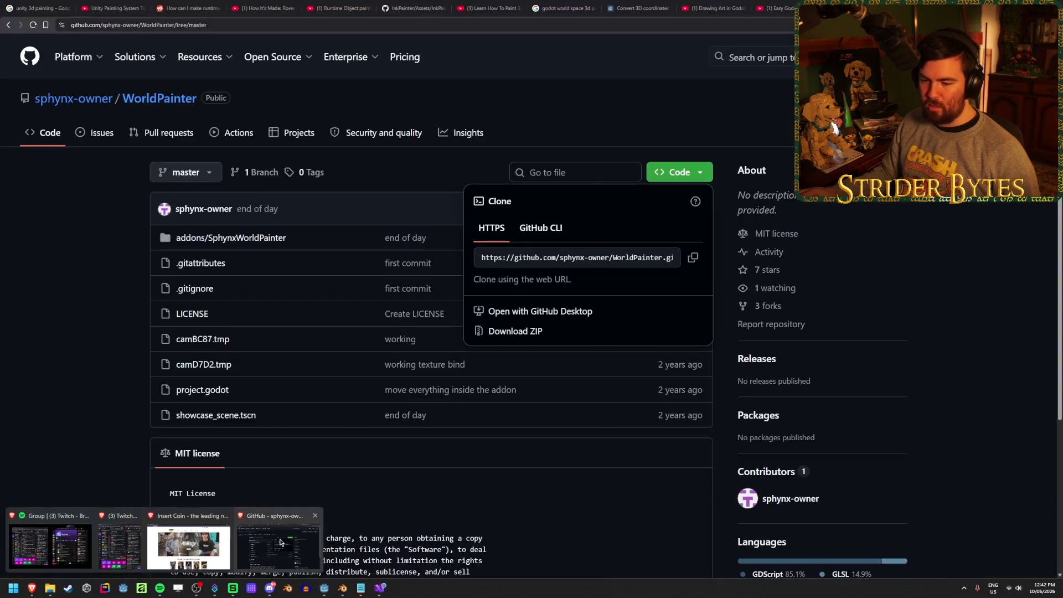
pyautogui.click(280, 543)
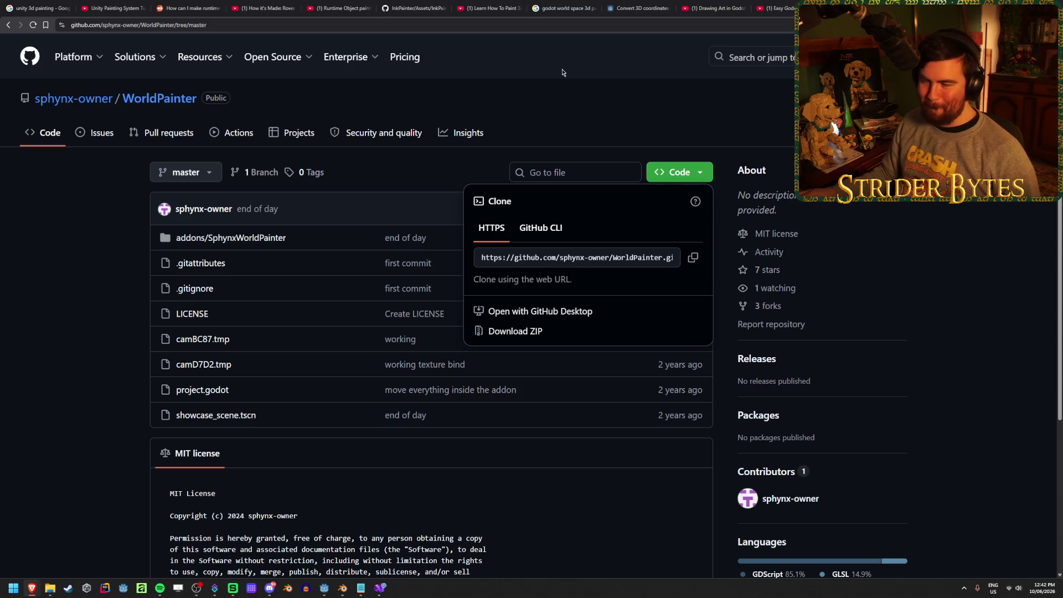
pyautogui.click(780, 4)
pyautogui.click(616, 176)
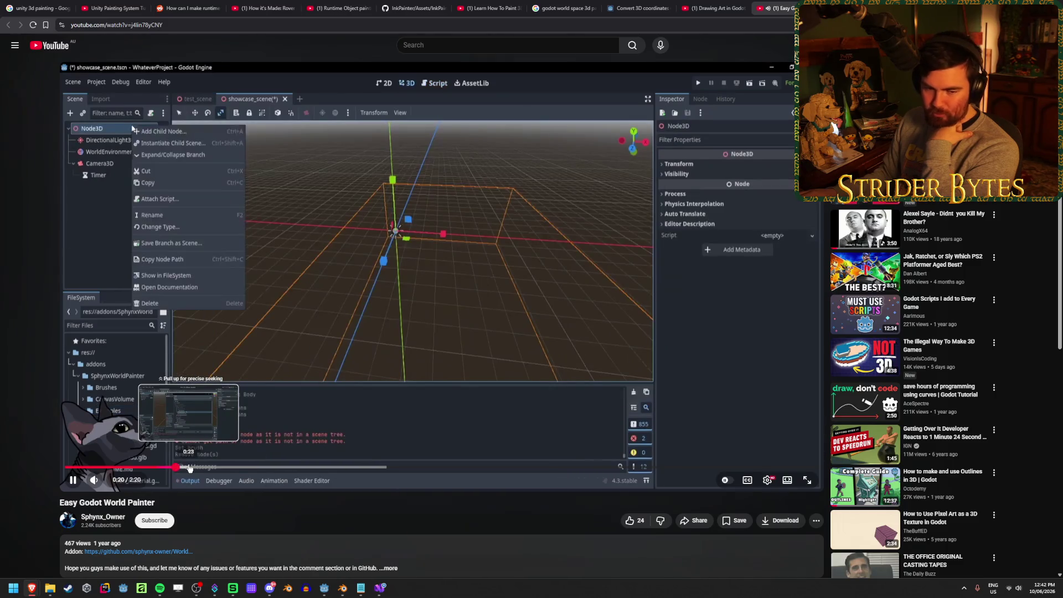
# - Pause and resume the tutorial, stopping on the node context menu
pyautogui.click(443, 217)
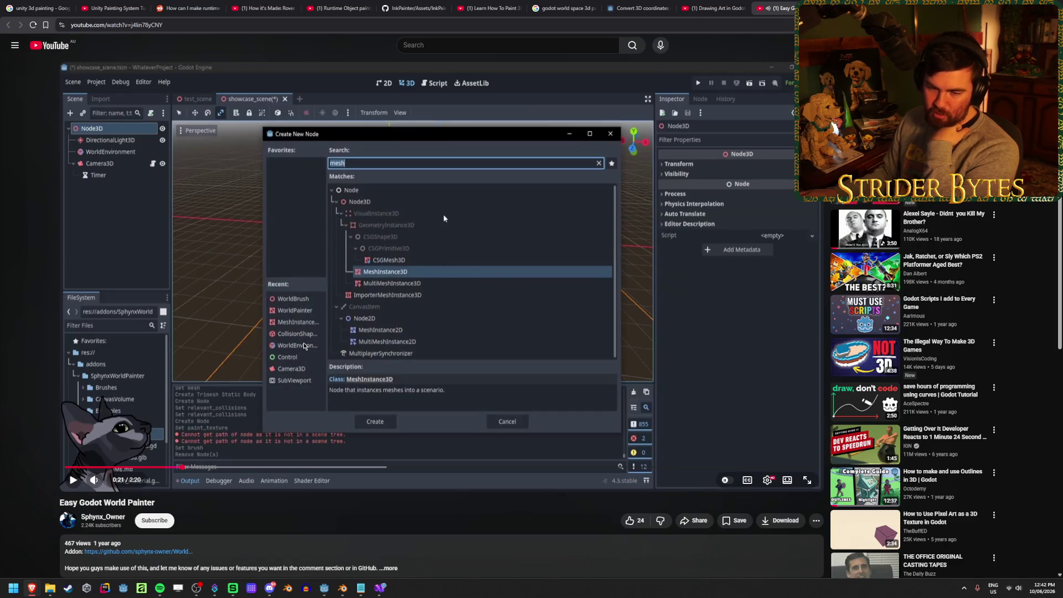
pyautogui.click(443, 218)
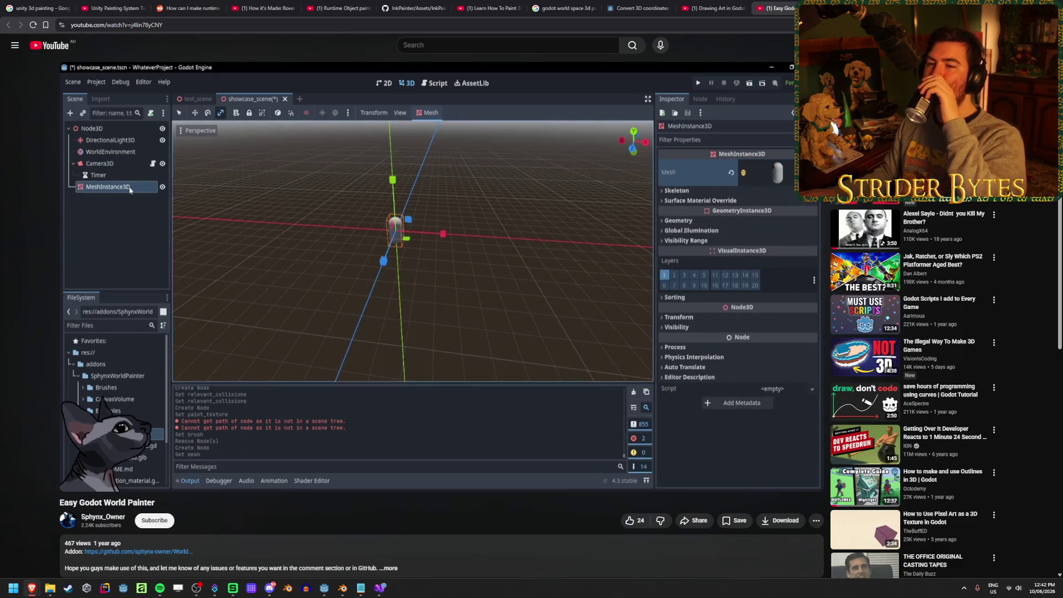
pyautogui.moveTo(445, 282)
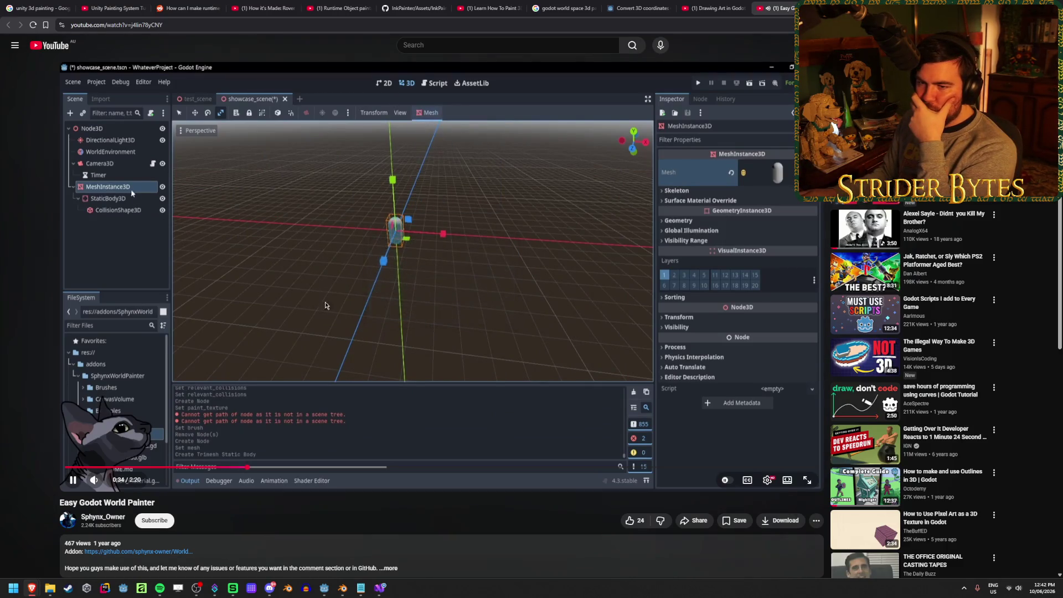
pyautogui.click(340, 313)
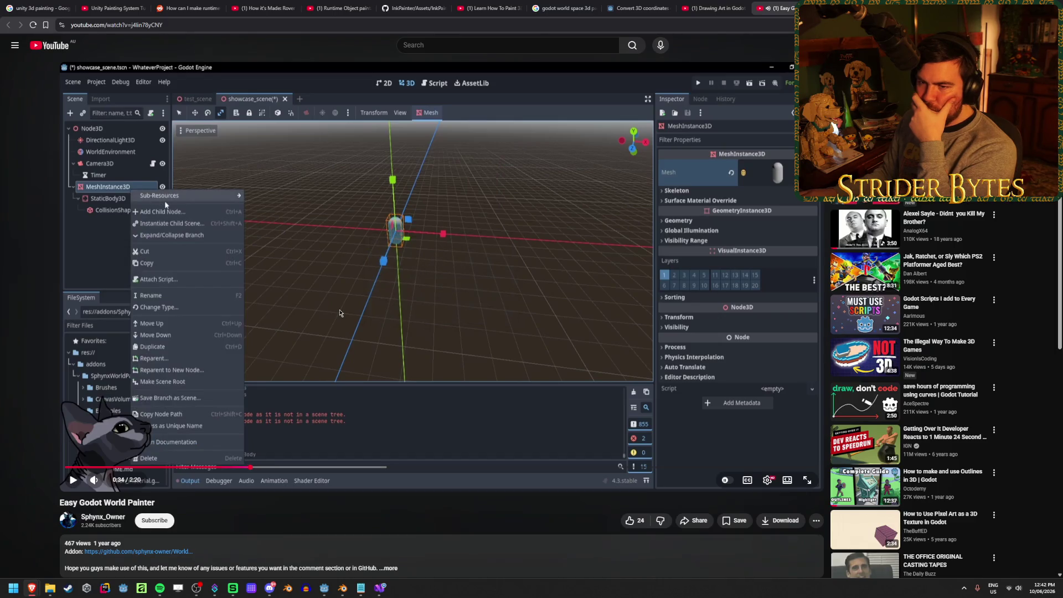
# - Rewind to 0:32, replay the trimesh collision shape setup, and pause at 0:35 on the new-node step
pyautogui.click(237, 468)
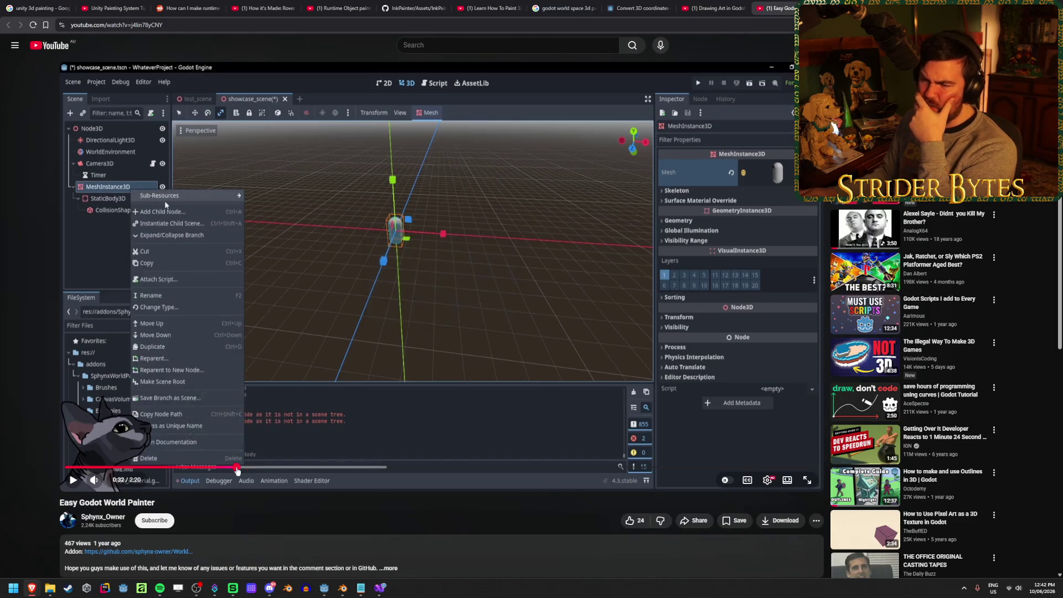
pyautogui.click(376, 361)
pyautogui.click(375, 361)
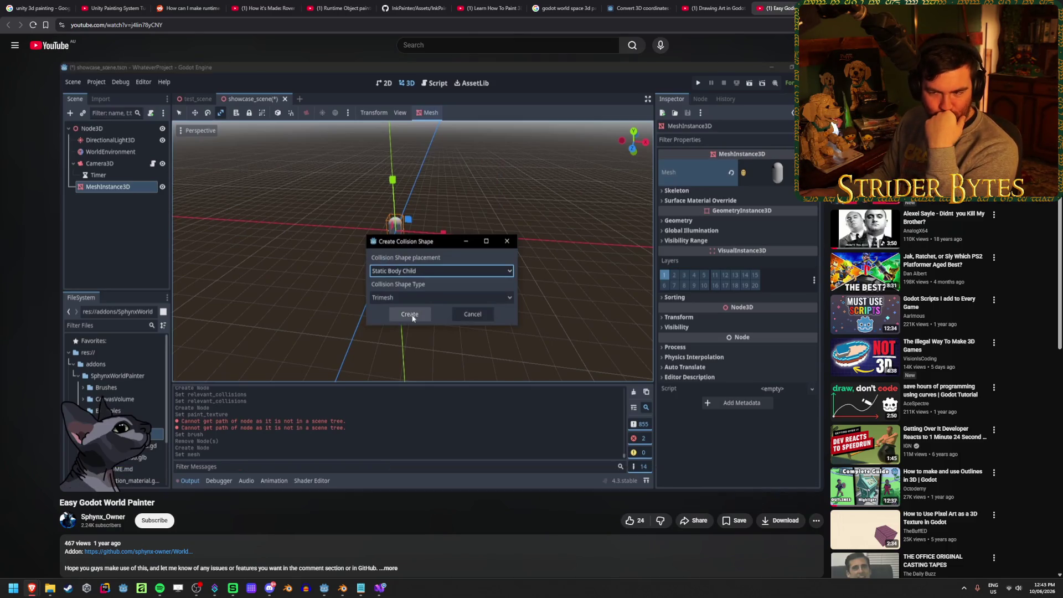
pyautogui.click(323, 377)
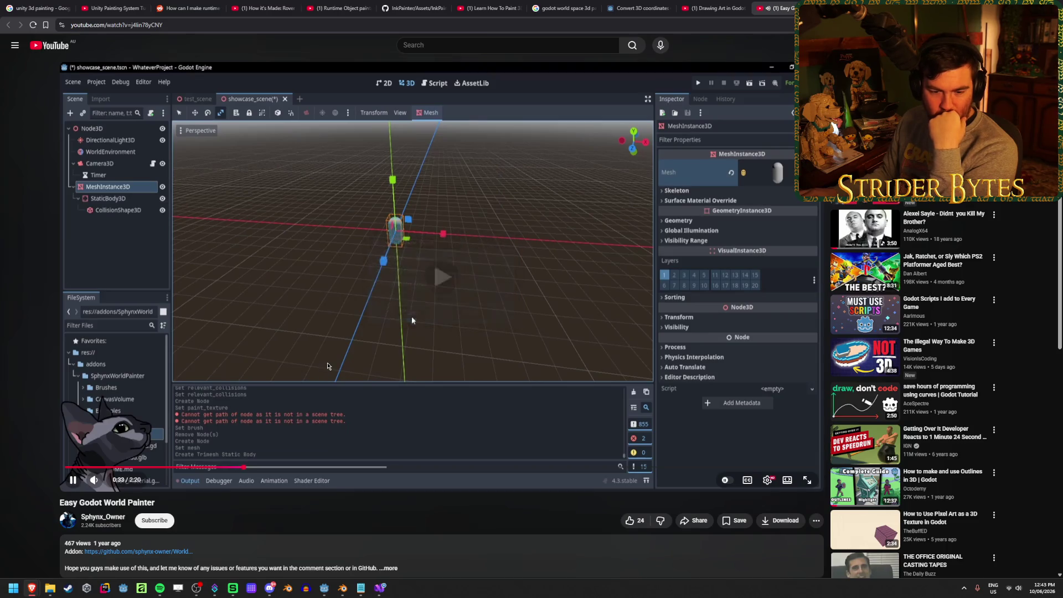
pyautogui.click(211, 396)
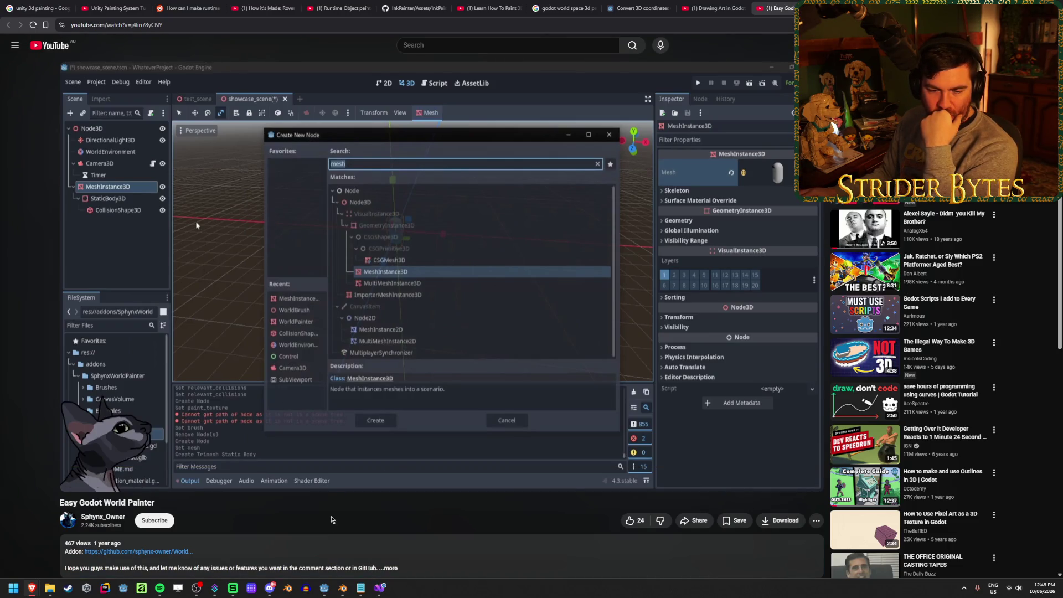
# - Play the tutorial through the painting demo, pausing at 0:45, until the WorldBrush pick at 1:16
pyautogui.click(196, 222)
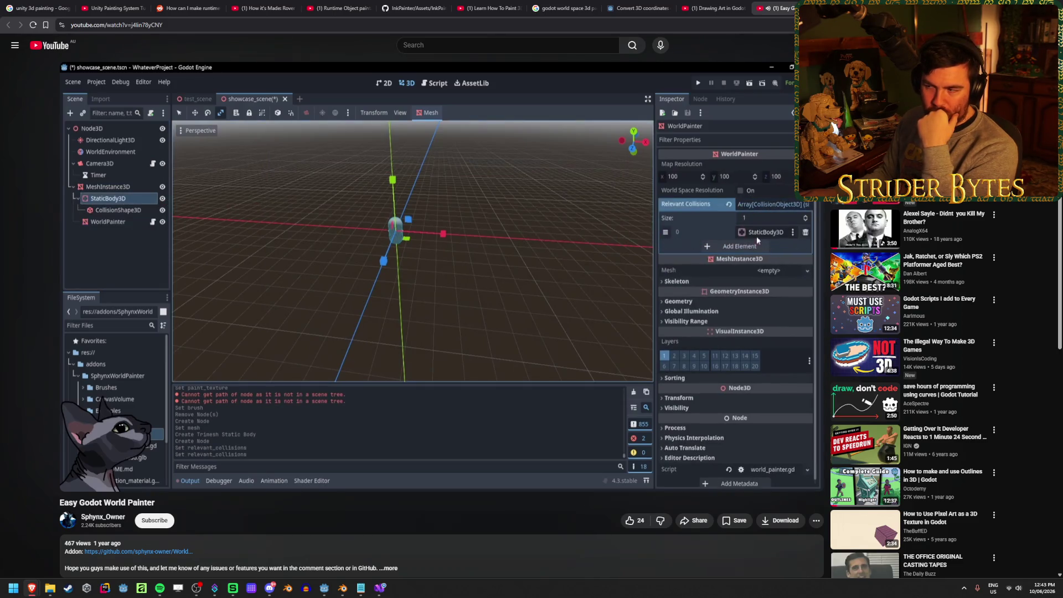
pyautogui.click(506, 269)
pyautogui.click(419, 286)
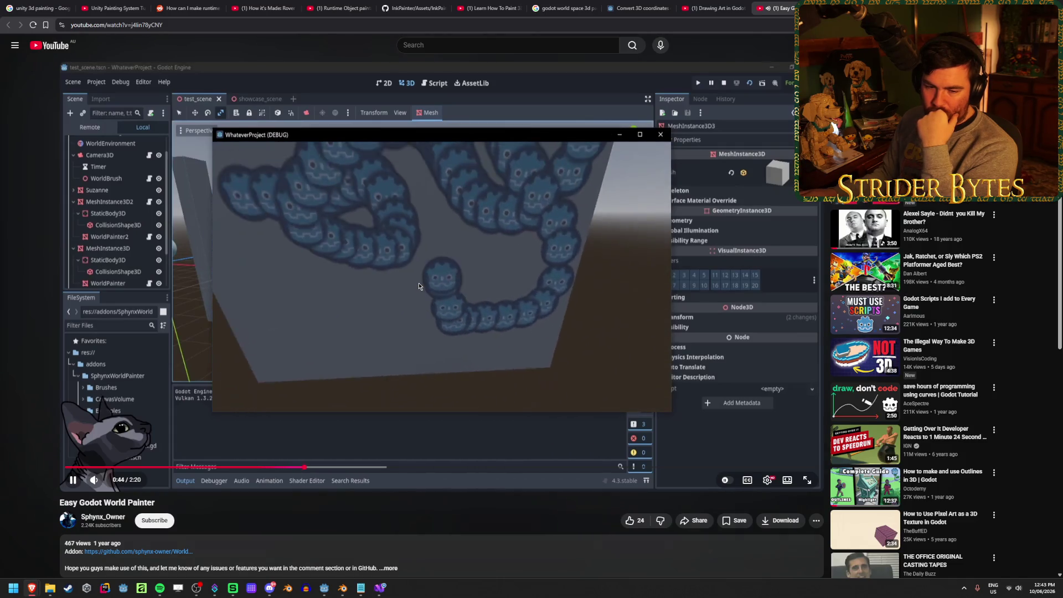
pyautogui.click(418, 286)
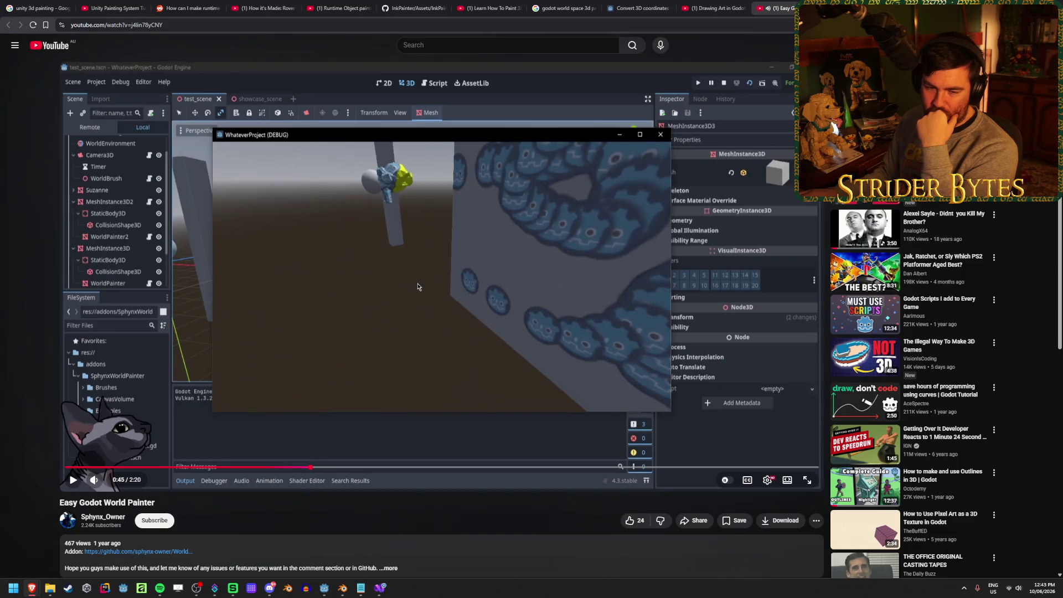
pyautogui.click(418, 287)
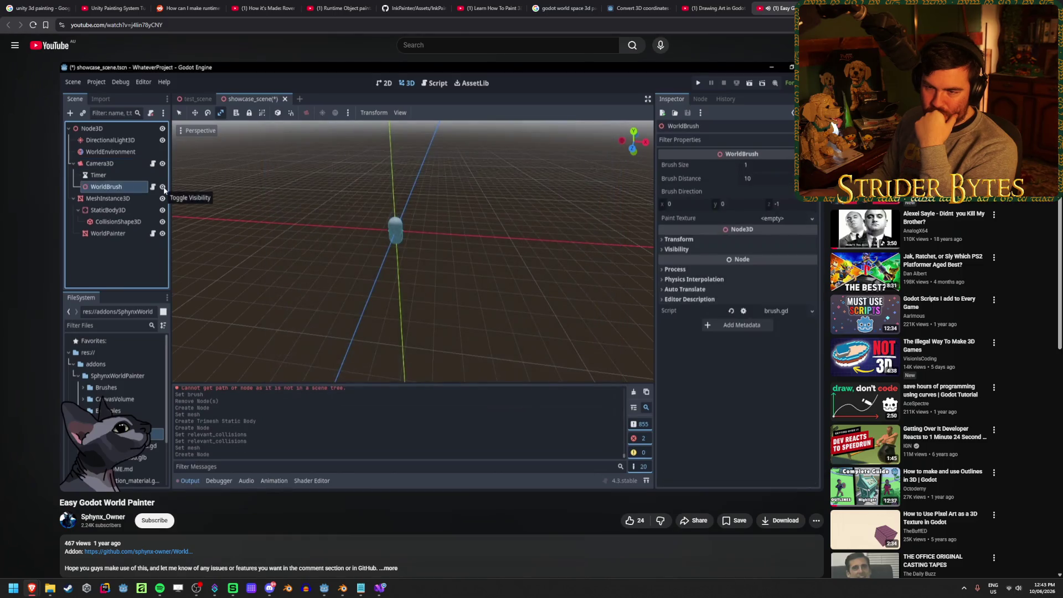
pyautogui.moveTo(403, 304)
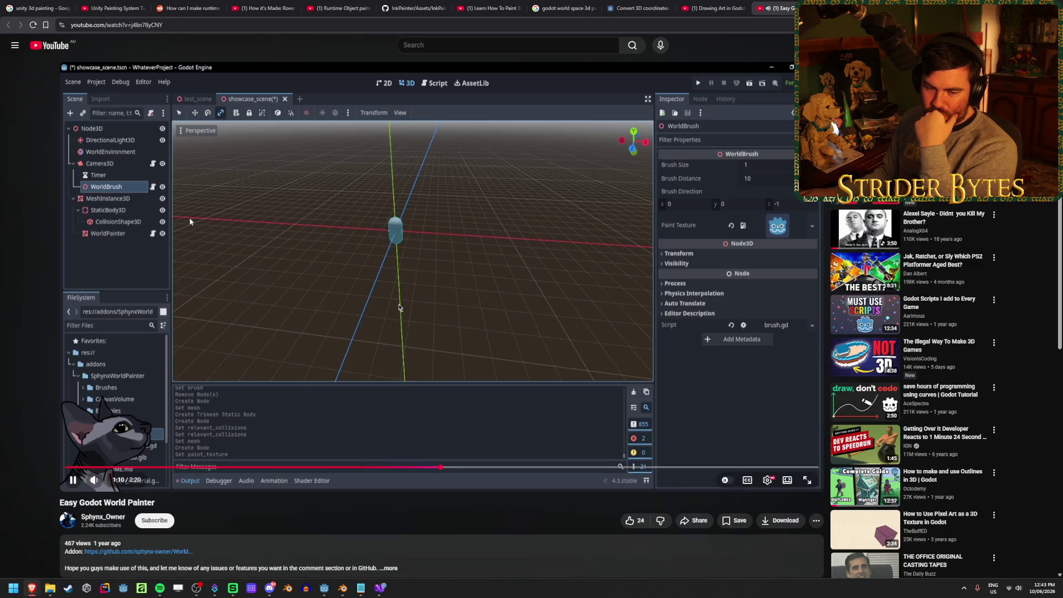
pyautogui.click(400, 308)
pyautogui.press('space')
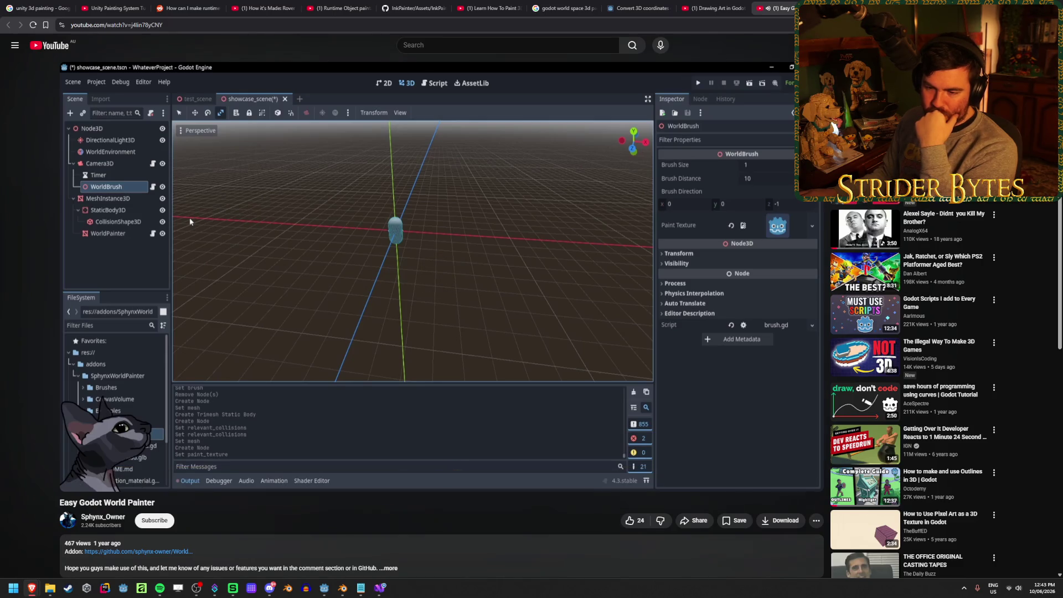
pyautogui.click(336, 333)
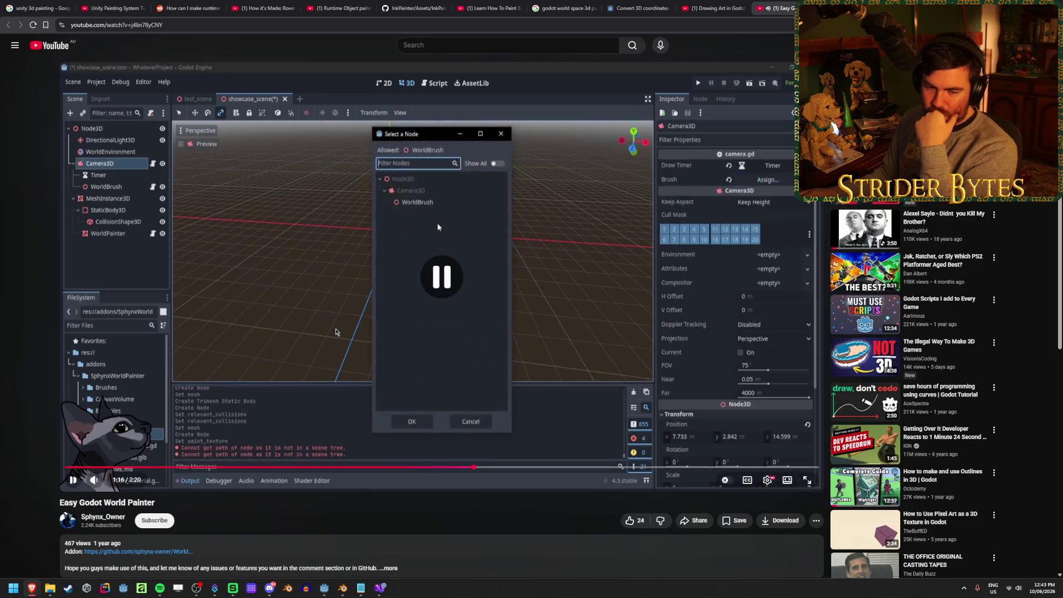
# - Rewind the tutorial to 1:02 and watch it play on before pausing
pyautogui.click(399, 467)
pyautogui.click(419, 397)
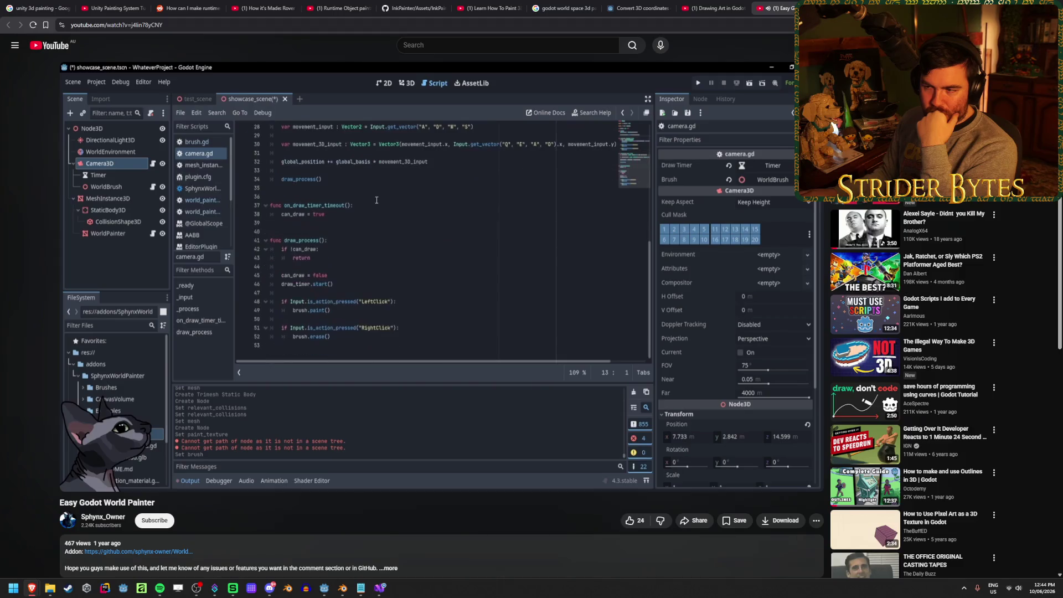
pyautogui.moveTo(411, 412)
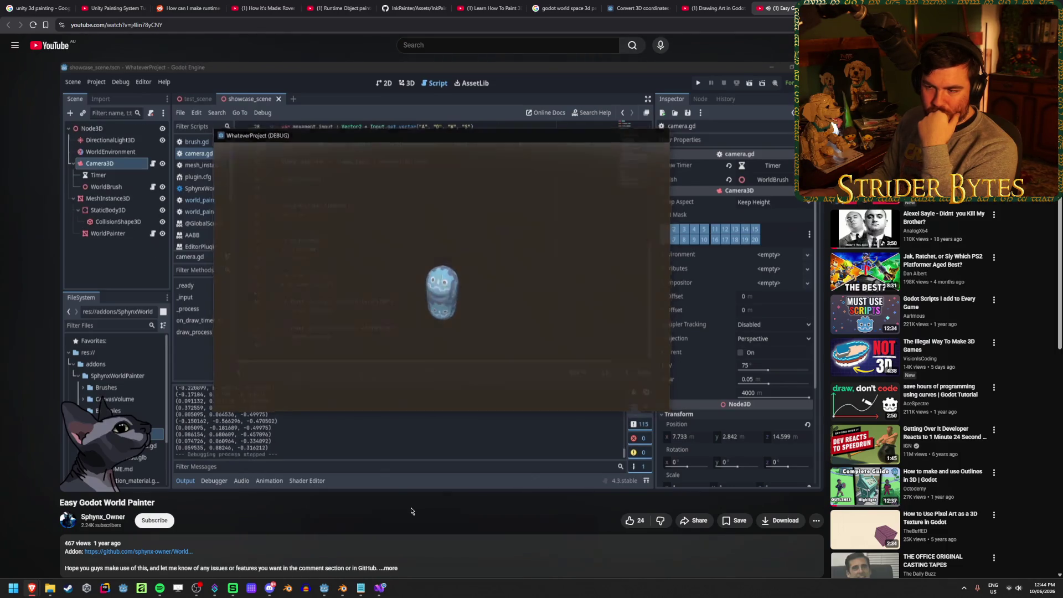
pyautogui.press('space')
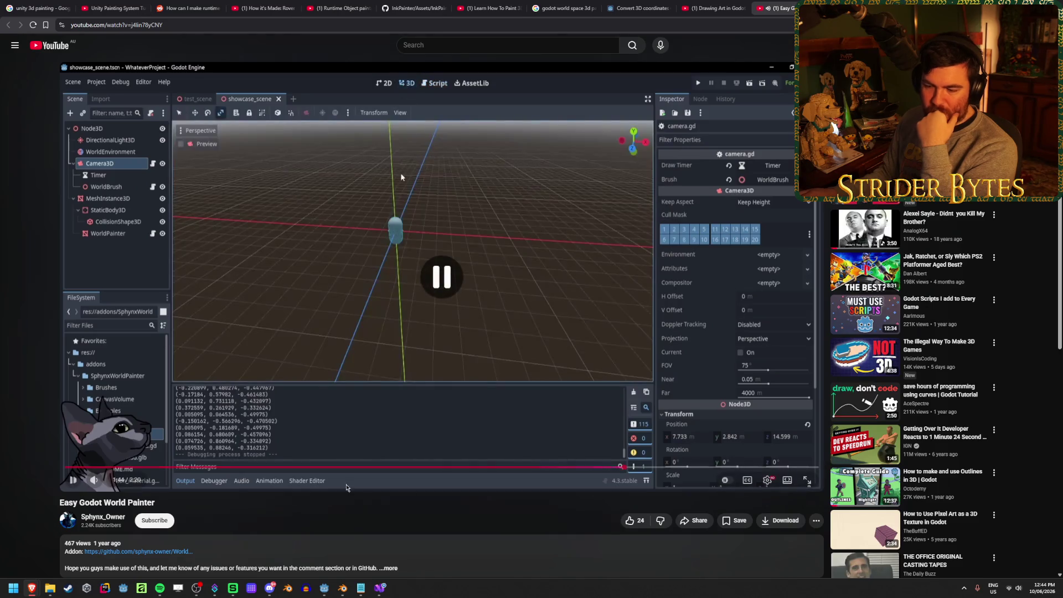
# - Scrub back to the node setup around 0:38, replay briefly, then return to the Godot DrawTest project
pyautogui.click(306, 467)
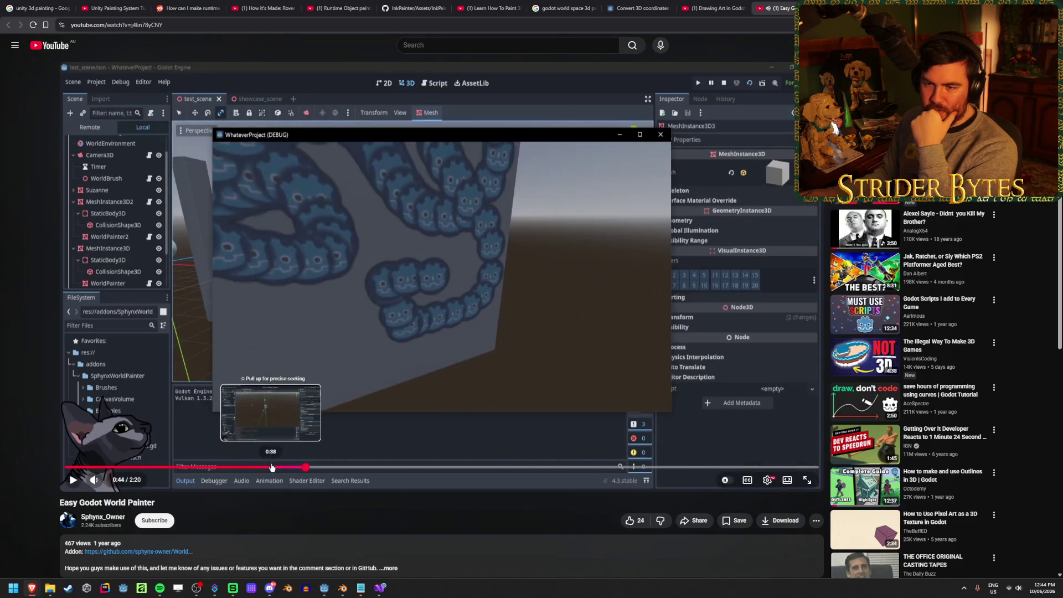
pyautogui.click(272, 467)
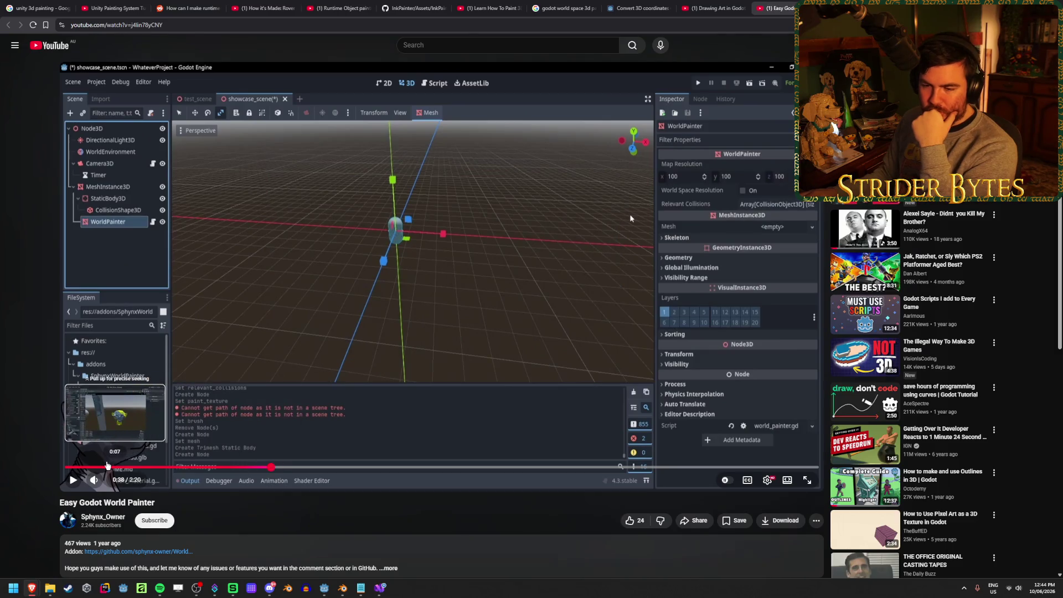
pyautogui.click(629, 219)
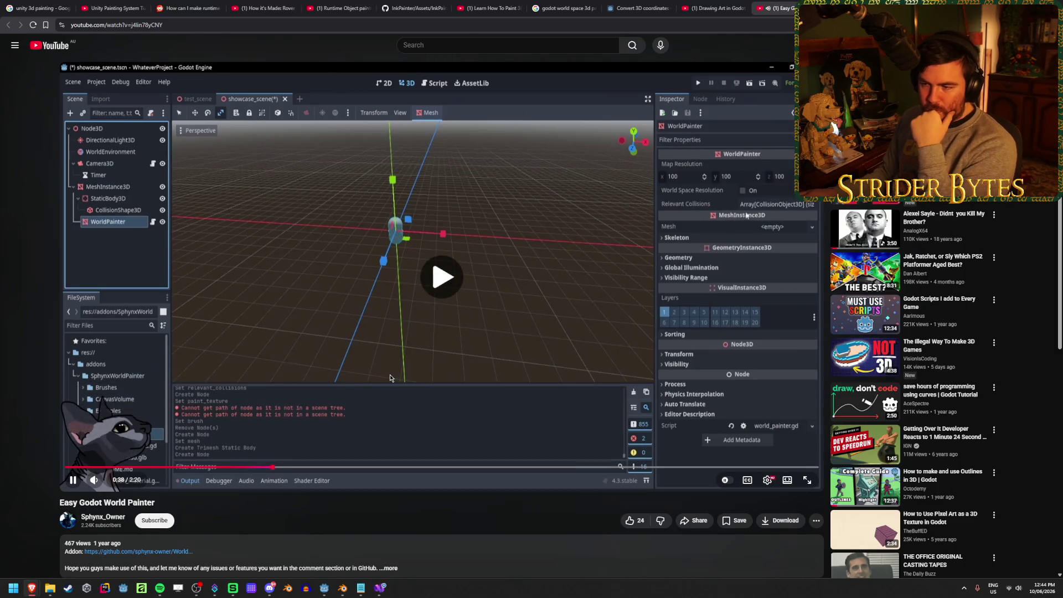
pyautogui.click(390, 375)
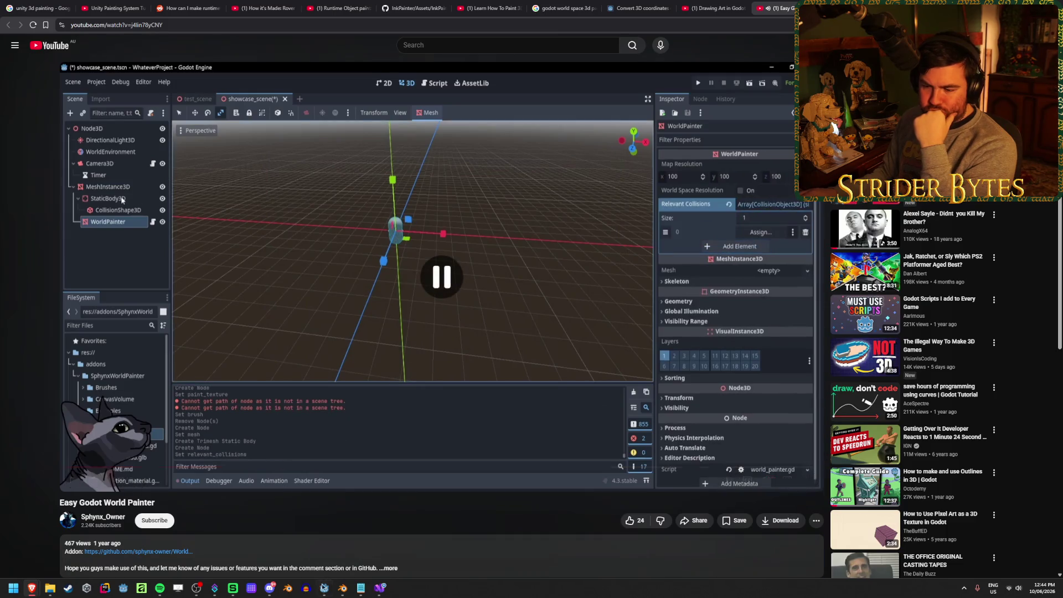
pyautogui.moveTo(342, 588)
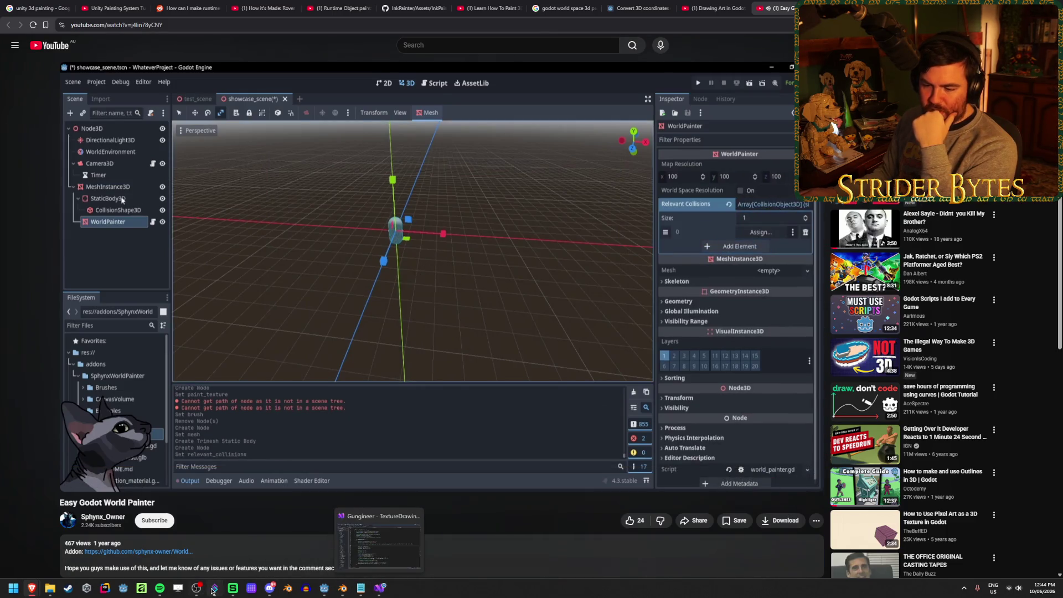
pyautogui.click(325, 594)
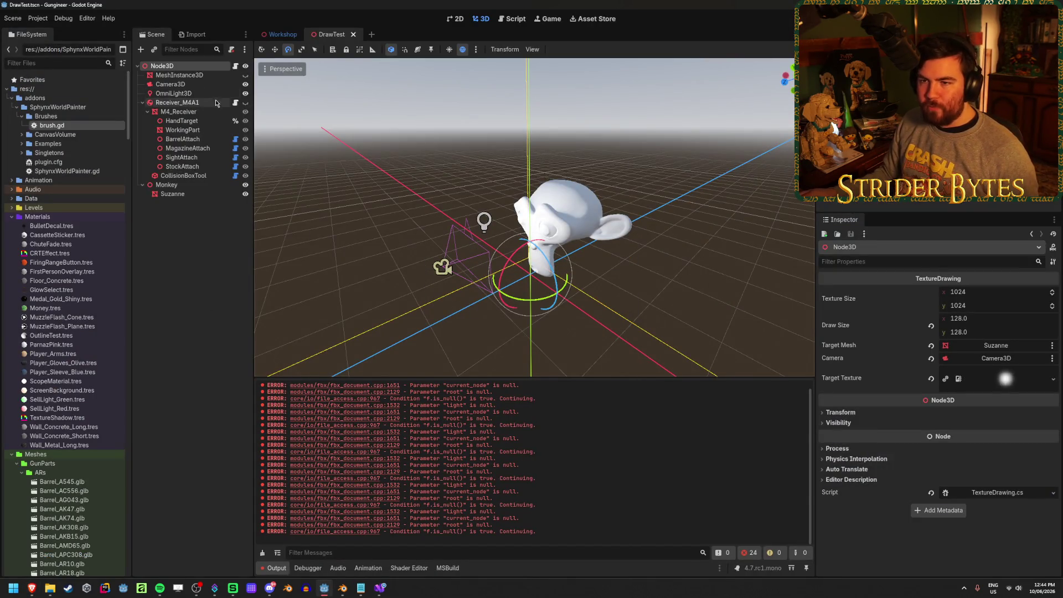
# - Show the Receiver_M4A1 model, hide the Monkey, and select the M4_Receiver mesh
pyautogui.click(245, 103)
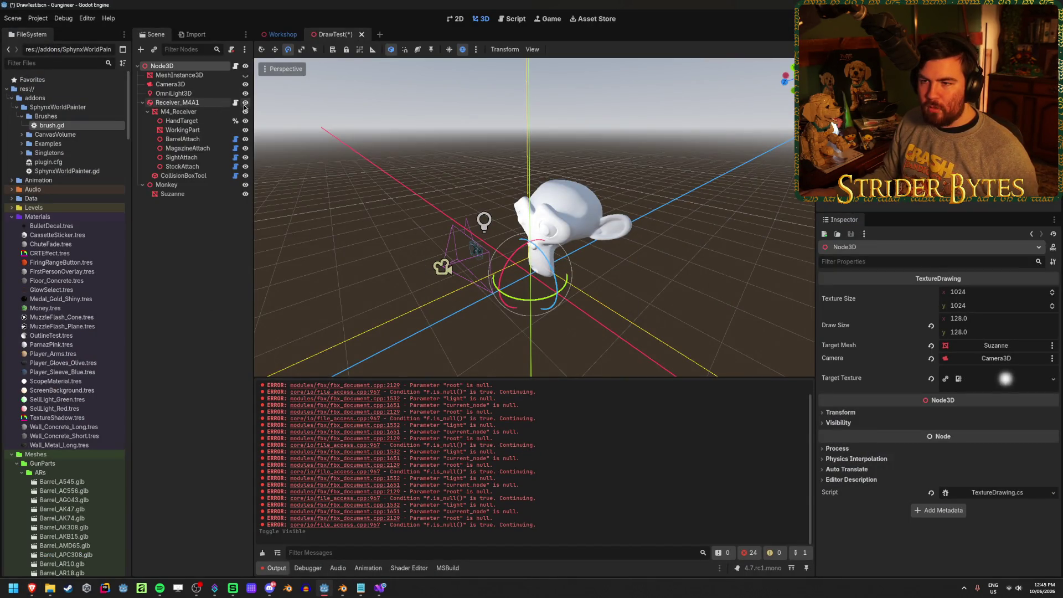
pyautogui.click(245, 184)
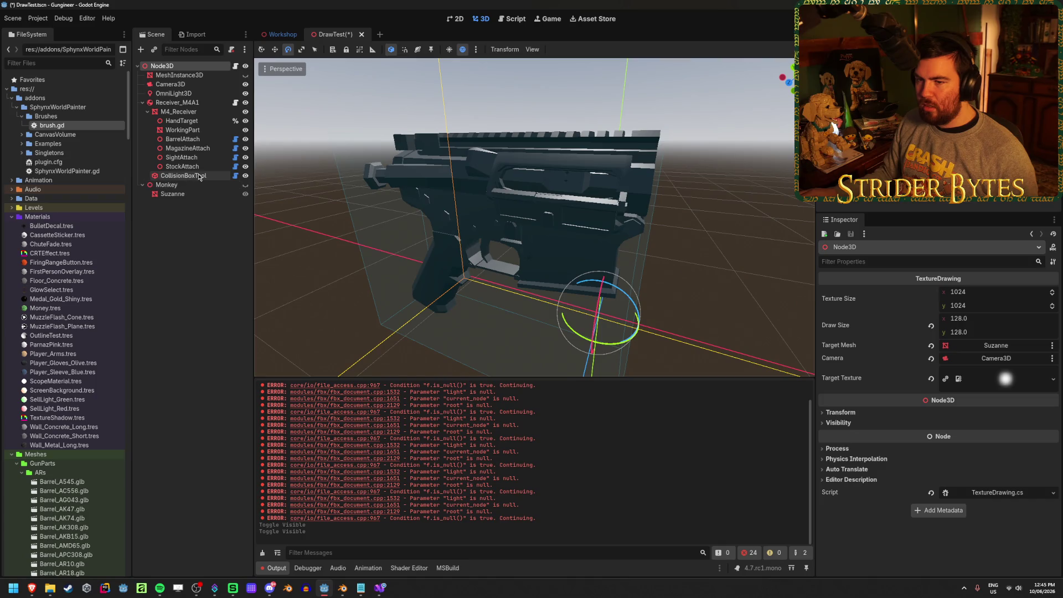
pyautogui.click(179, 112)
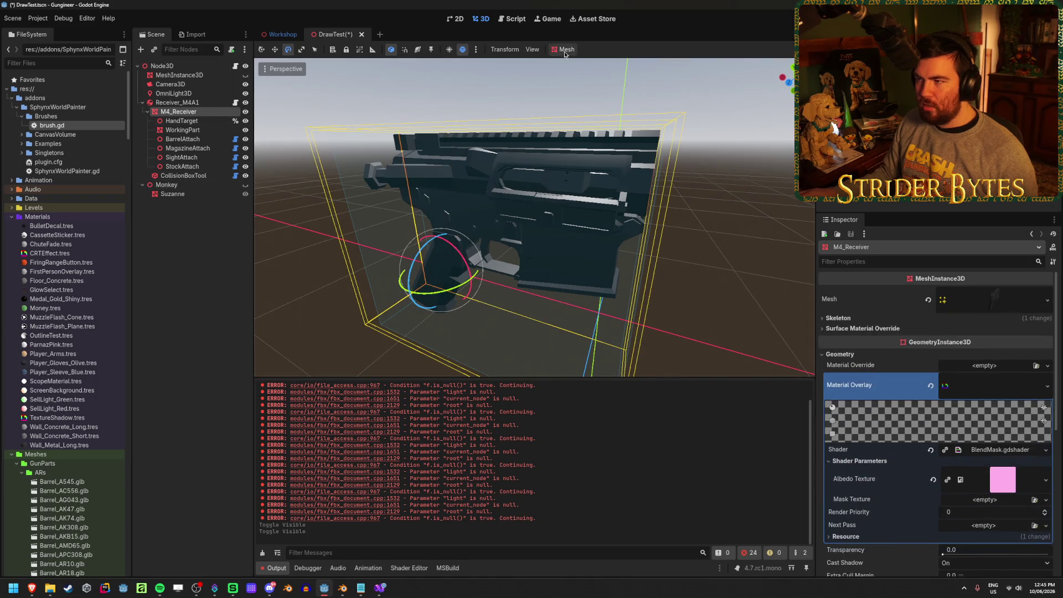
# - Add a Trimesh Static Body collision to the receiver mesh and inspect it from several angles
pyautogui.click(565, 53)
pyautogui.click(578, 64)
pyautogui.click(535, 268)
pyautogui.click(532, 293)
pyautogui.click(518, 343)
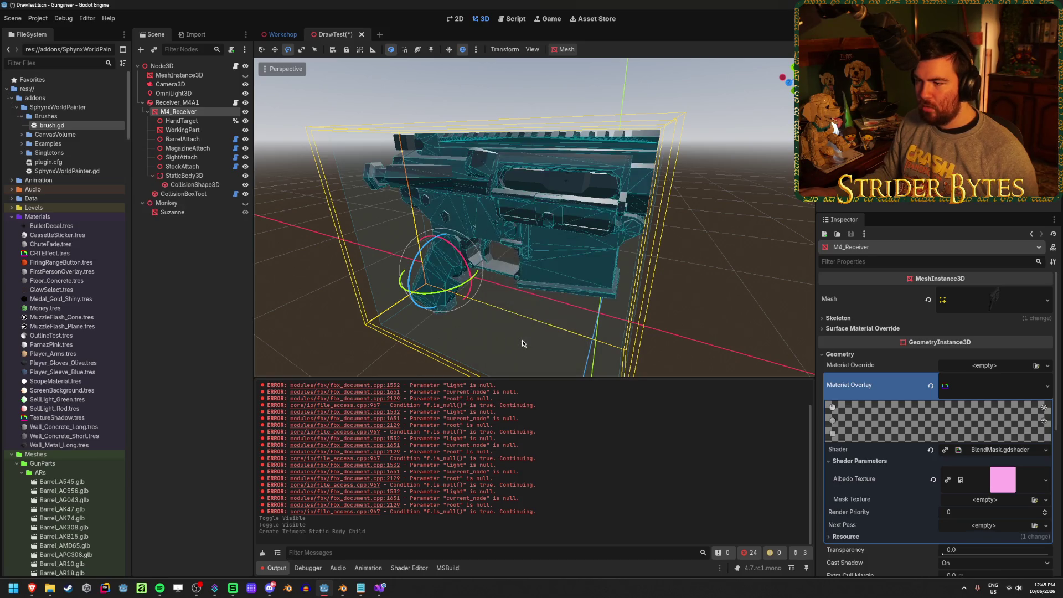
pyautogui.moveTo(522, 344)
pyautogui.mouseDown()
pyautogui.moveTo(499, 310)
pyautogui.moveTo(488, 333)
pyautogui.moveTo(527, 333)
pyautogui.mouseUp()
pyautogui.scroll(5, 534, 217)
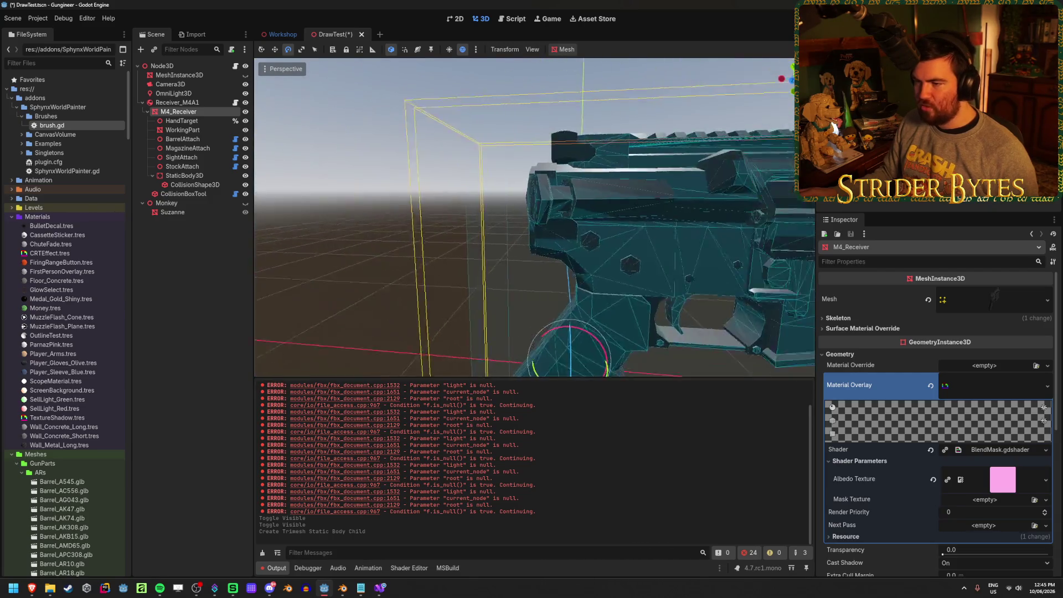
pyautogui.moveTo(636, 275); pyautogui.dragTo(498, 281)
pyautogui.scroll(5, 635, 275)
pyautogui.scroll(-5, 636, 275)
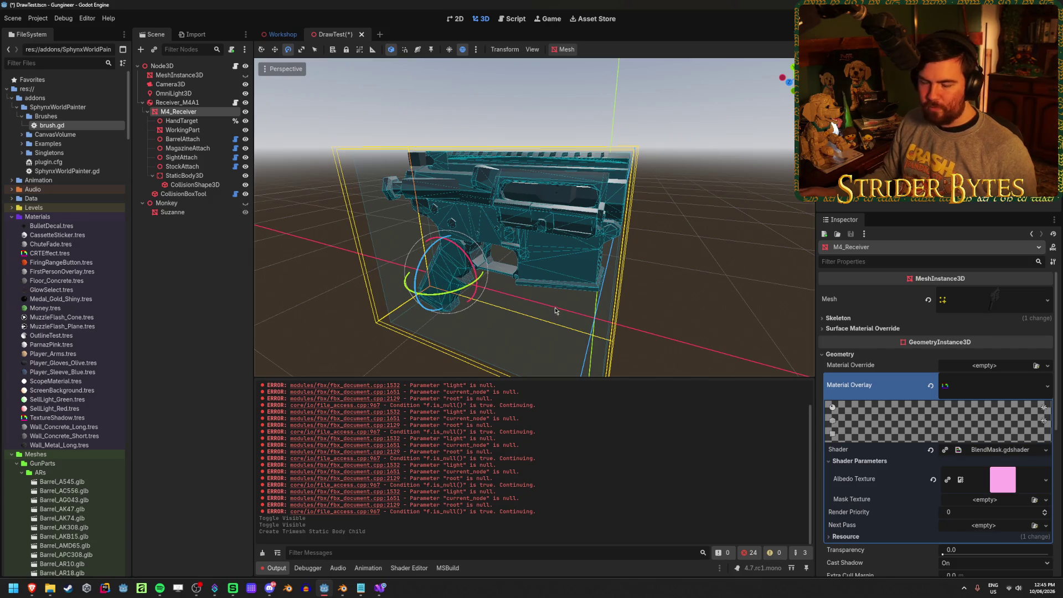
# - Undo the static body collision, deselect the receiver, and clear the Output log
pyautogui.hotkey('ctrl', 'z')
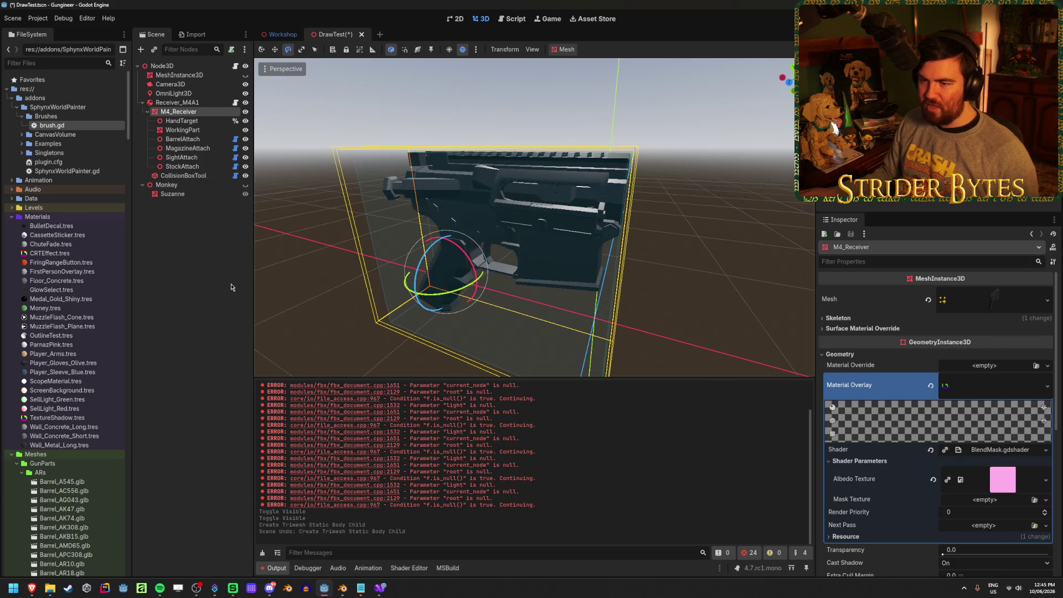
pyautogui.click(230, 278)
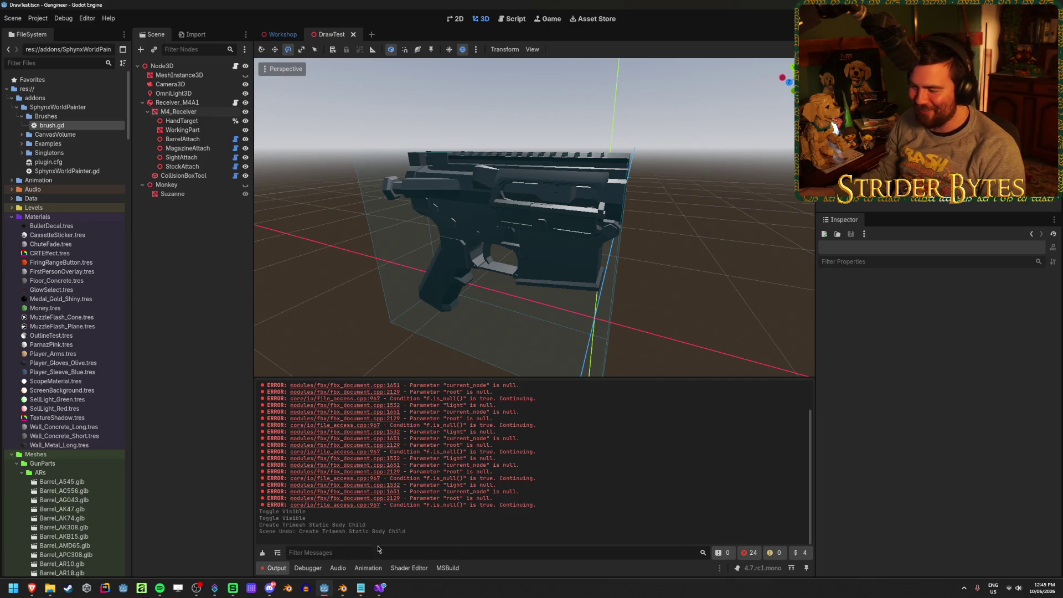
pyautogui.click(263, 553)
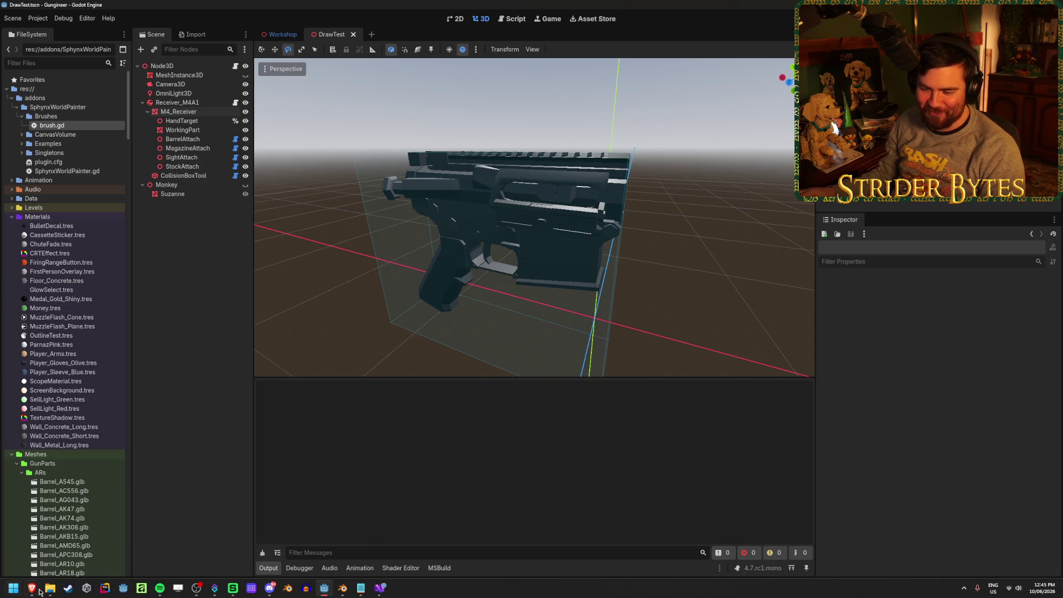
# - Bring the YouTube tutorial back up and rewind it to 0:35
pyautogui.moveTo(36, 592)
pyautogui.click(279, 540)
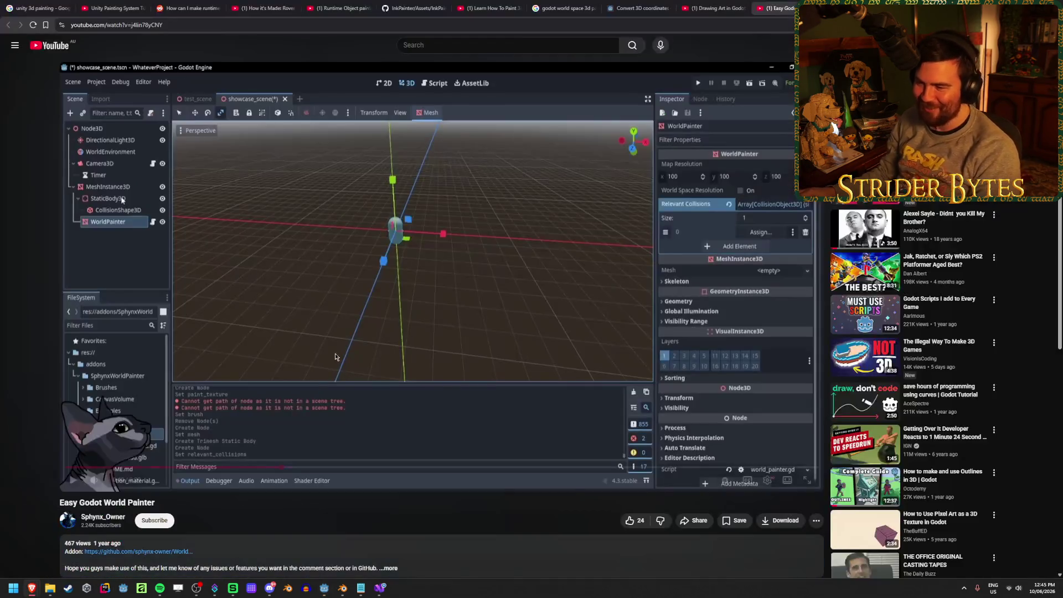
pyautogui.click(258, 468)
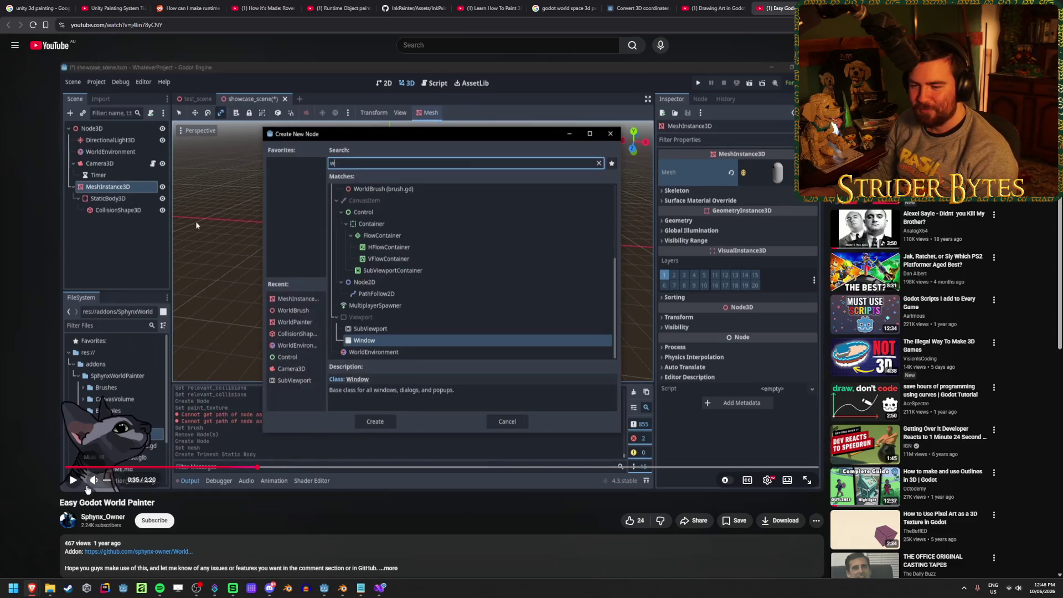
# - Play through the WorldPainter node creation, pausing on the Relevant Collisions setting
pyautogui.click(386, 446)
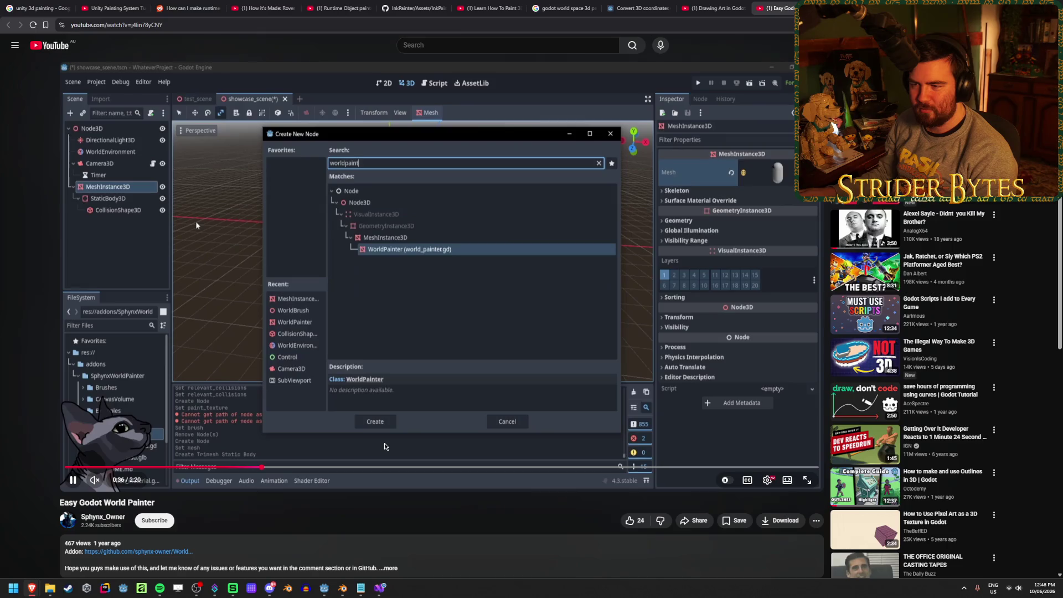
pyautogui.click(196, 224)
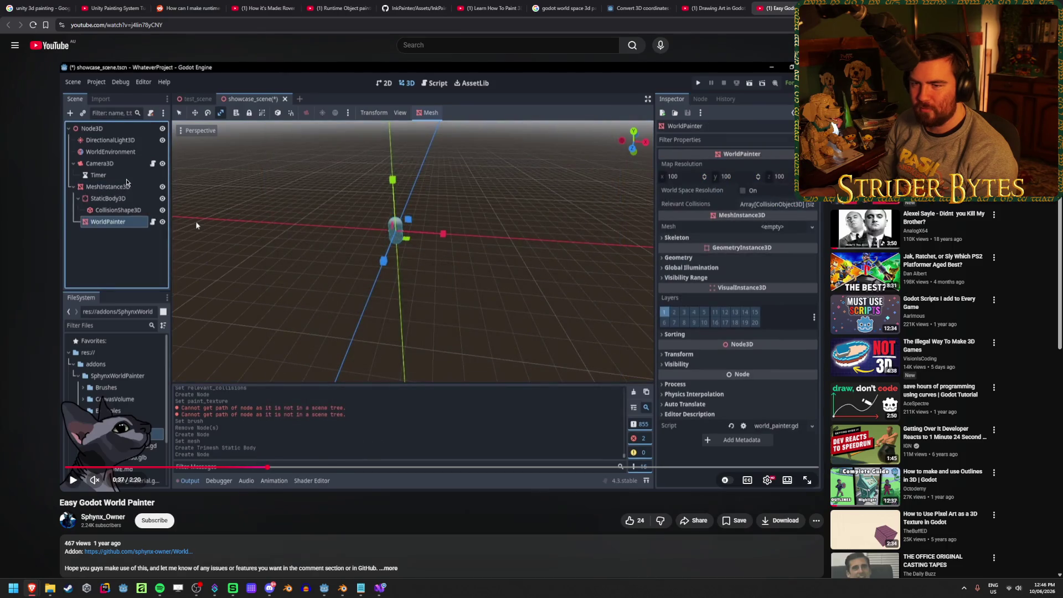
pyautogui.click(196, 223)
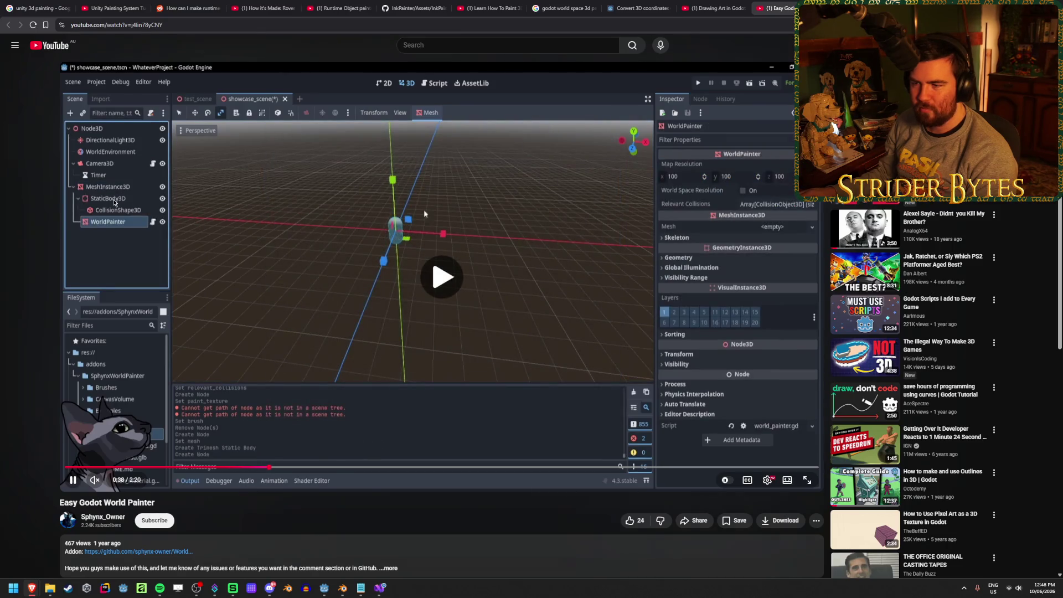
pyautogui.click(671, 283)
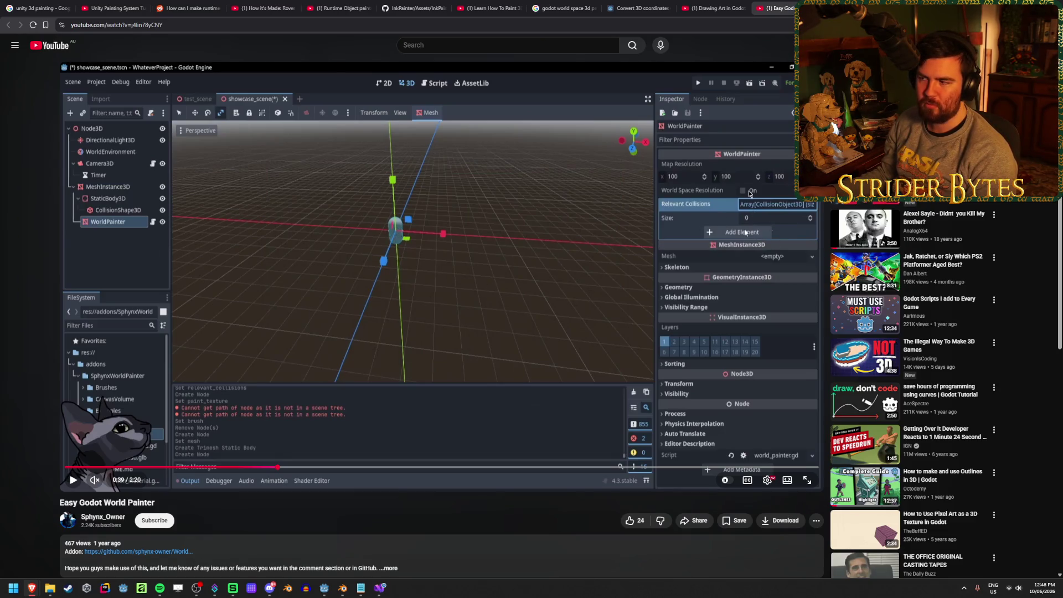
pyautogui.click(251, 306)
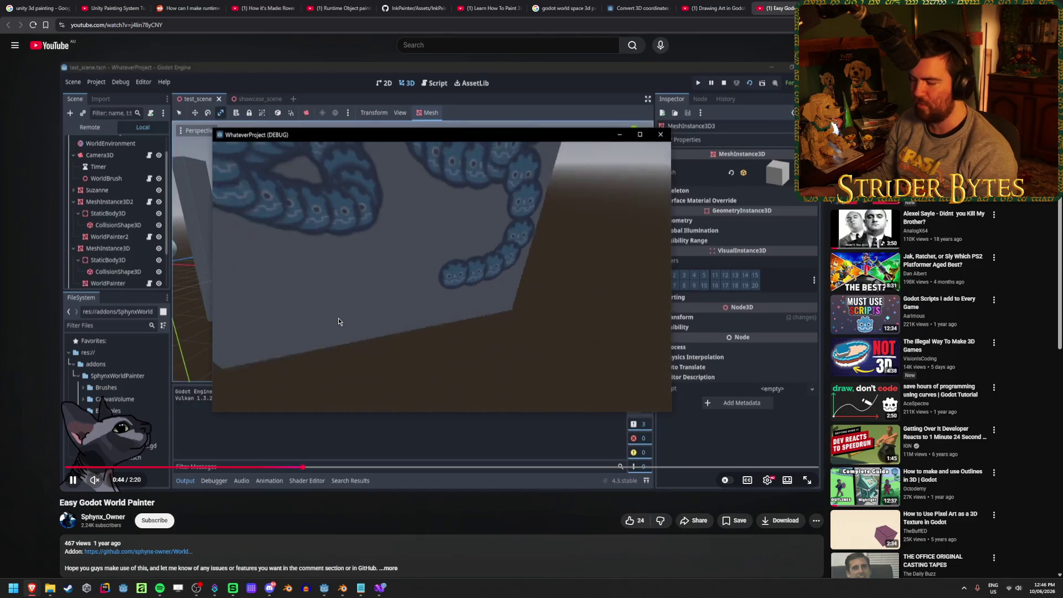
# - Step through the painting demo, jumping back ten seconds with J to rewatch it
pyautogui.click(374, 342)
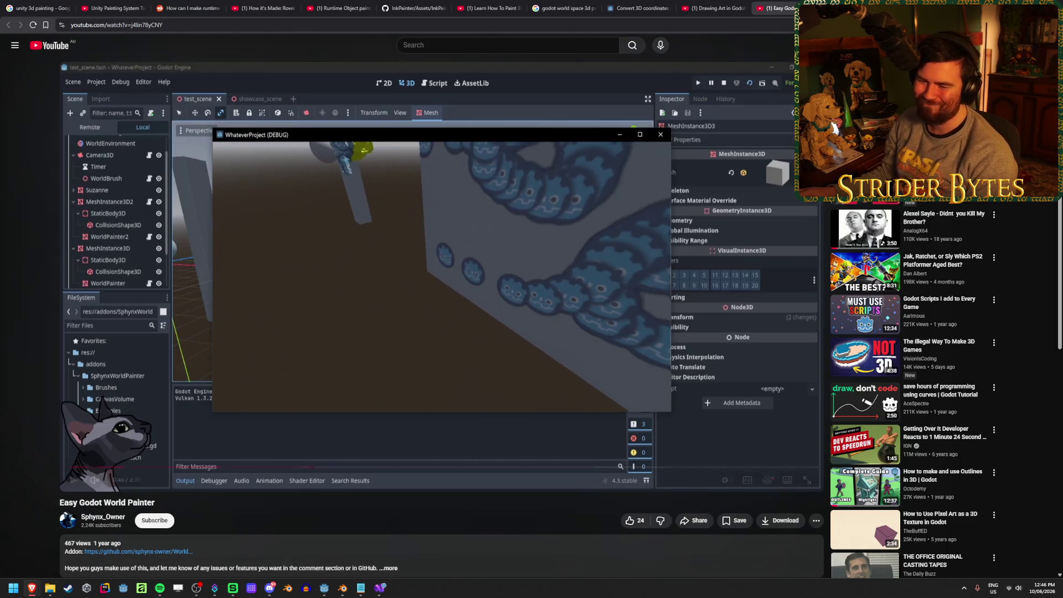
pyautogui.click(375, 341)
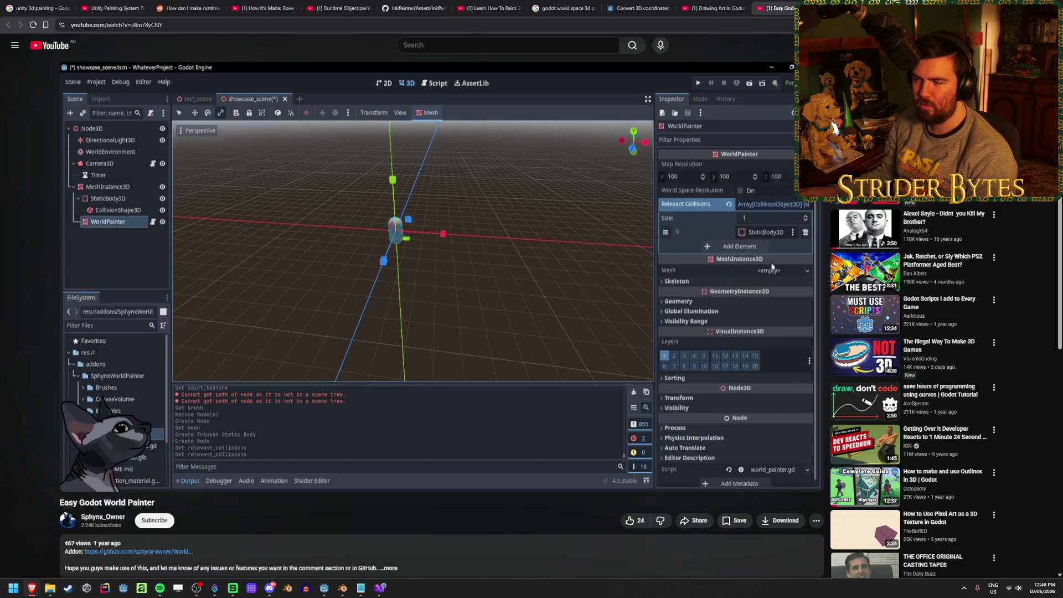
pyautogui.click(313, 182)
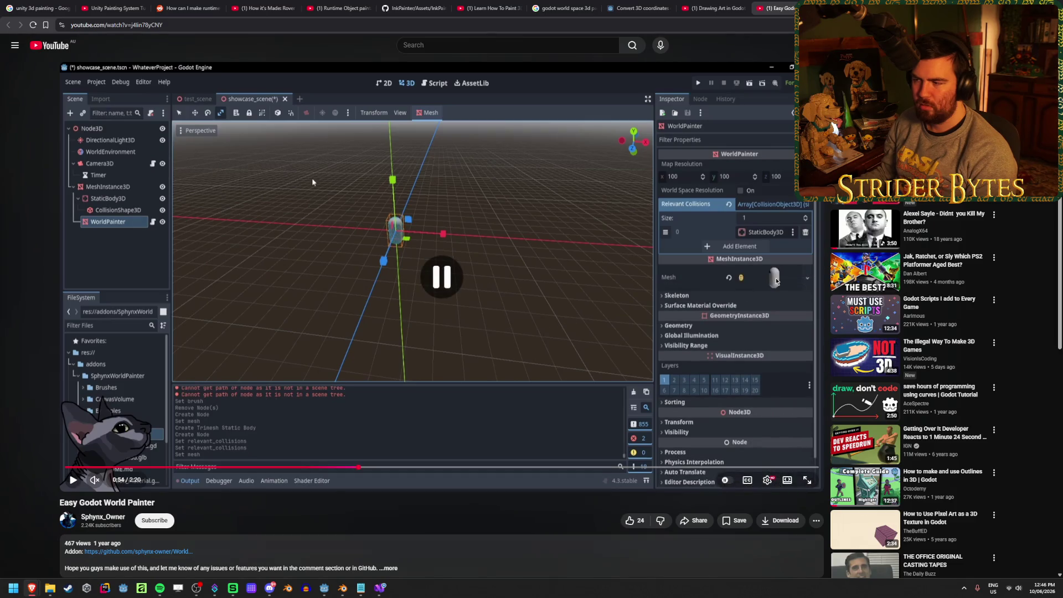
pyautogui.click(313, 181)
pyautogui.click(313, 181)
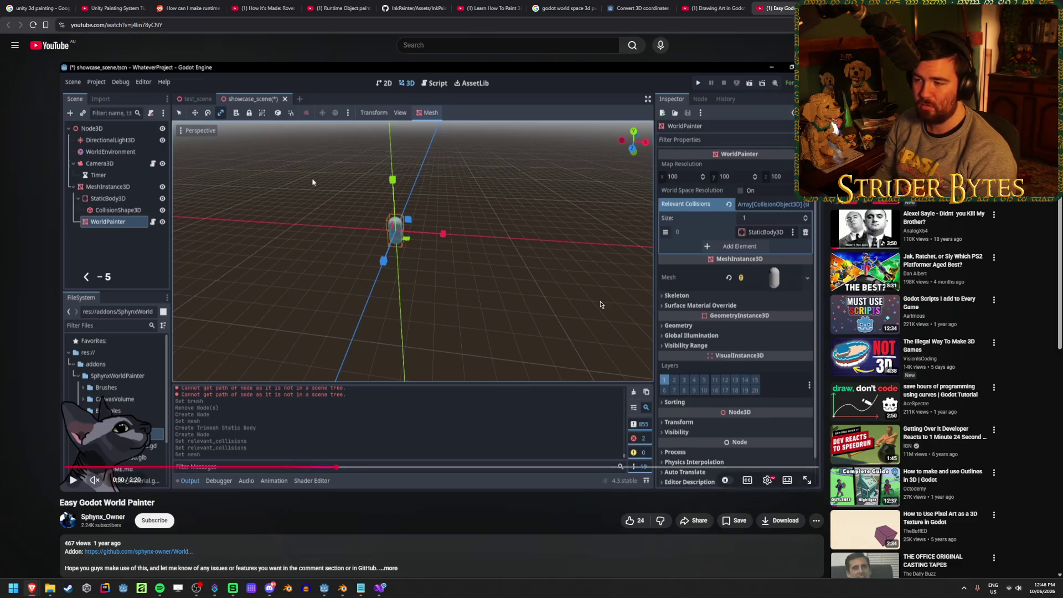
pyautogui.press('j')
pyautogui.press('k')
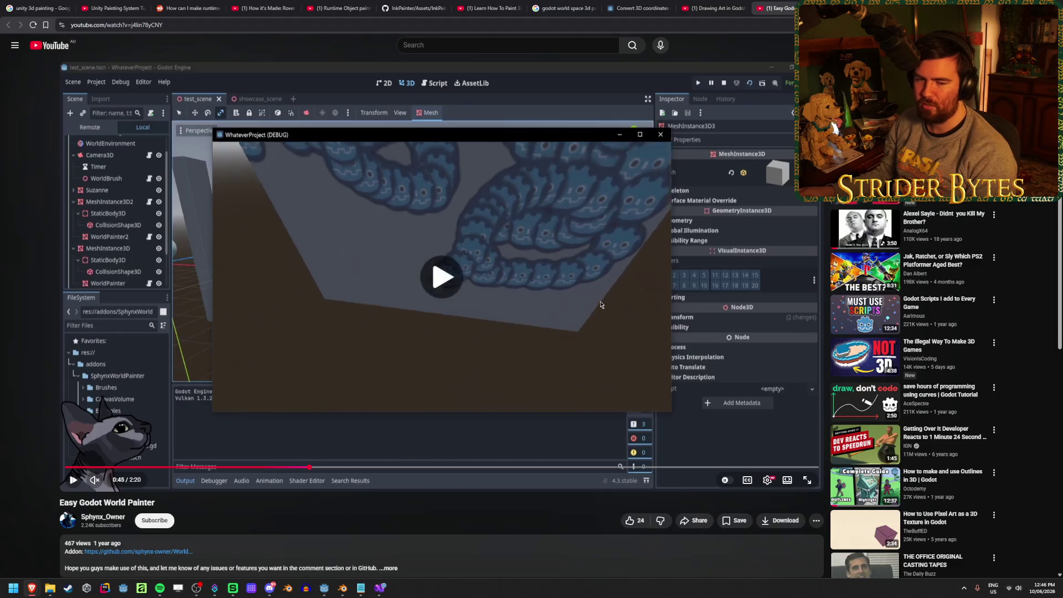
pyautogui.press('k')
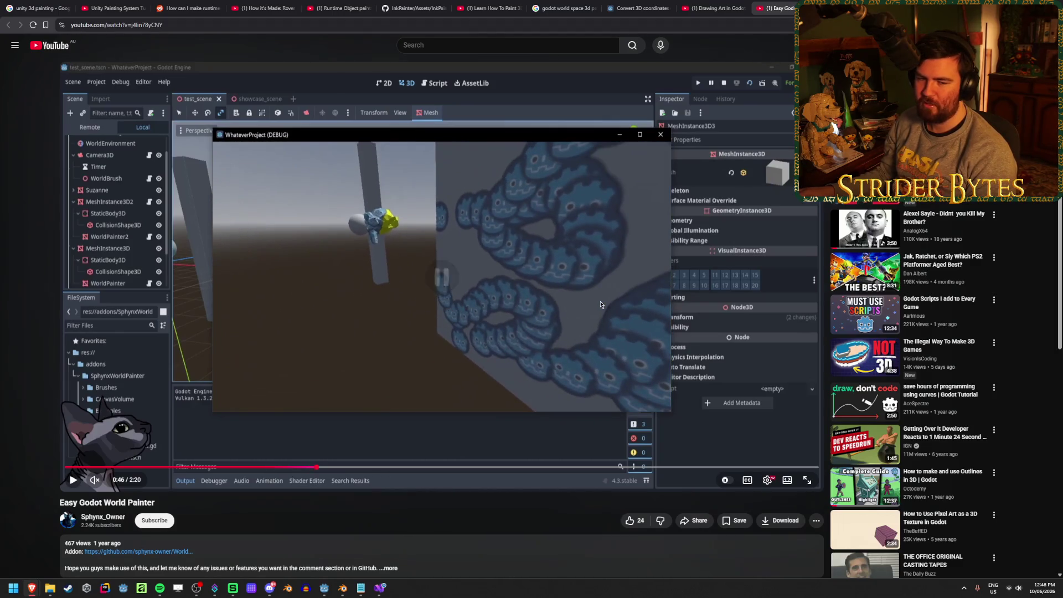
pyautogui.press('k')
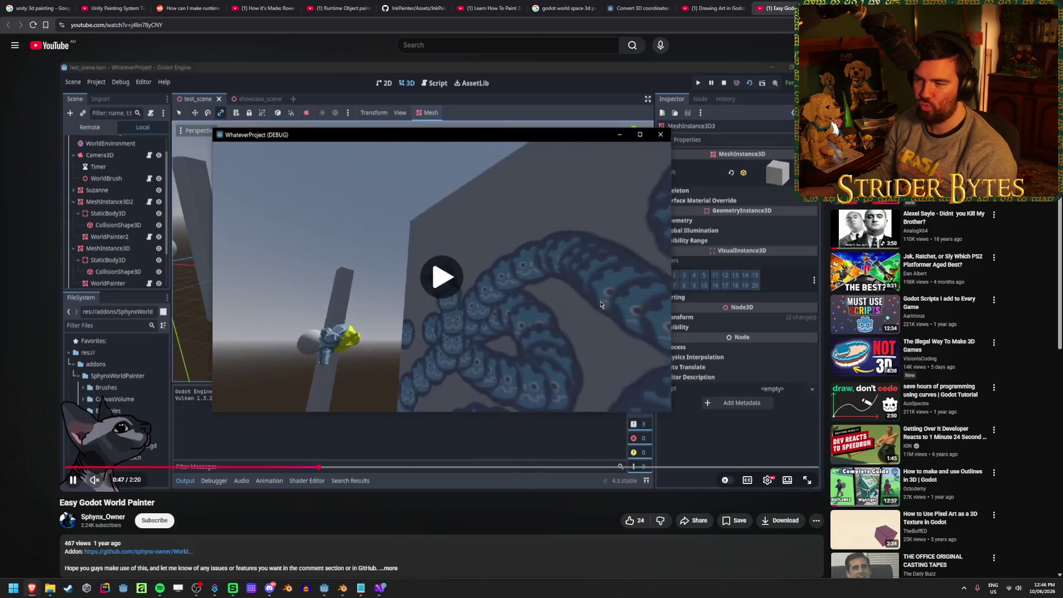
pyautogui.press('k')
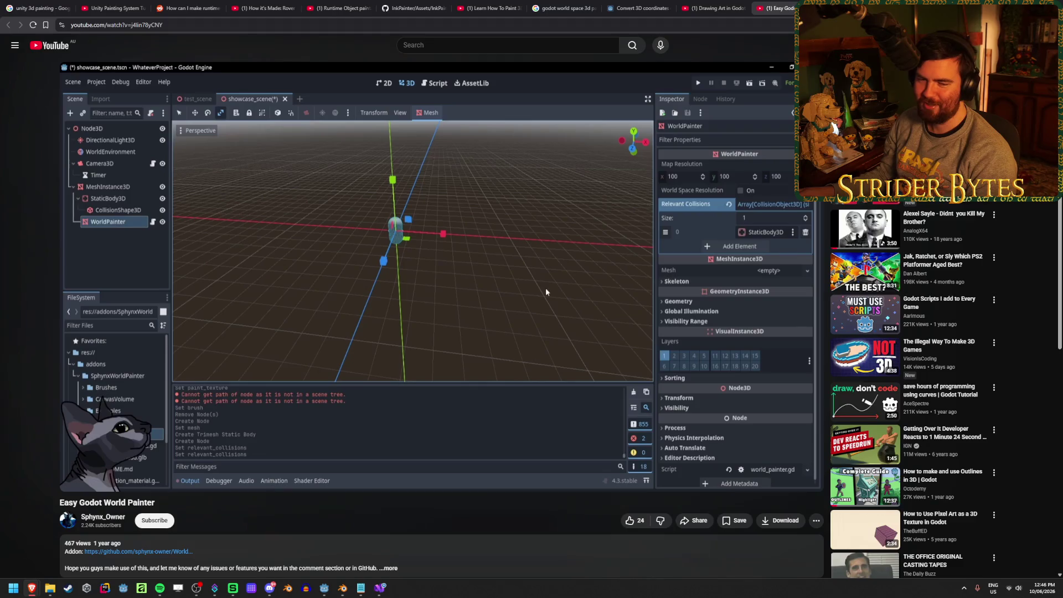
# - Continue the tutorial past 0:53 toward the WorldBrush node at about 1:02
pyautogui.click(546, 292)
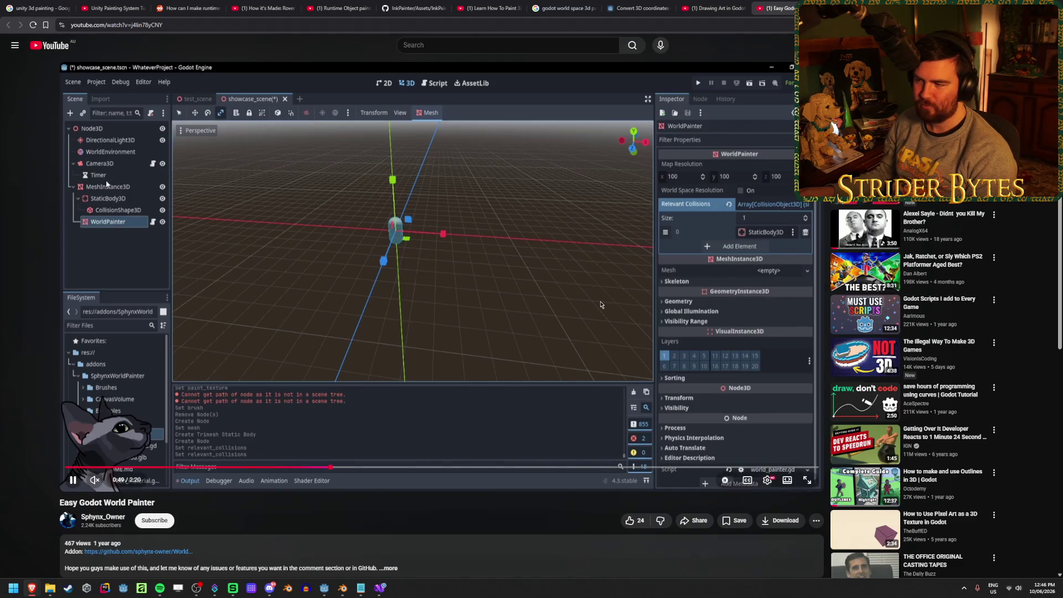
pyautogui.click(546, 304)
pyautogui.click(163, 186)
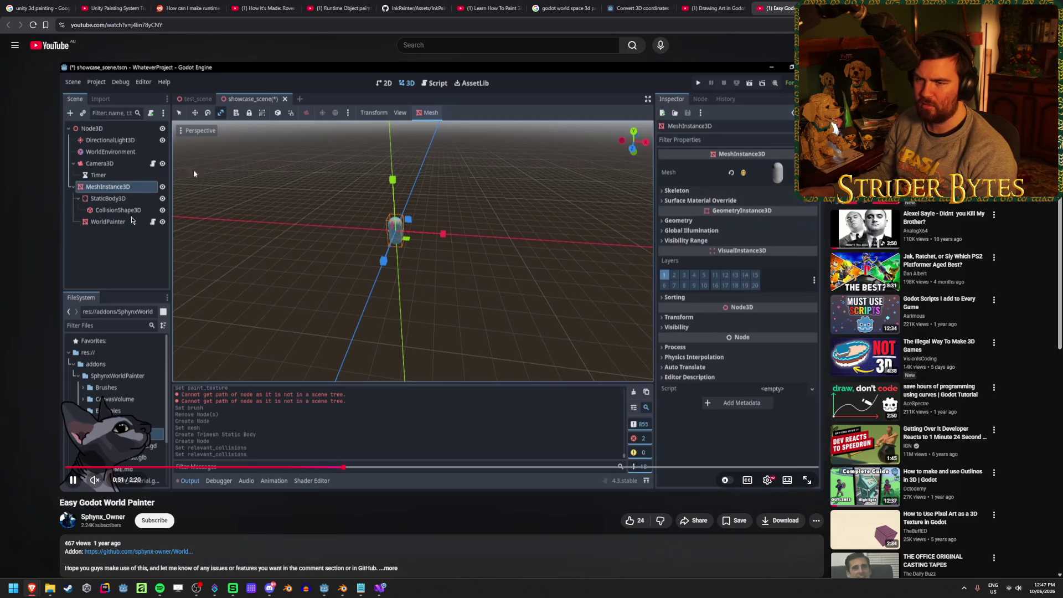
pyautogui.click(792, 266)
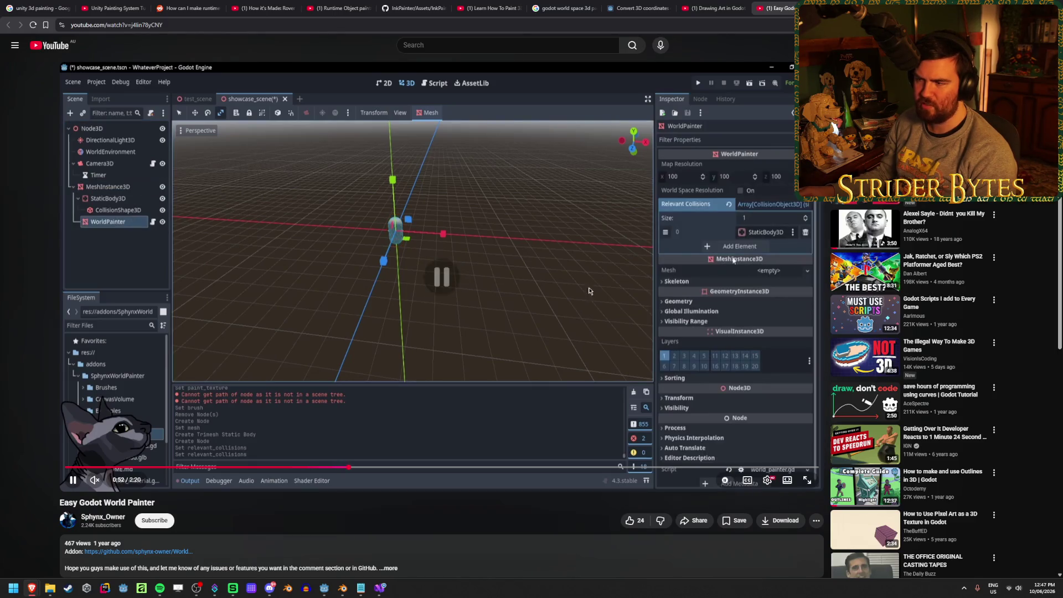
pyautogui.click(774, 270)
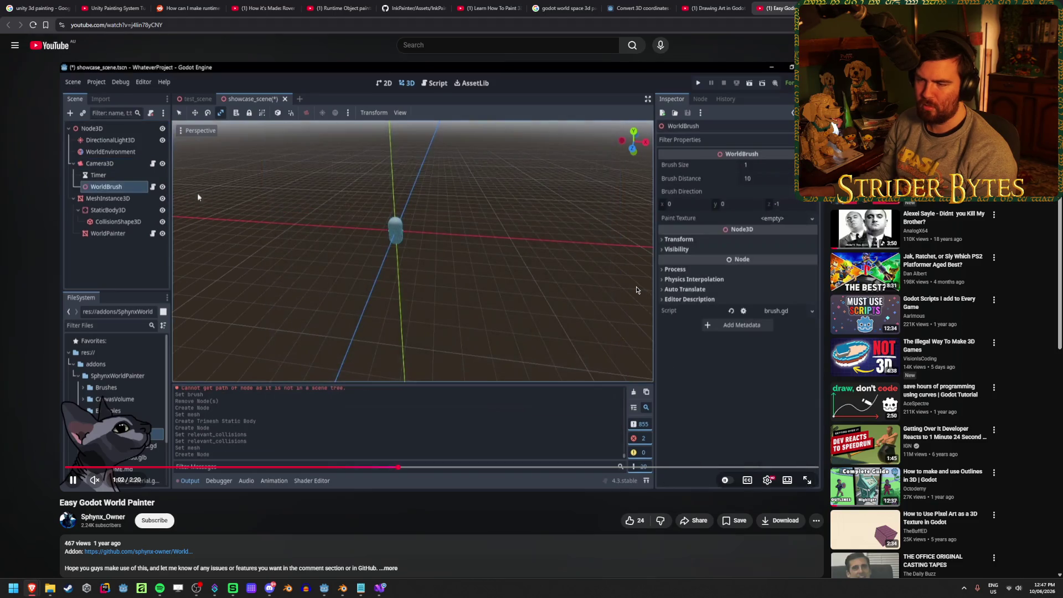
# - Play on, pausing at 1:04, 1:07, 1:12 and 1:15, until camera.gd appears at 1:22
pyautogui.click(753, 221)
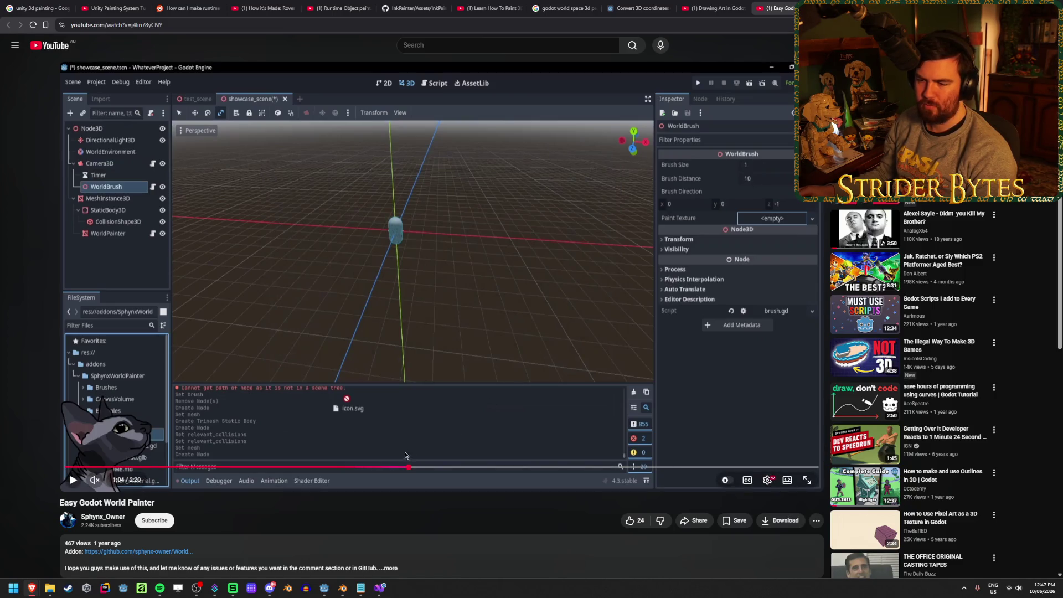
pyautogui.click(407, 372)
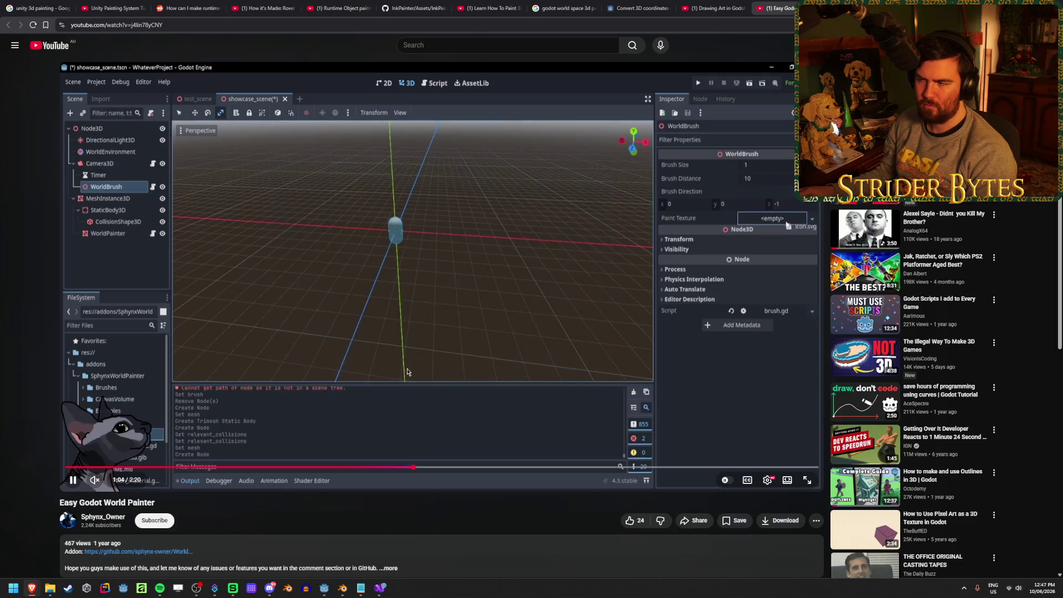
pyautogui.press('space')
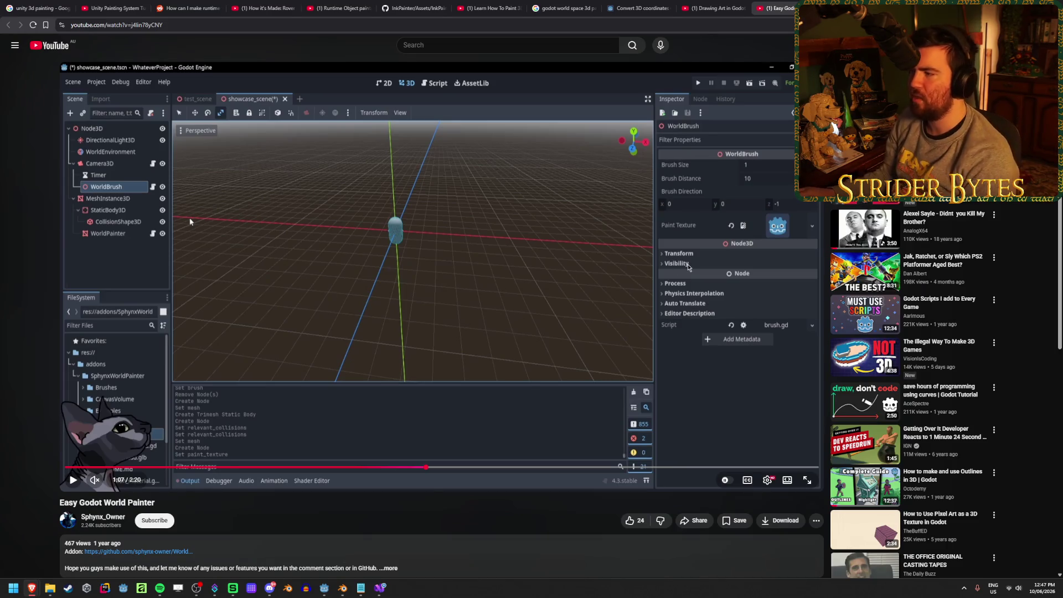
pyautogui.click(516, 245)
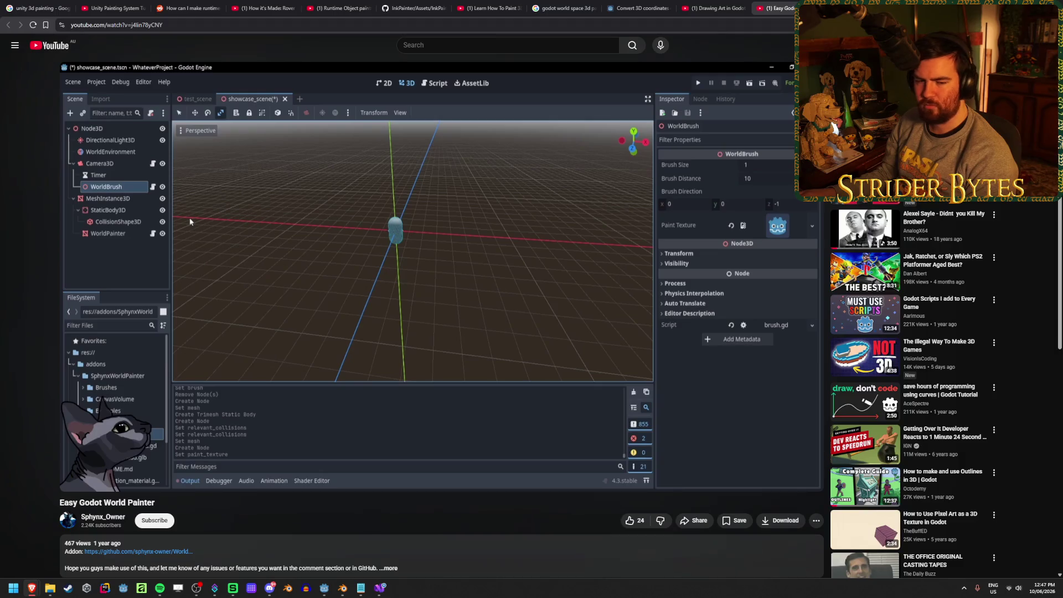
pyautogui.click(435, 285)
pyautogui.click(415, 310)
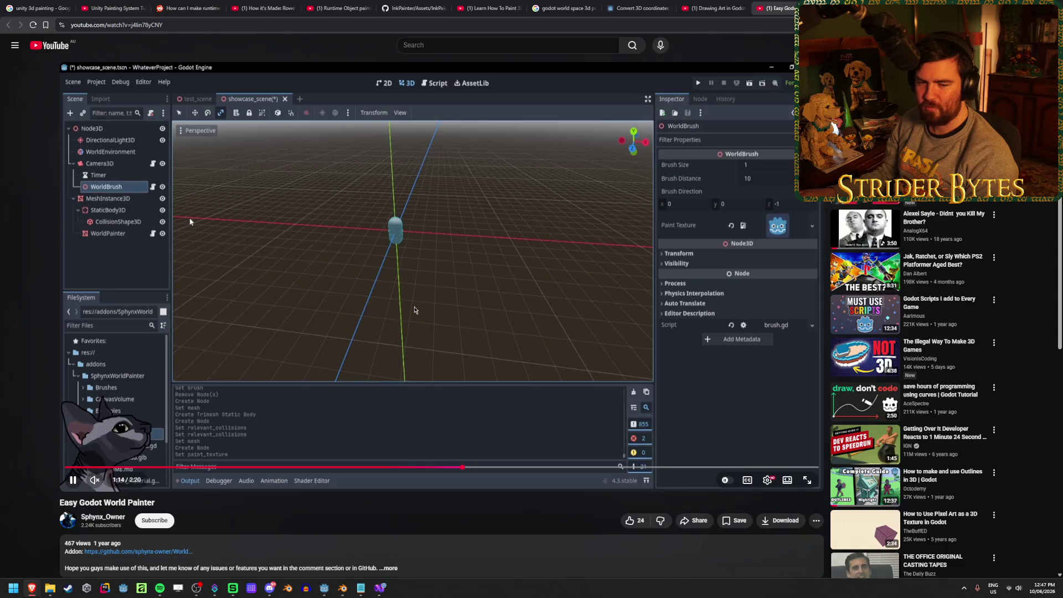
pyautogui.click(415, 310)
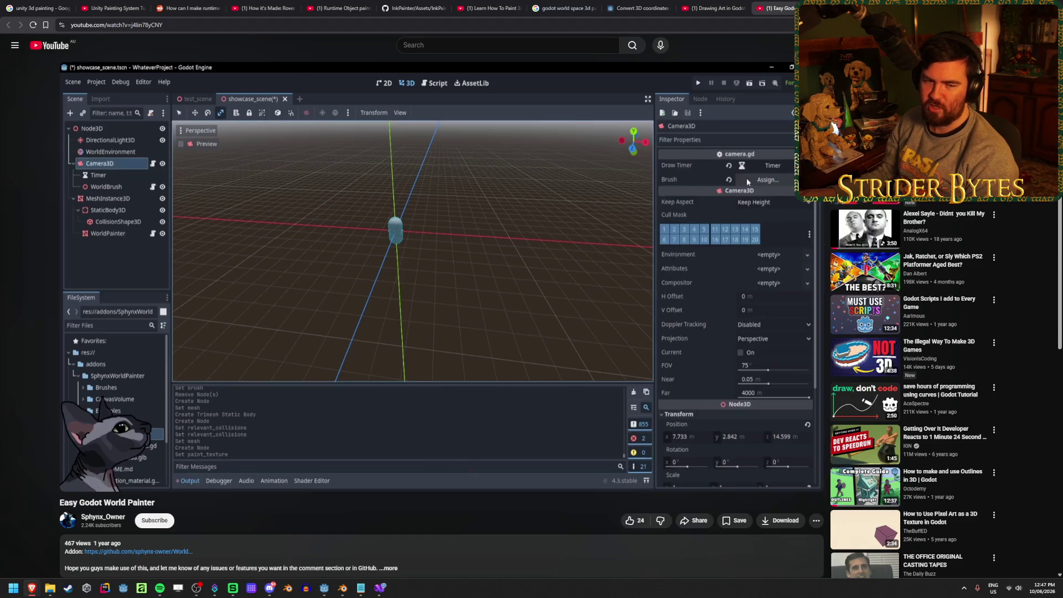
pyautogui.click(396, 296)
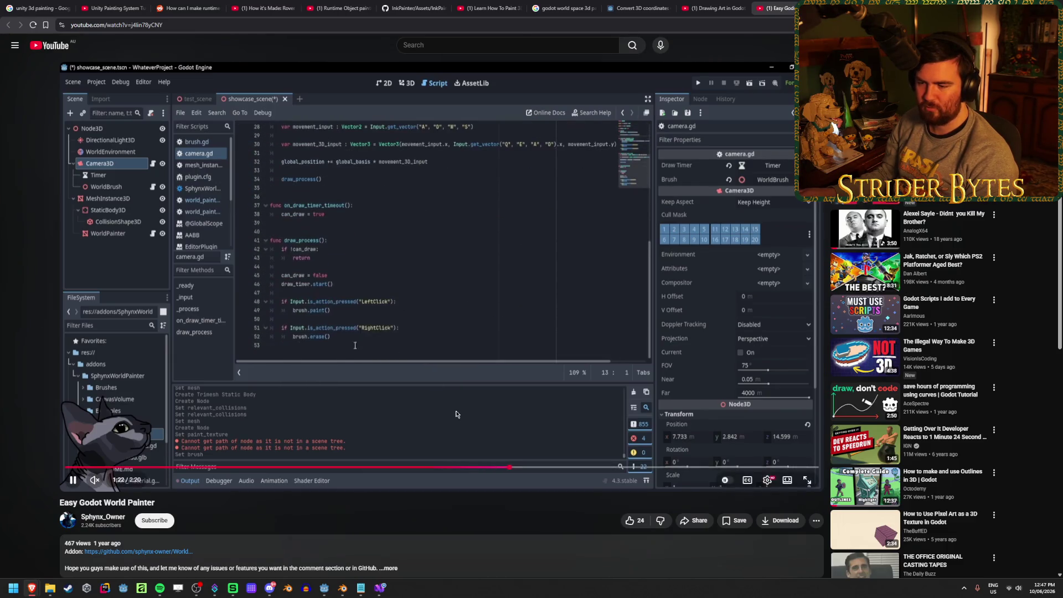
# - Scrub the tutorial timeline to 1:19, then 1:26, then back to 0:41
pyautogui.moveTo(327, 467); pyautogui.dragTo(494, 470)
pyautogui.click(529, 470)
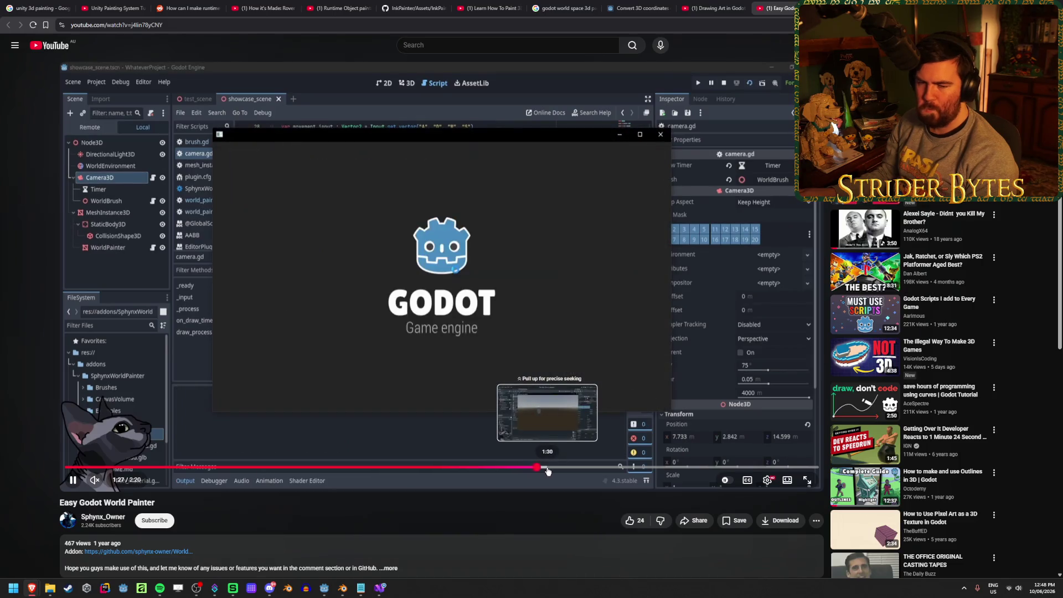
pyautogui.click(286, 467)
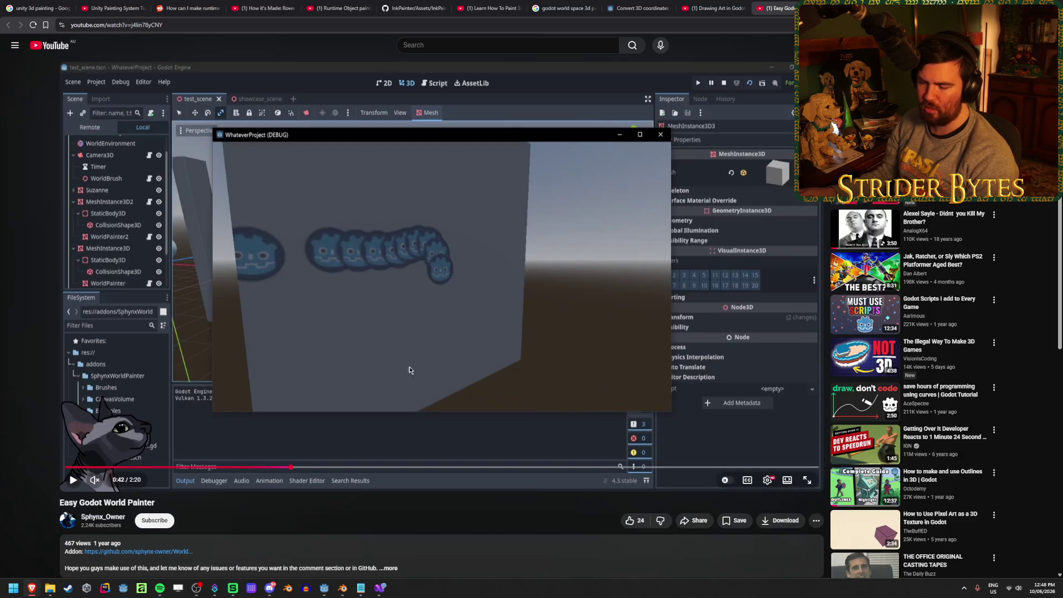
# - Play to the Create New Node step at 0:59, then bring up TextureDrawing.cs in Visual Studio
pyautogui.moveTo(384, 595)
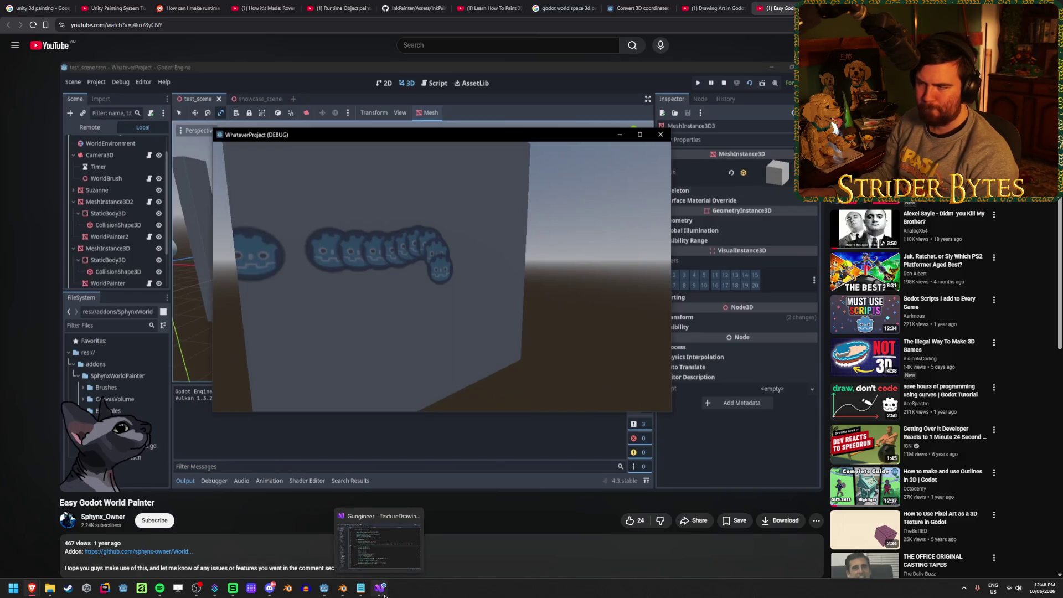
pyautogui.click(443, 338)
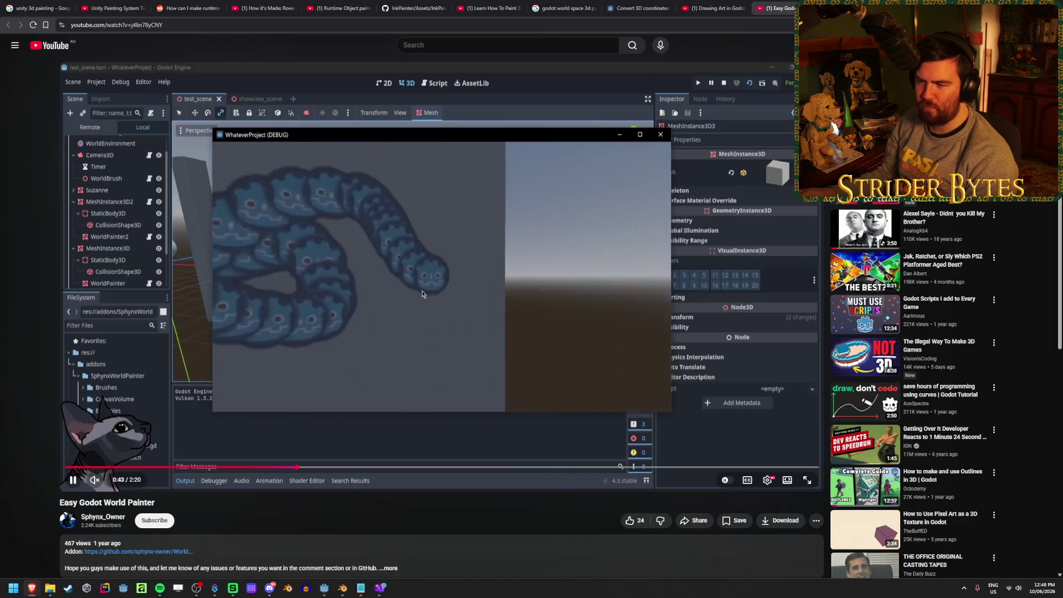
pyautogui.click(399, 327)
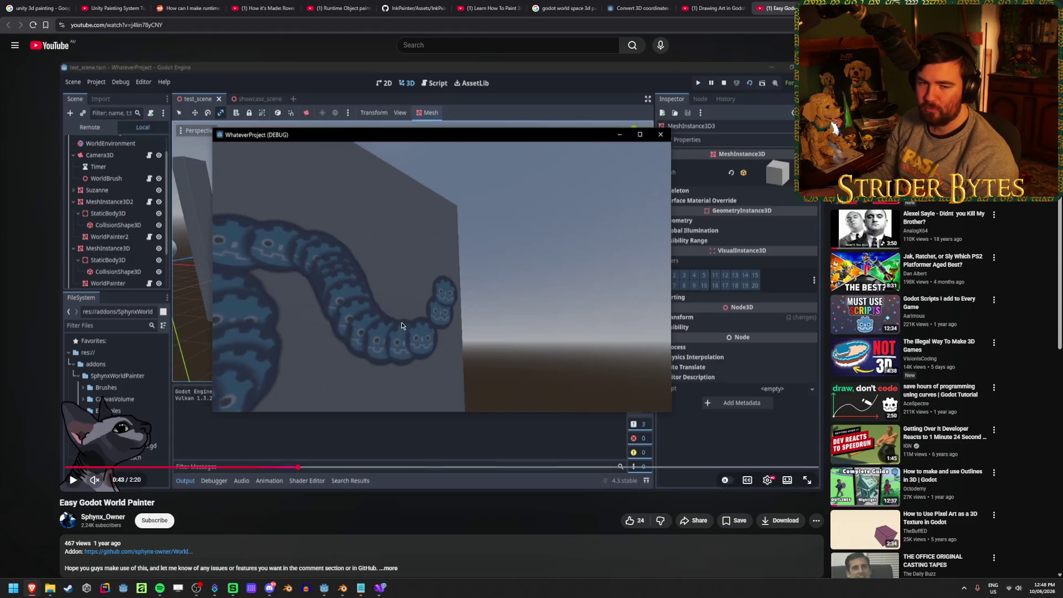
pyautogui.click(387, 330)
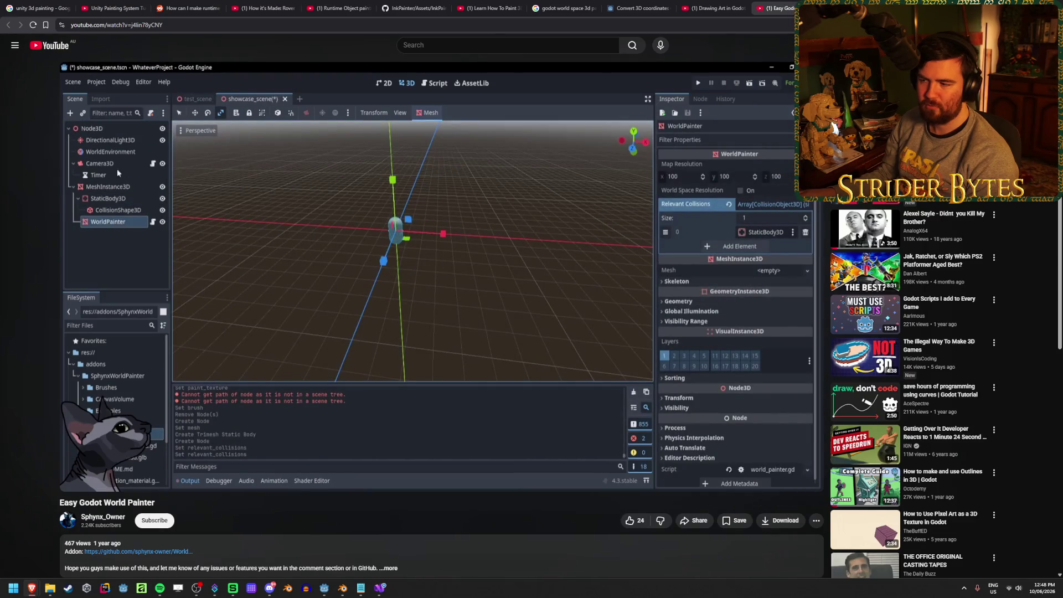
pyautogui.click(313, 336)
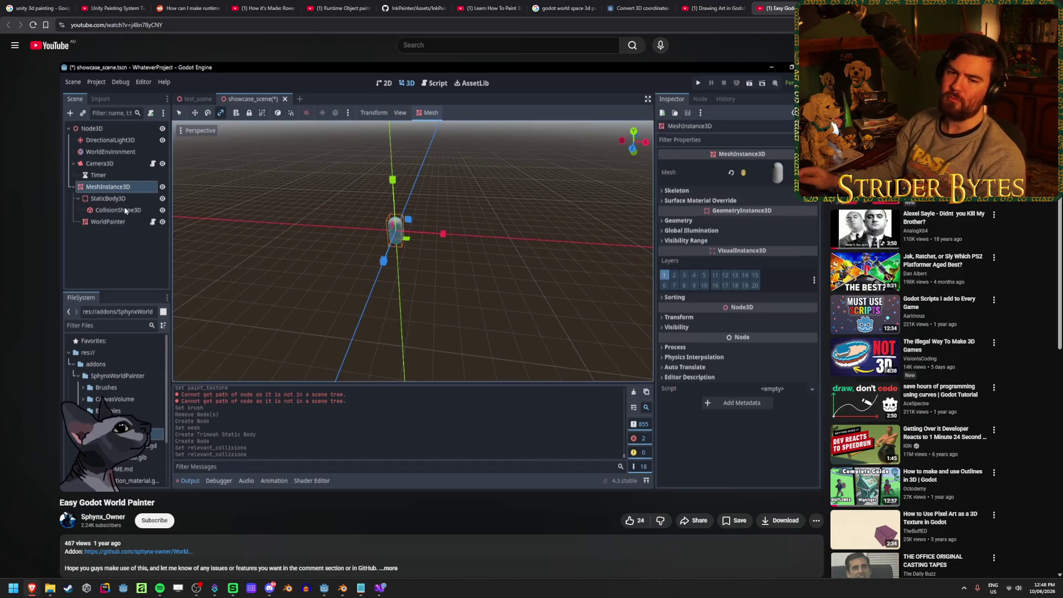
pyautogui.click(376, 343)
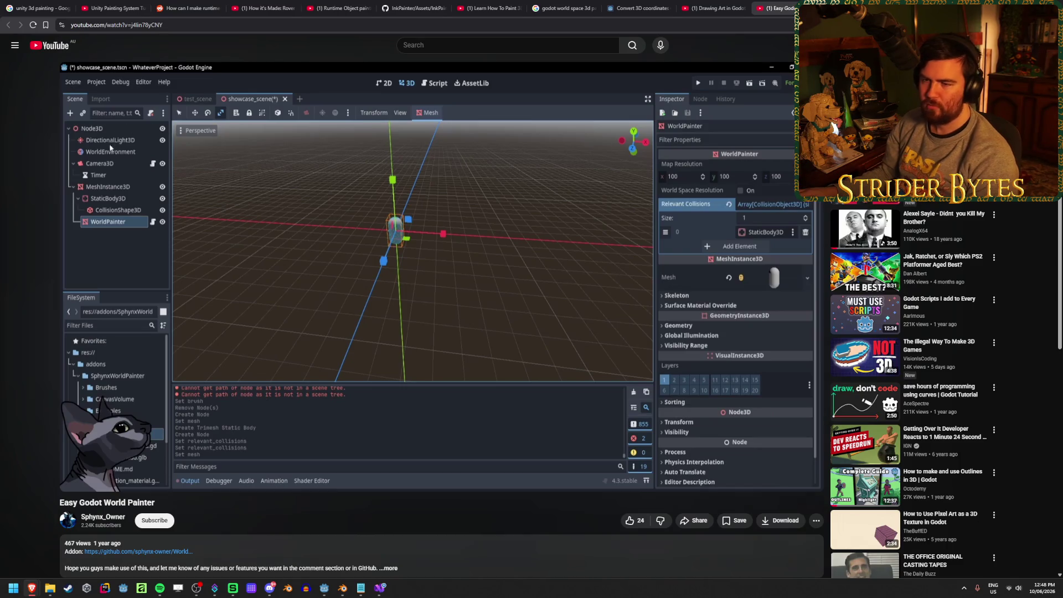
pyautogui.click(372, 349)
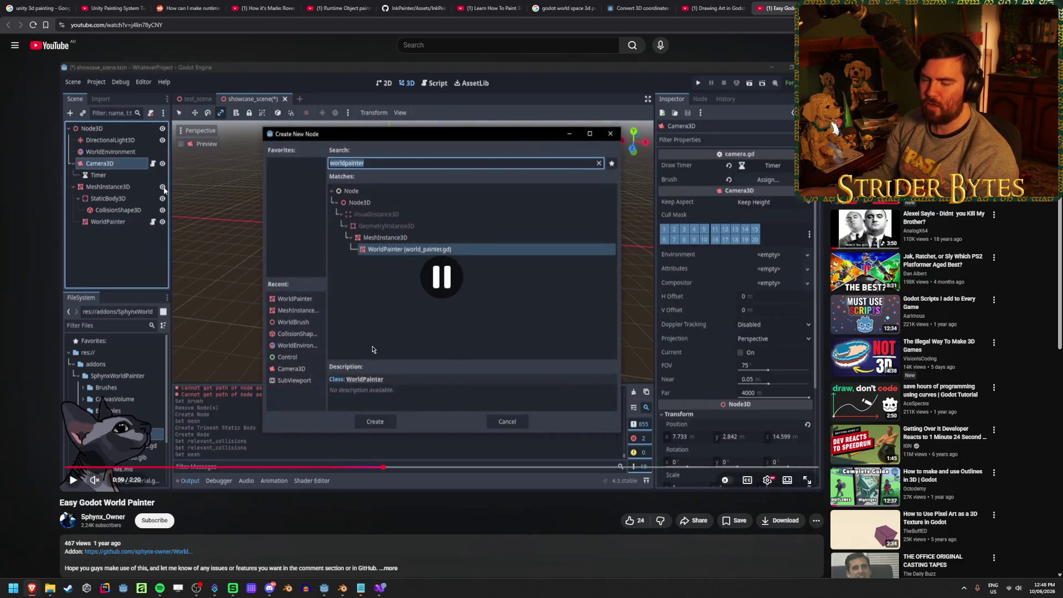
pyautogui.click(377, 594)
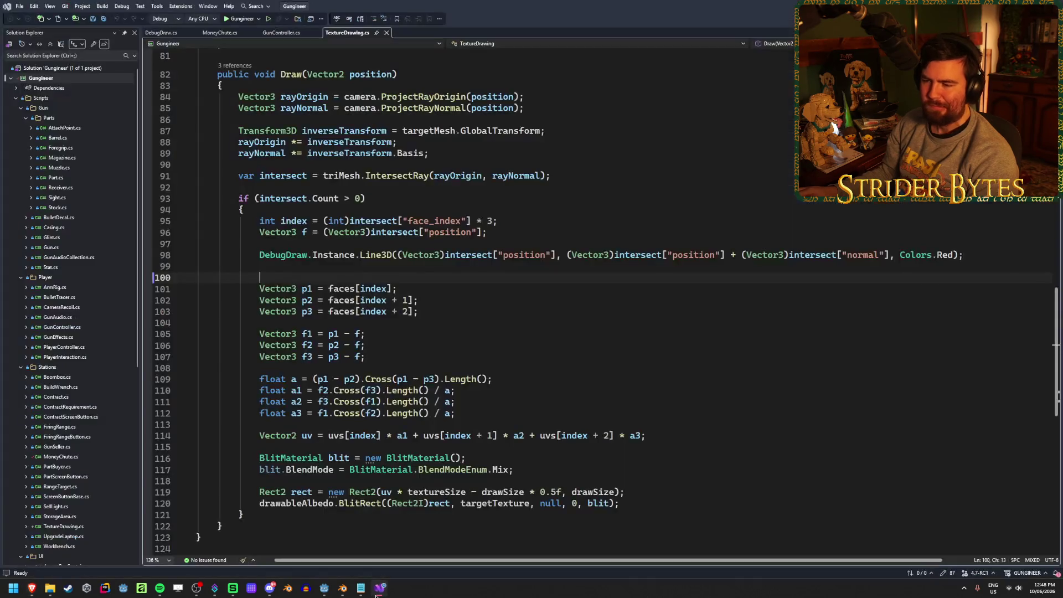
pyautogui.scroll(-2, 404, 339)
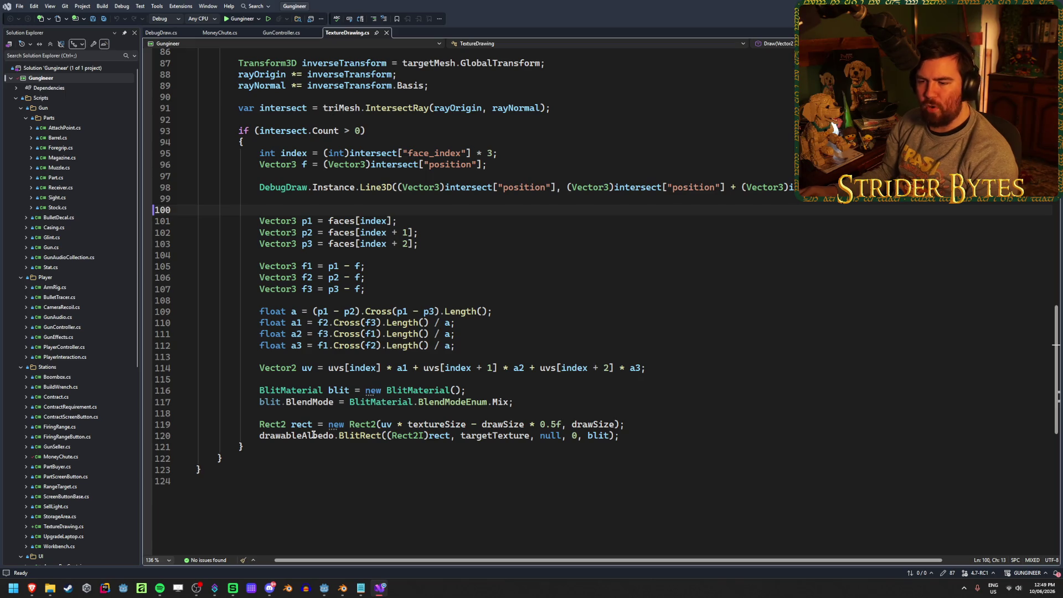
pyautogui.moveTo(621, 436); pyautogui.dragTo(261, 436)
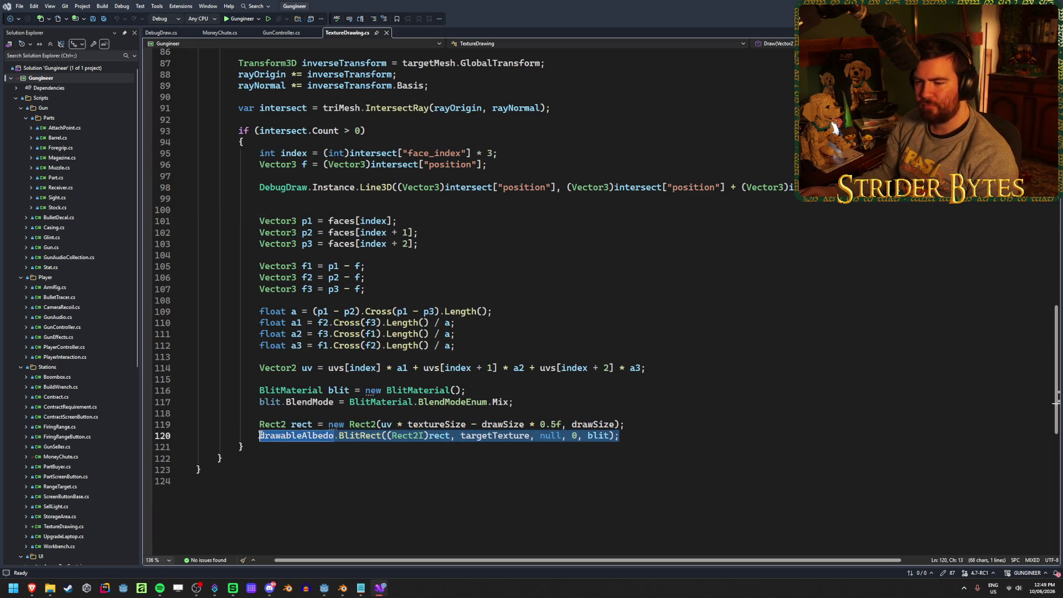
pyautogui.click(621, 436)
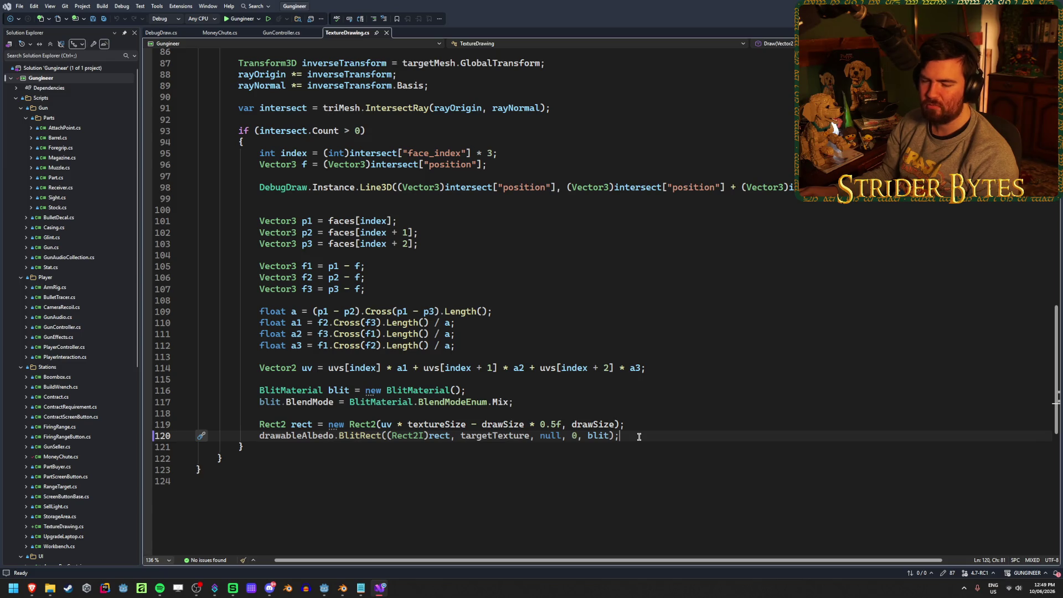
pyautogui.click(645, 425)
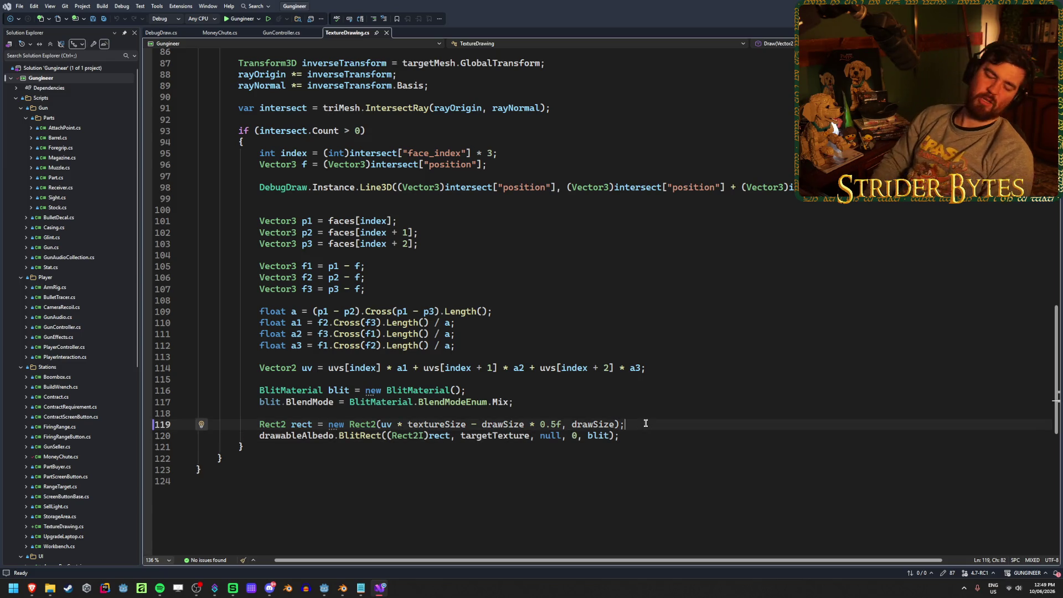
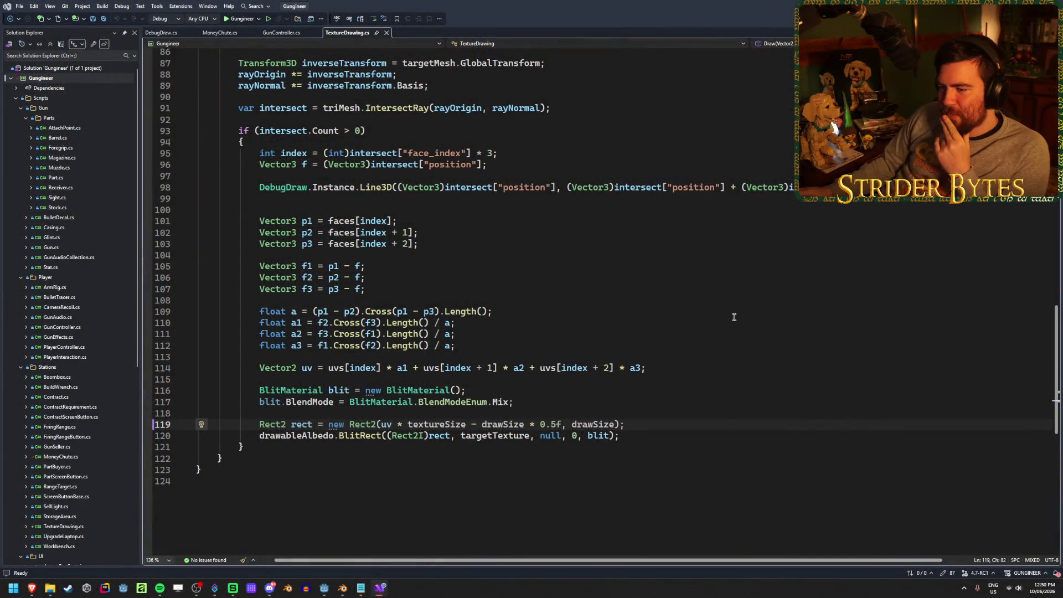
# - Leave TextureDrawing.cs at line 114 and bring up the Easy Godot World Painter tutorial
pyautogui.click(676, 367)
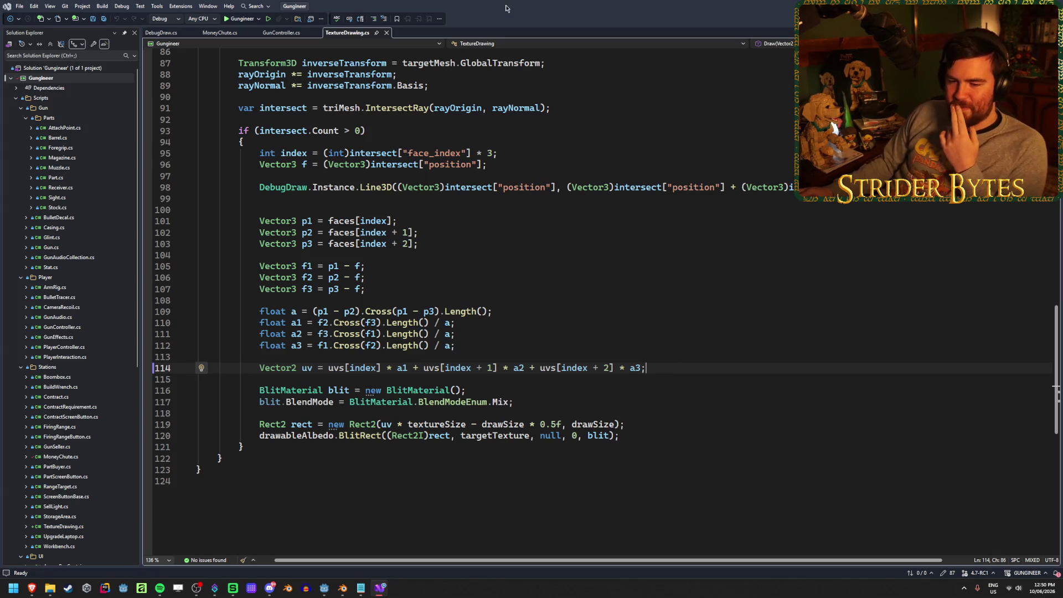
pyautogui.hotkey('alt', 'Tab')
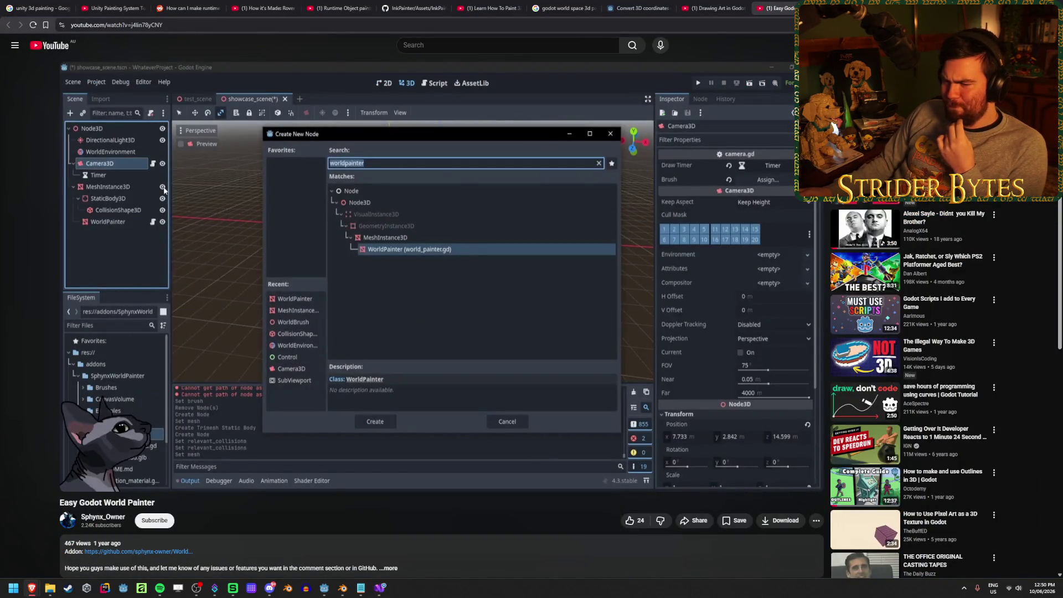
# - Skim the World Painter video's comments, then return to the Godot editor
pyautogui.scroll(-1, 378, 386)
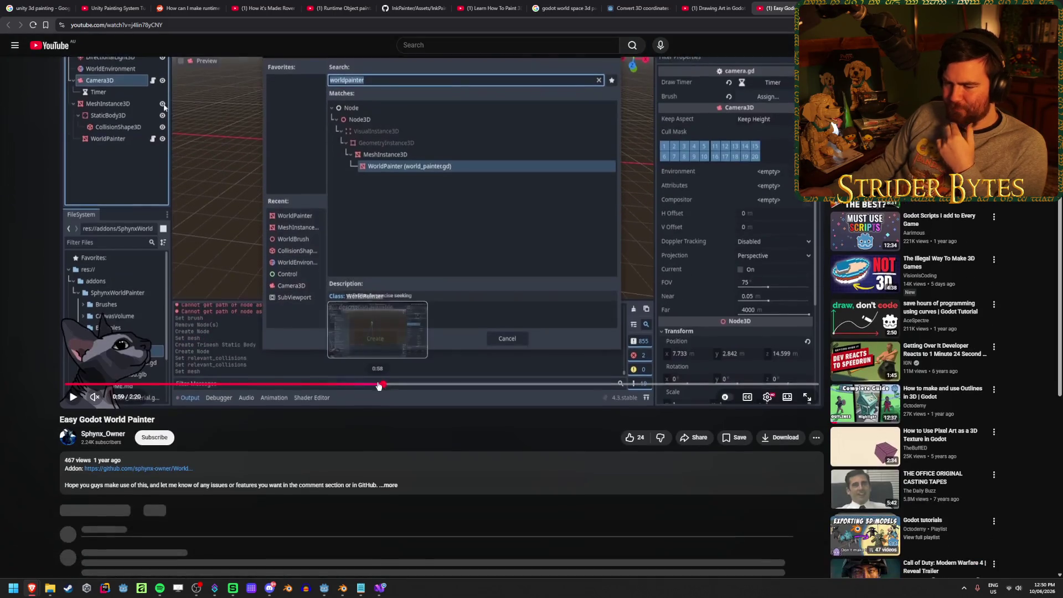
pyautogui.scroll(-3, 467, 488)
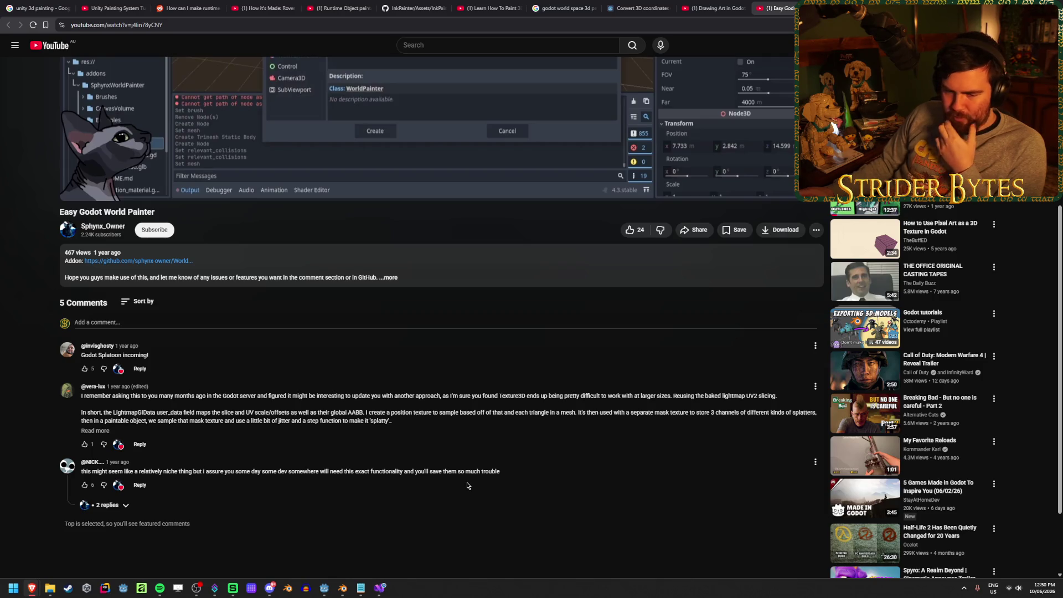
pyautogui.scroll(5, 467, 483)
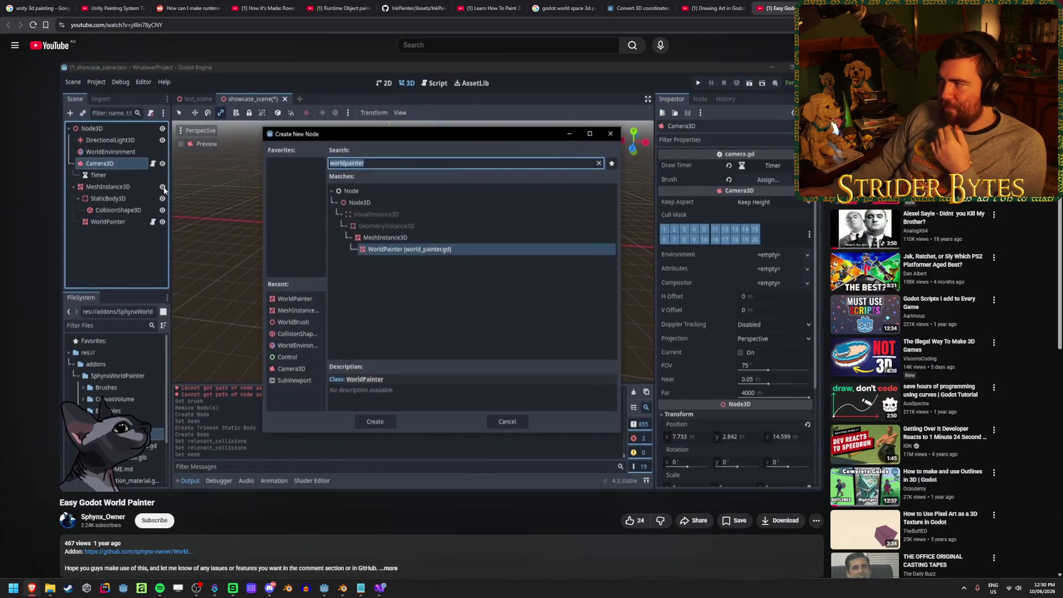
pyautogui.hotkey('alt', 'Tab')
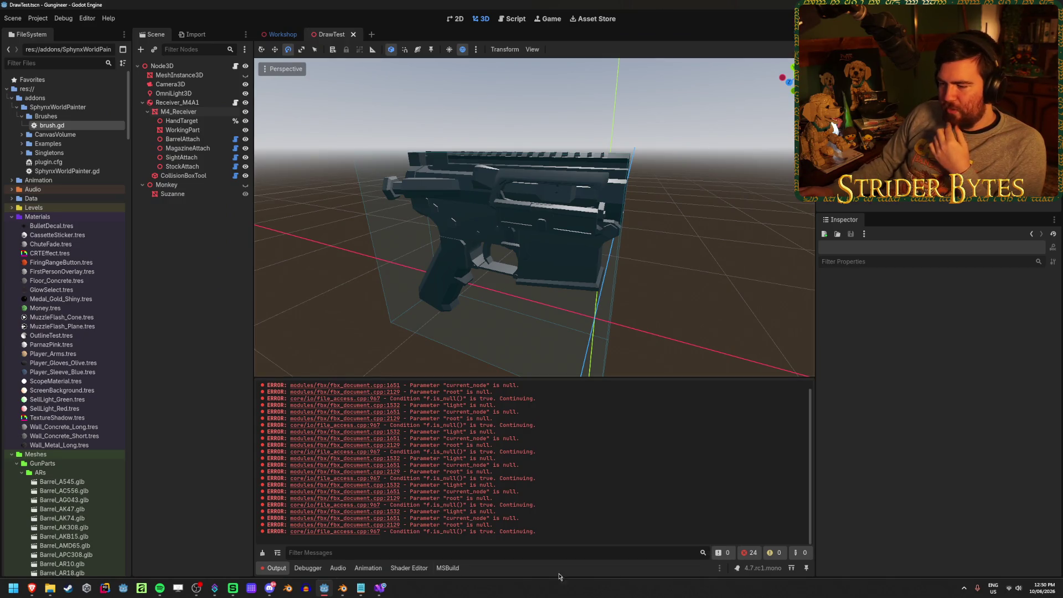
# - Clear the 24 FBX errors from the Output log and launch Calculator
pyautogui.click(263, 554)
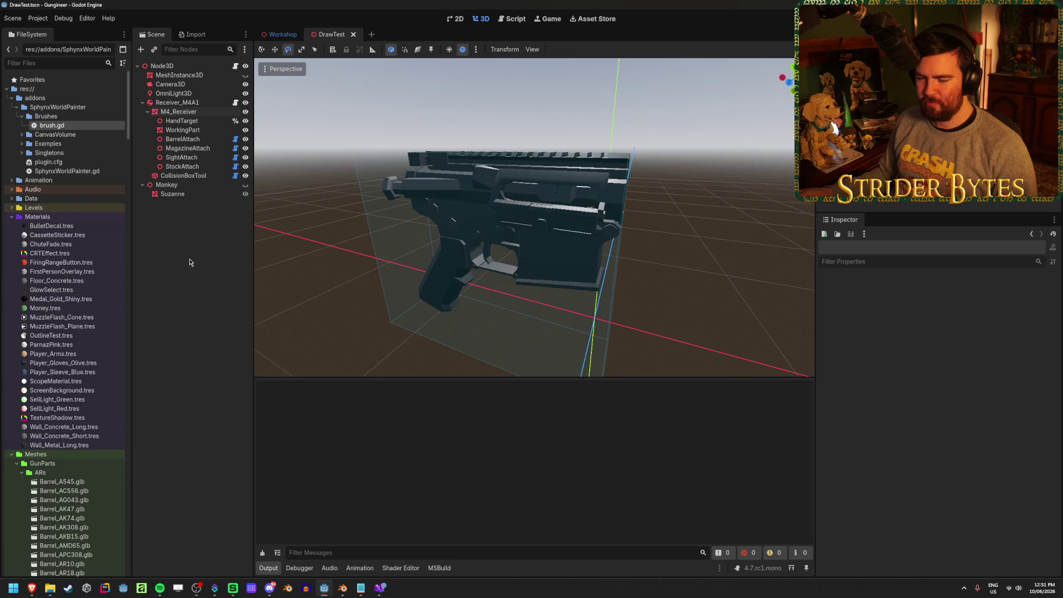
pyautogui.press('XF86Calculator')
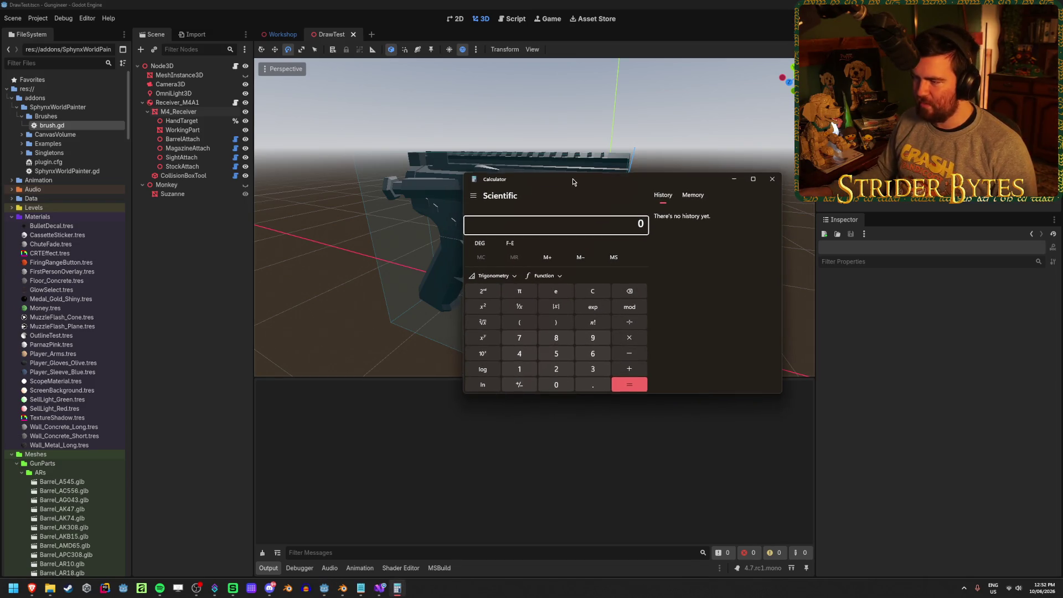
# - Work out 1000 ÷ 10 = 100 in Calculator, then close it
pyautogui.write('1000/10')
pyautogui.press('Return')
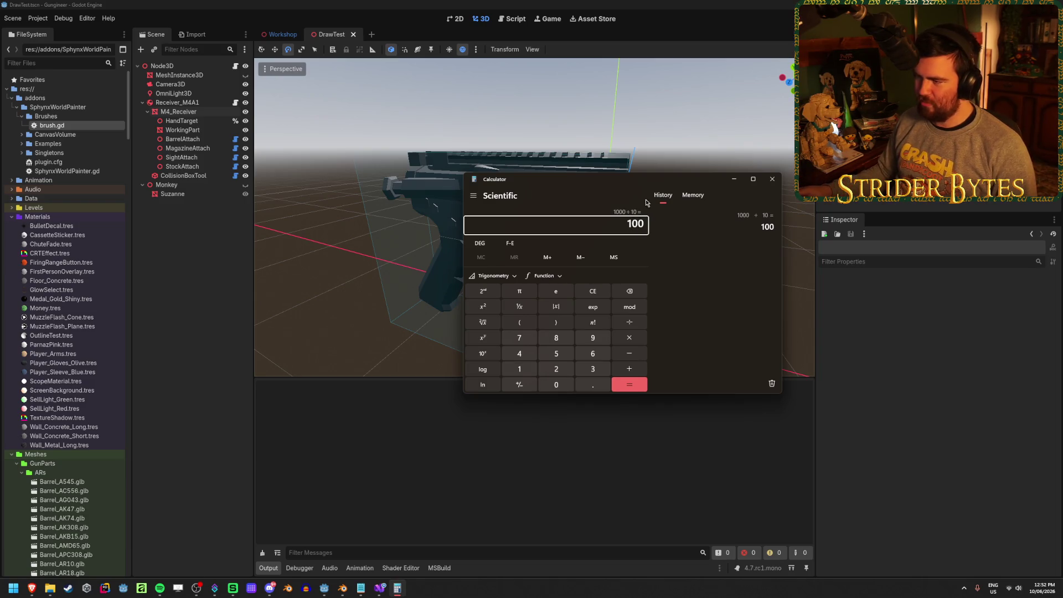
pyautogui.click(772, 179)
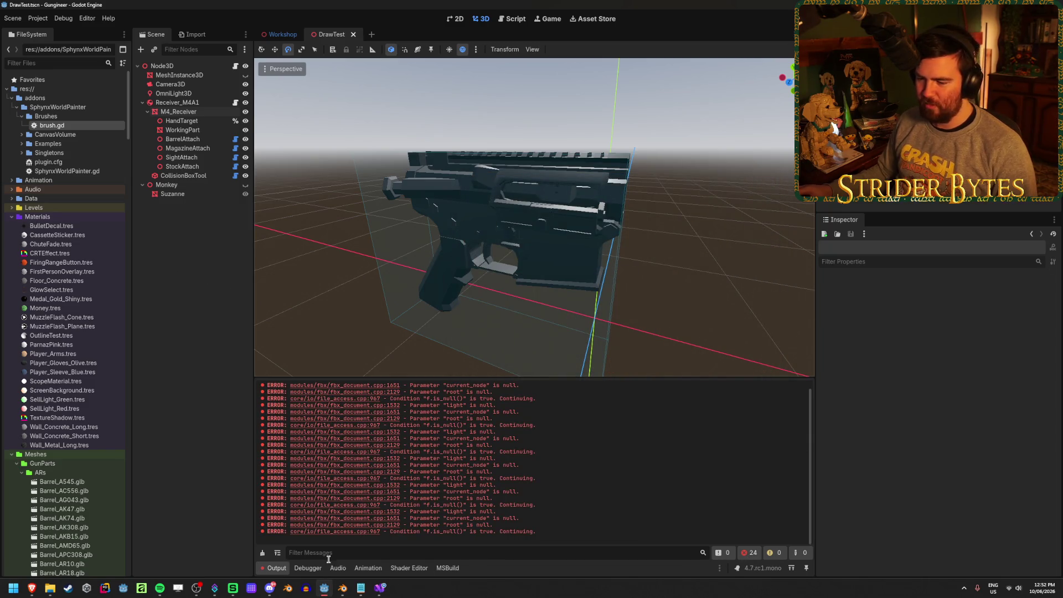
# - Clear the FBX errors from Godot's Output log
pyautogui.click(263, 552)
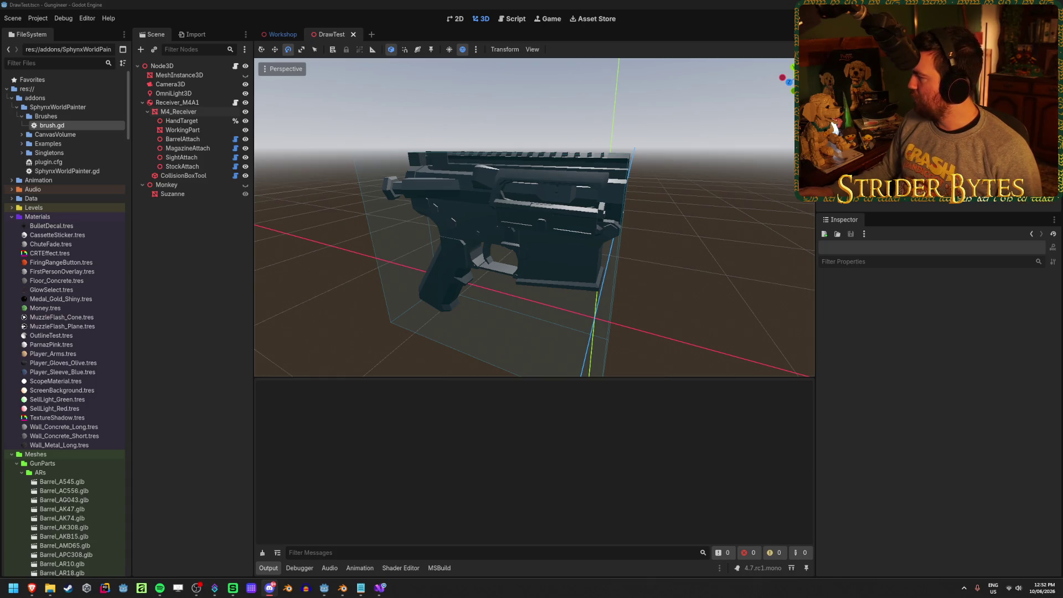
pyautogui.click(173, 377)
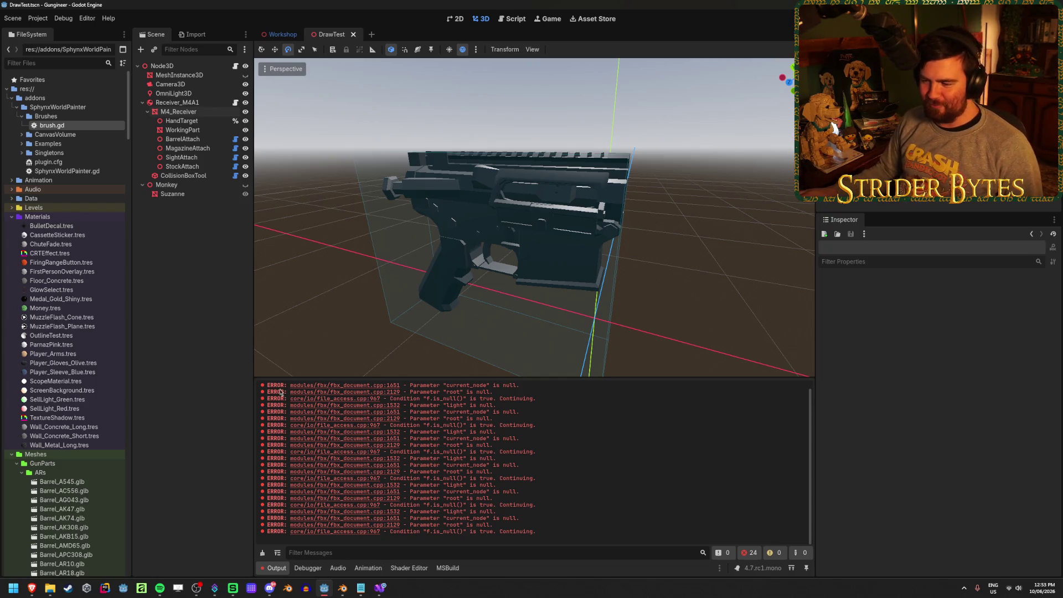
pyautogui.click(264, 553)
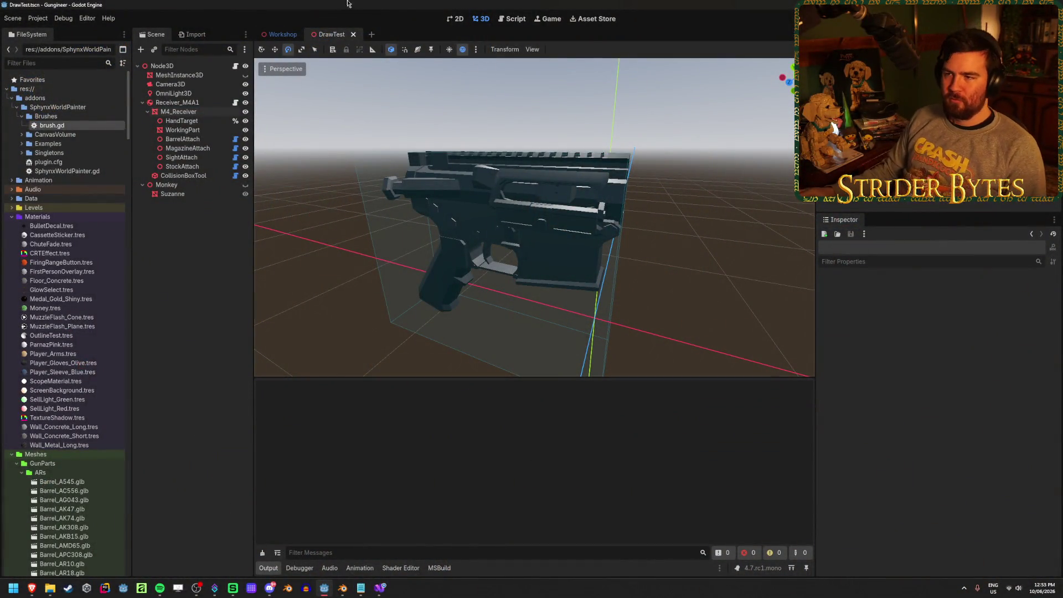
# - Start a new scene tab with a 3D Scene (Node3D) root
pyautogui.click(371, 34)
pyautogui.click(196, 95)
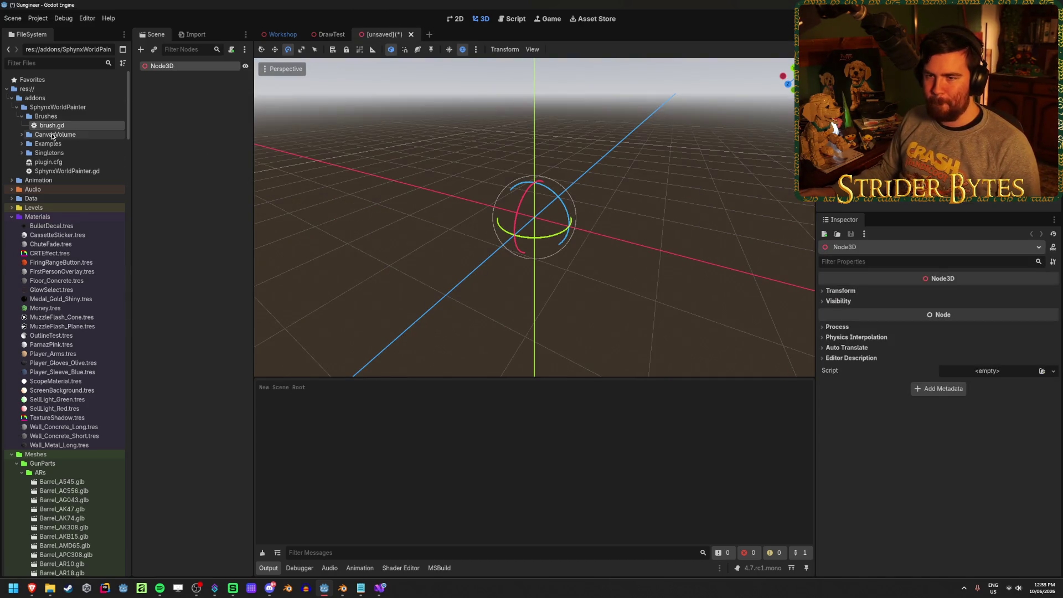
pyautogui.moveTo(31, 588)
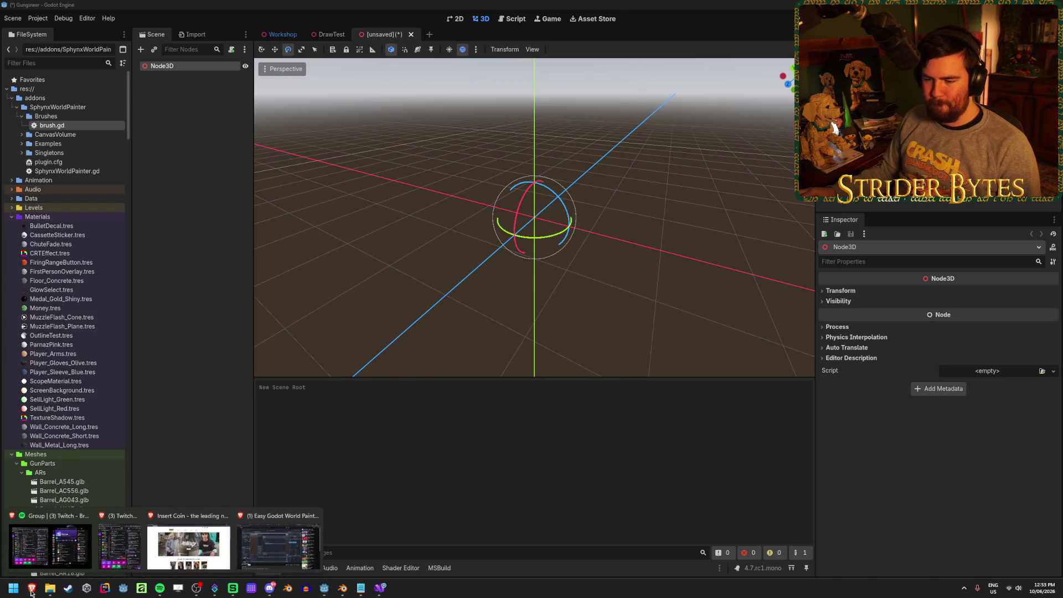
pyautogui.click(299, 563)
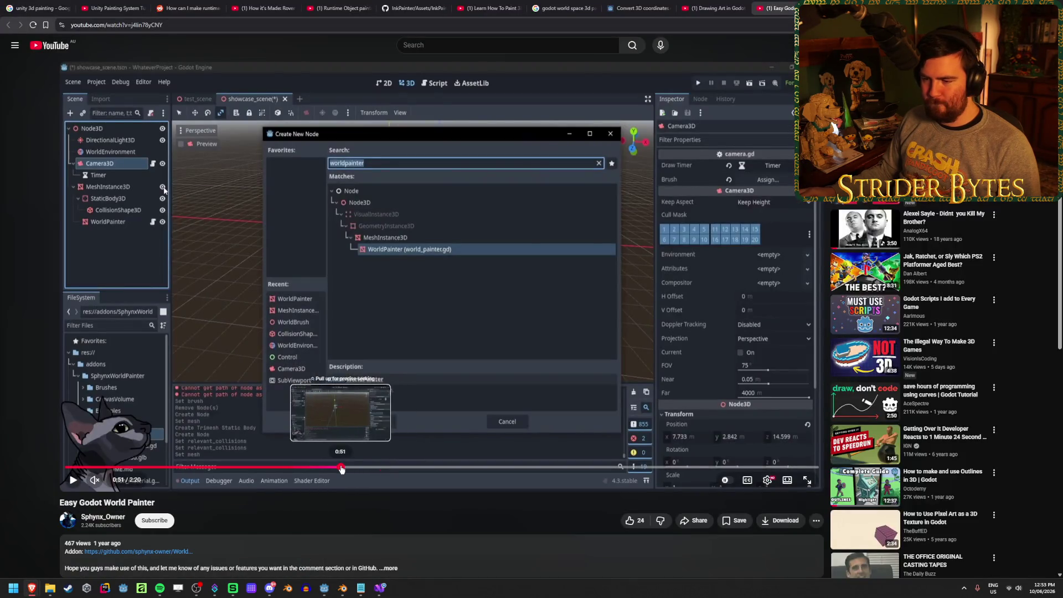
# - Rewind the World Painter tutorial to about 0:51, then return to Godot
pyautogui.click(341, 468)
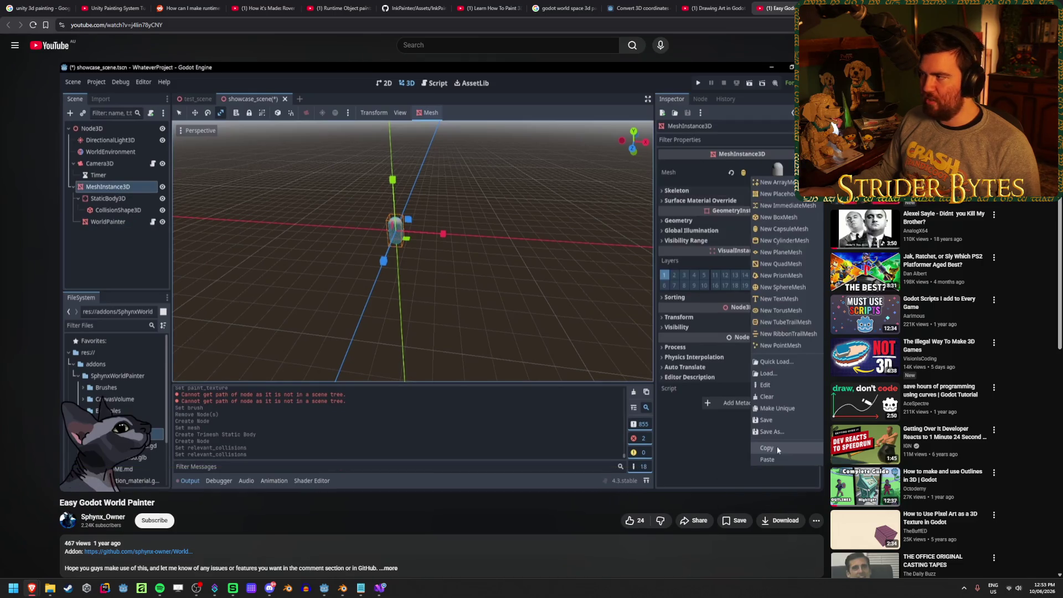
pyautogui.hotkey('alt', 'Tab')
# - Open the add-child-node dialog on the Node3D root, then cancel it
pyautogui.click(191, 69)
pyautogui.rightClick(191, 69)
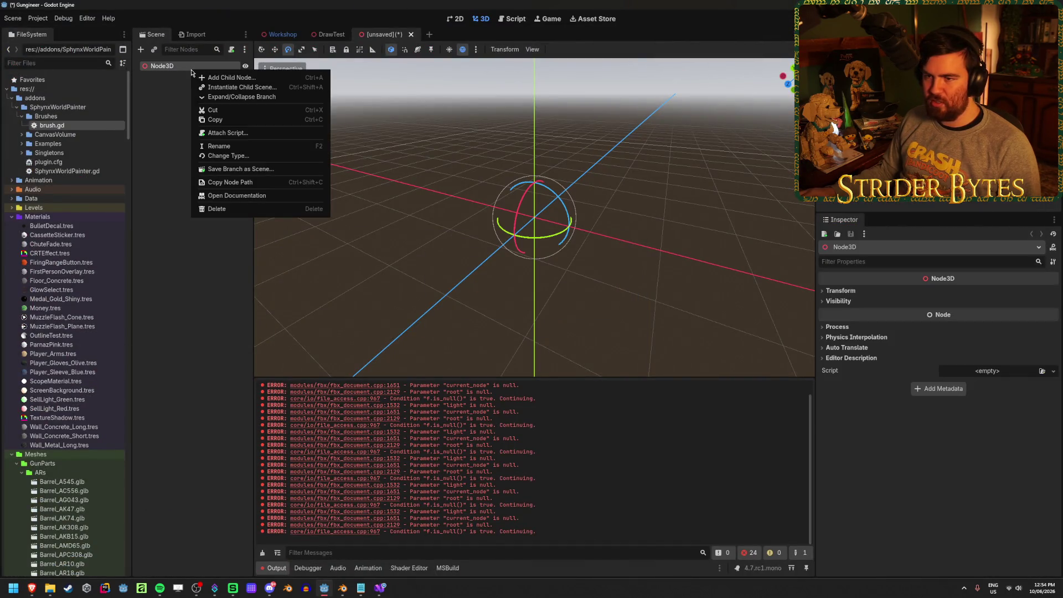
pyautogui.click(232, 78)
pyautogui.click(715, 118)
# - Paste Receiver_M4A1 from DrawTest under the new scene's Node3D and fly toward it
pyautogui.click(332, 35)
pyautogui.click(207, 104)
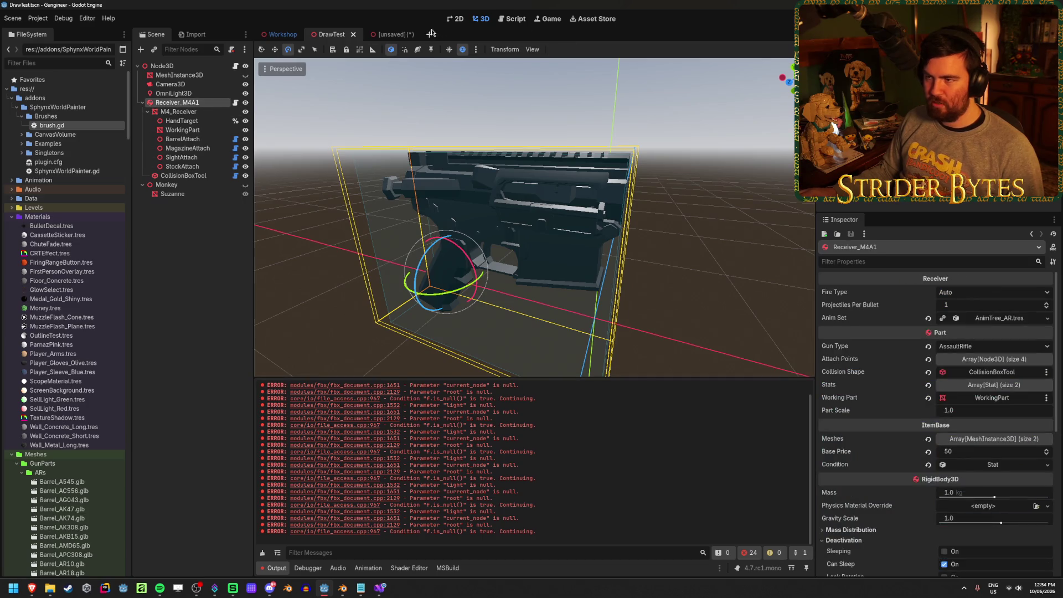
pyautogui.click(395, 34)
pyautogui.hotkey('ctrl', 'v')
pyautogui.click(197, 228)
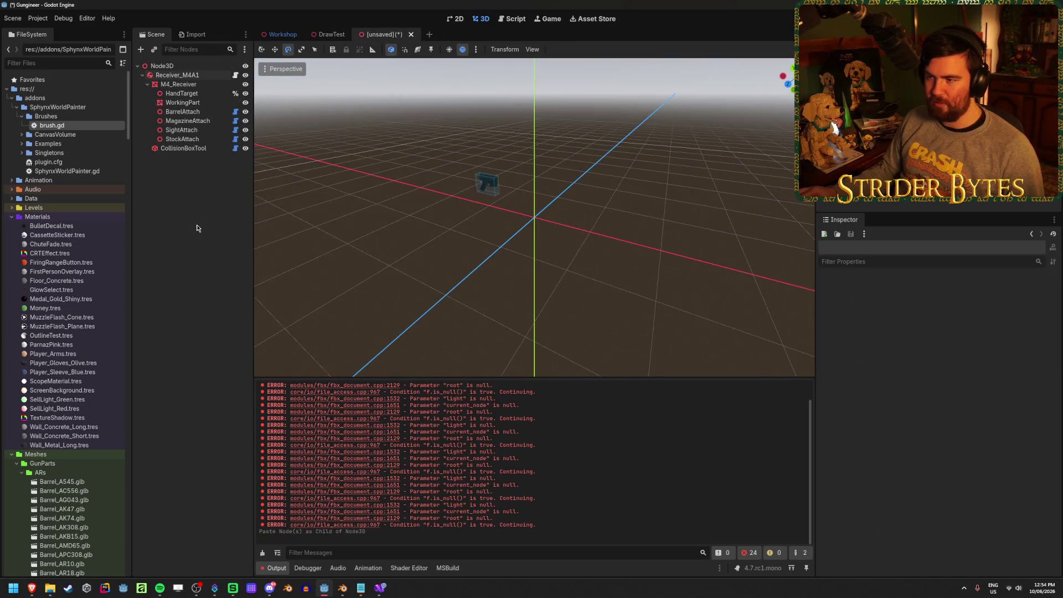
pyautogui.rightClick(569, 141)
pyautogui.press('w')
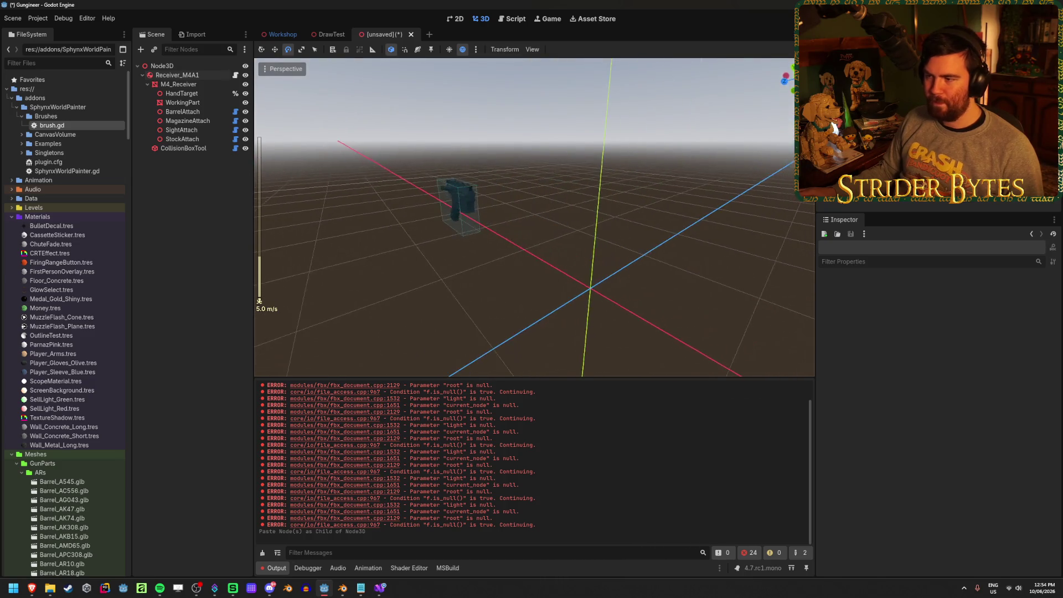
# - Copy Camera3D from DrawTest and paste it under the new scene's Node3D
pyautogui.click(332, 34)
pyautogui.click(170, 85)
pyautogui.hotkey('ctrl', 'c')
pyautogui.click(394, 35)
pyautogui.hotkey('ctrl', 'v')
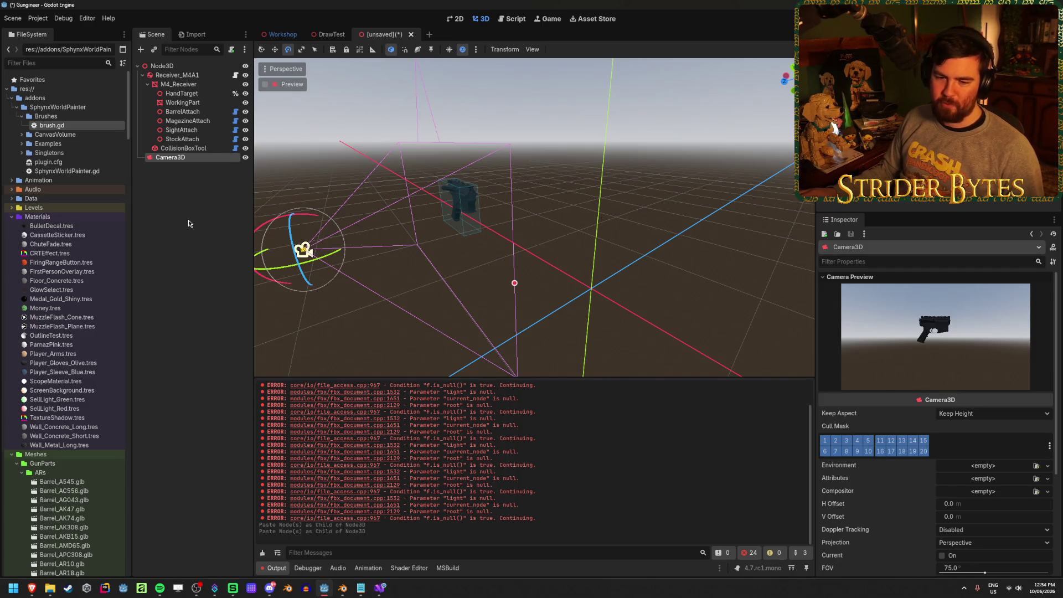
# - Move the pasted camera along X and raise it slightly on Y
pyautogui.press('w')
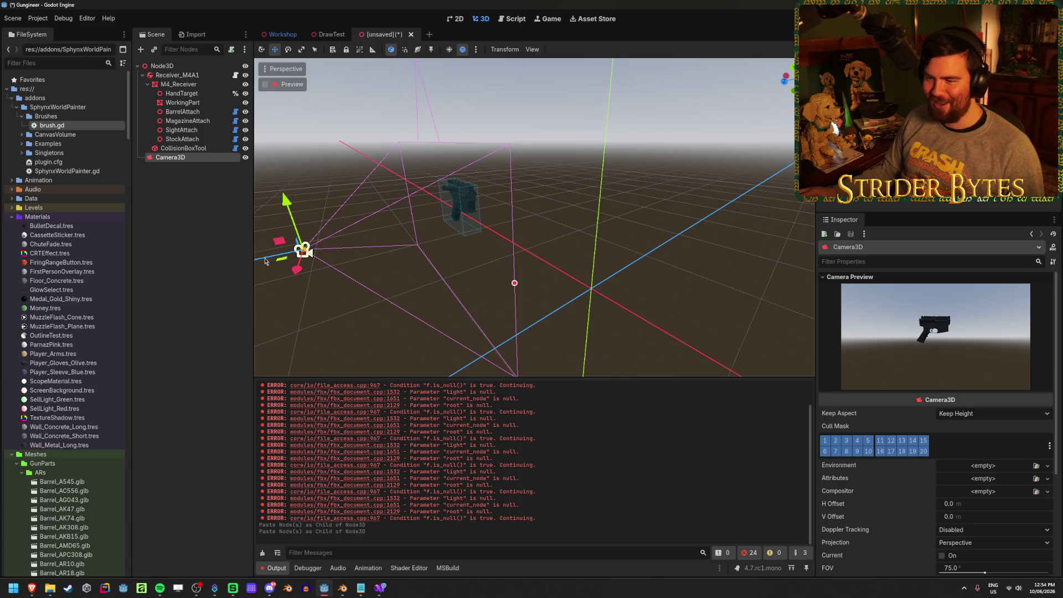
pyautogui.press('f')
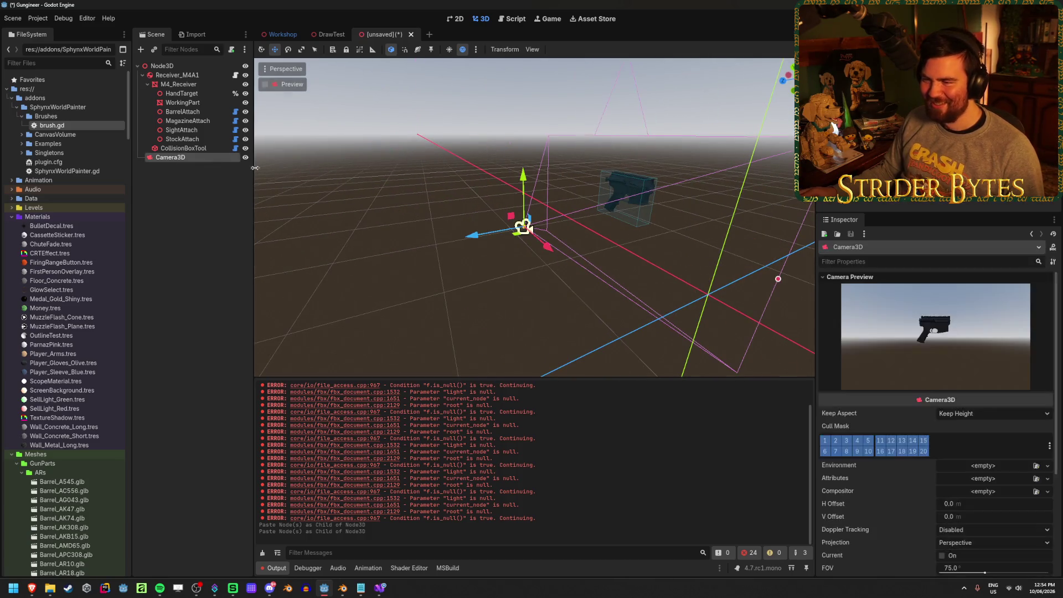
pyautogui.moveTo(470, 238); pyautogui.dragTo(499, 235)
pyautogui.moveTo(556, 176); pyautogui.dragTo(557, 160)
pyautogui.hotkey('ctrl', 's')
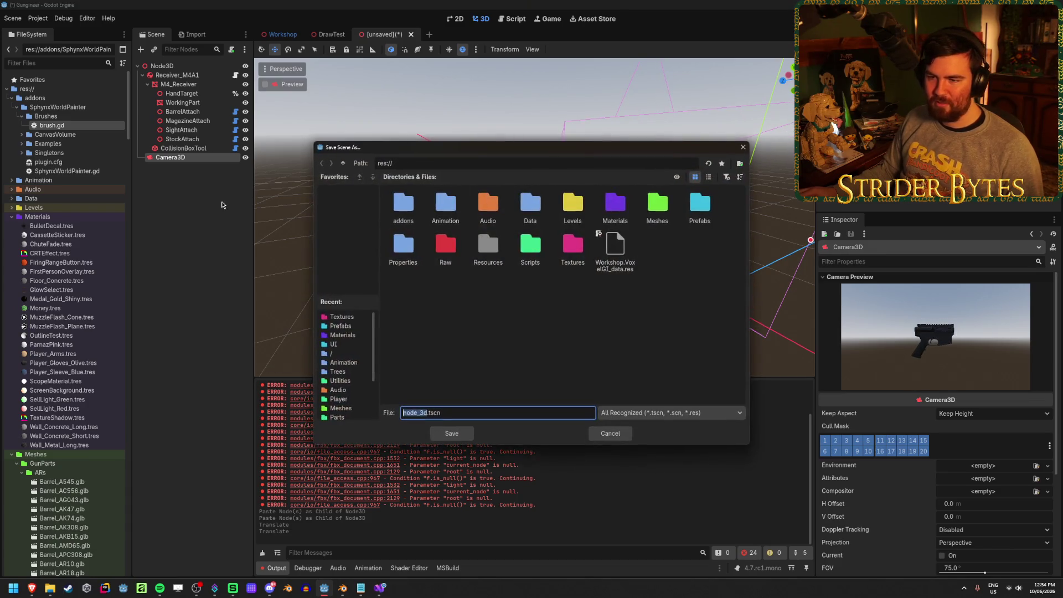
# - Save the new scene as PaintTest.tscn in the res://Prefabs folder
pyautogui.click(611, 434)
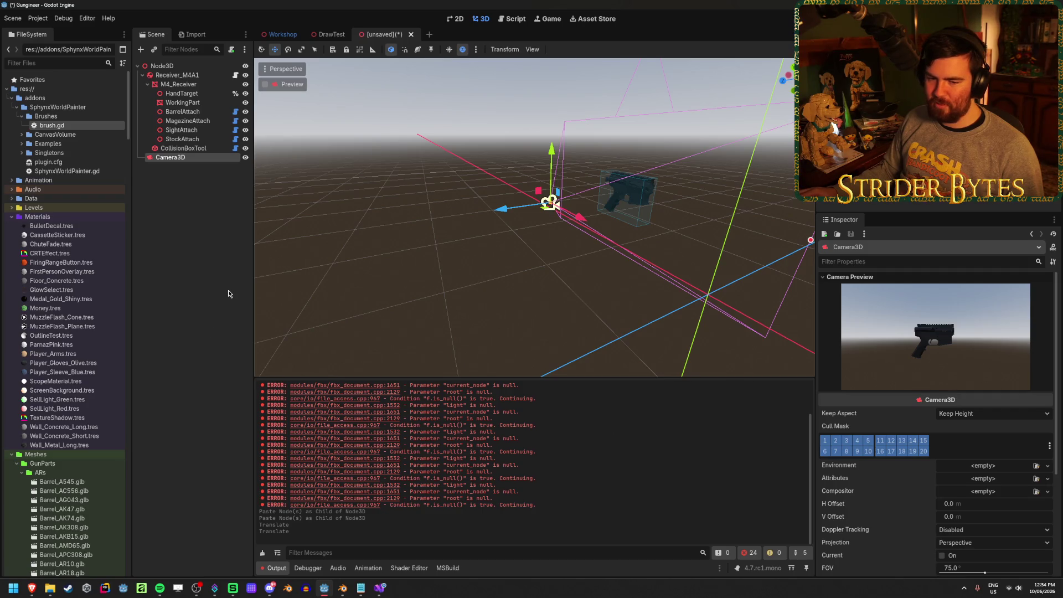
pyautogui.hotkey('ctrl', 's')
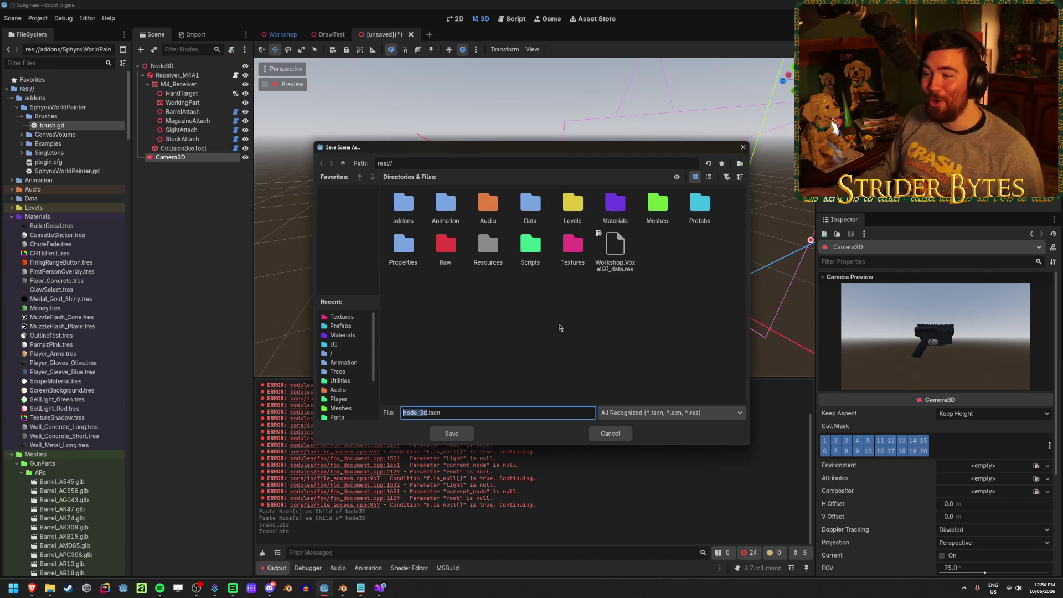
pyautogui.doubleClick(701, 205)
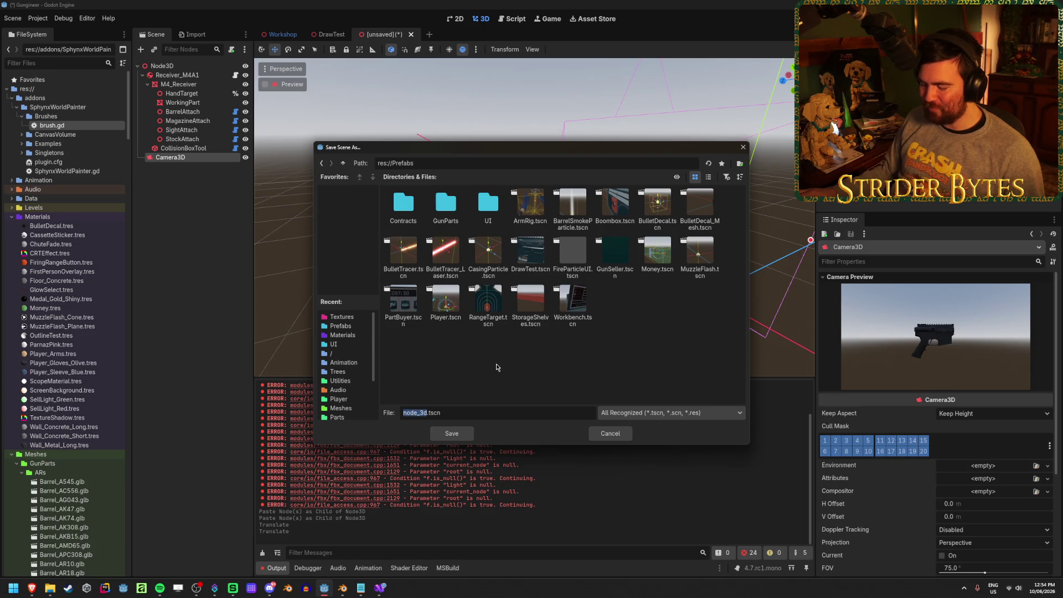
pyautogui.moveTo(31, 588)
pyautogui.moveTo(302, 552)
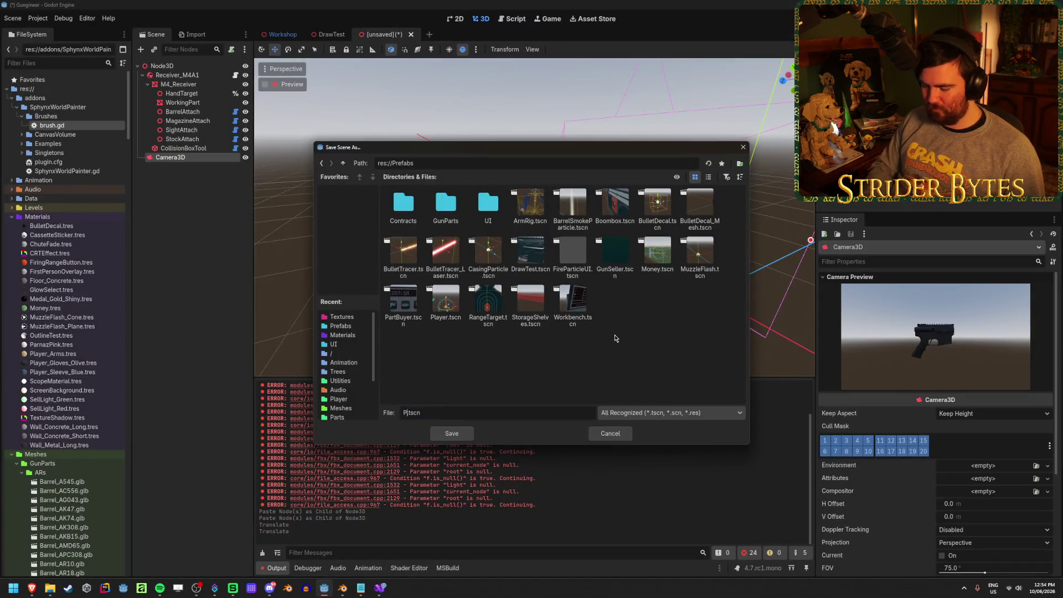
pyautogui.write('intTest')
pyautogui.press('Return')
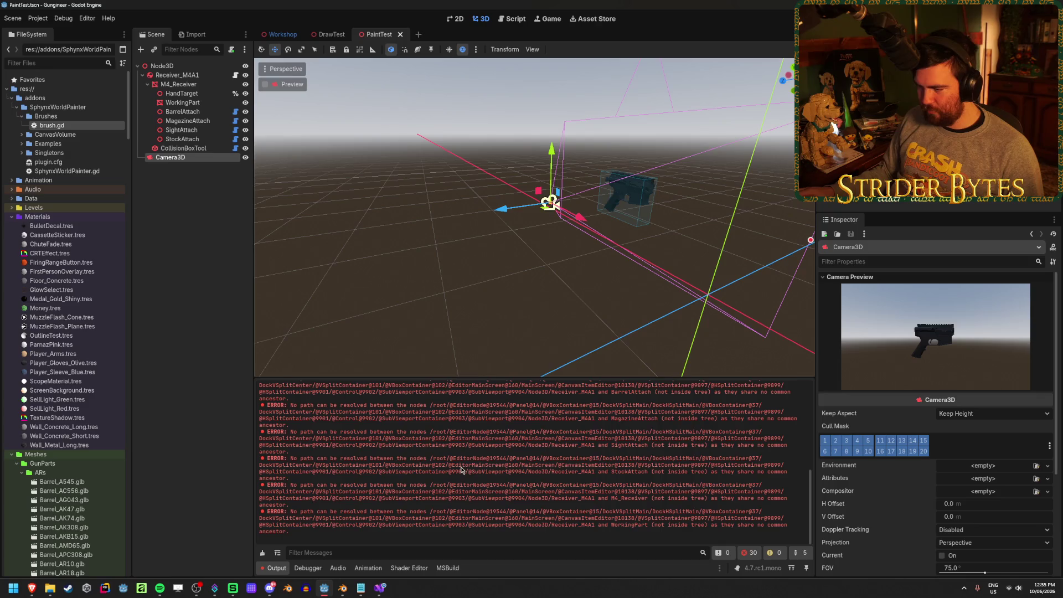
# - Clear the Output log, select Node3D then Receiver_M4A1, and bring the tutorial forward
pyautogui.click(263, 553)
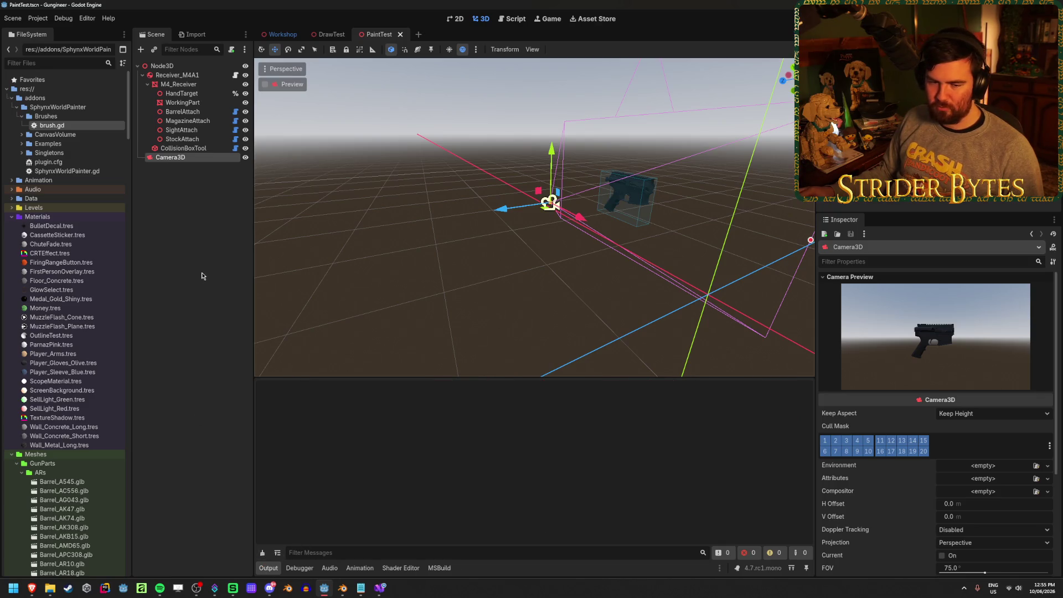
pyautogui.click(204, 269)
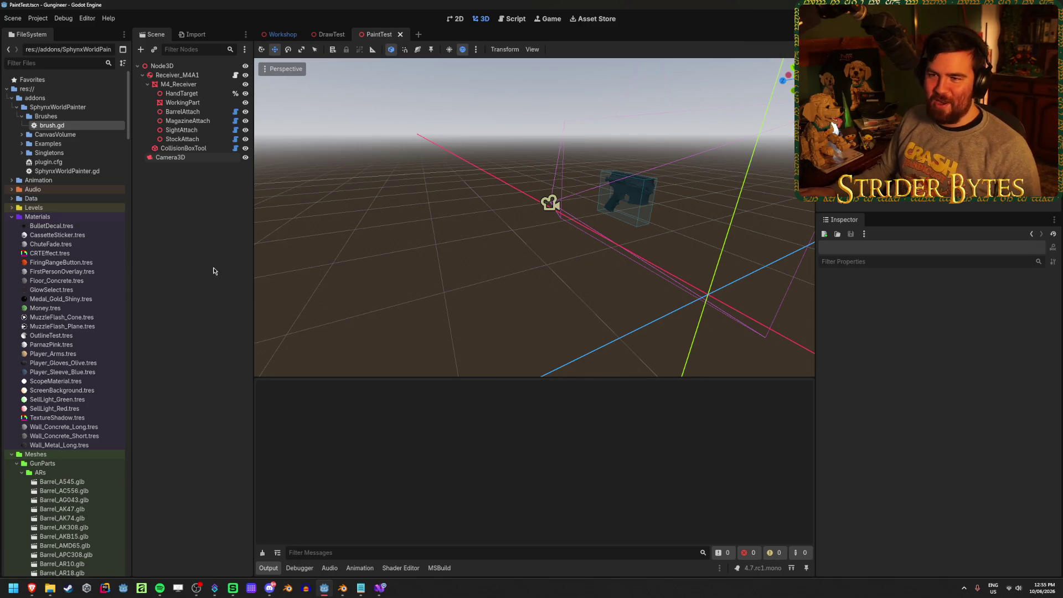
pyautogui.click(200, 67)
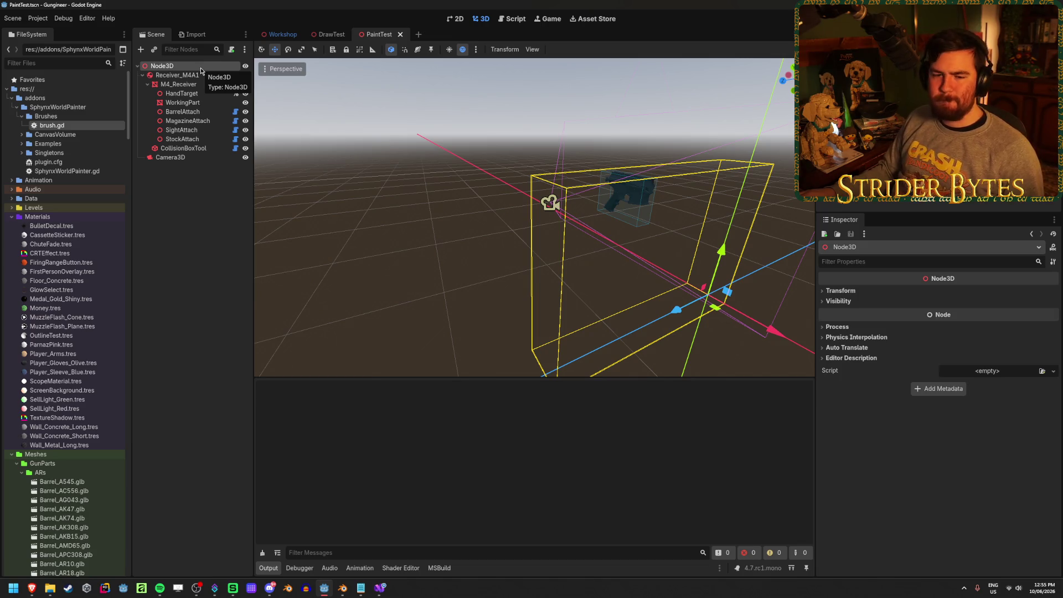
pyautogui.click(205, 77)
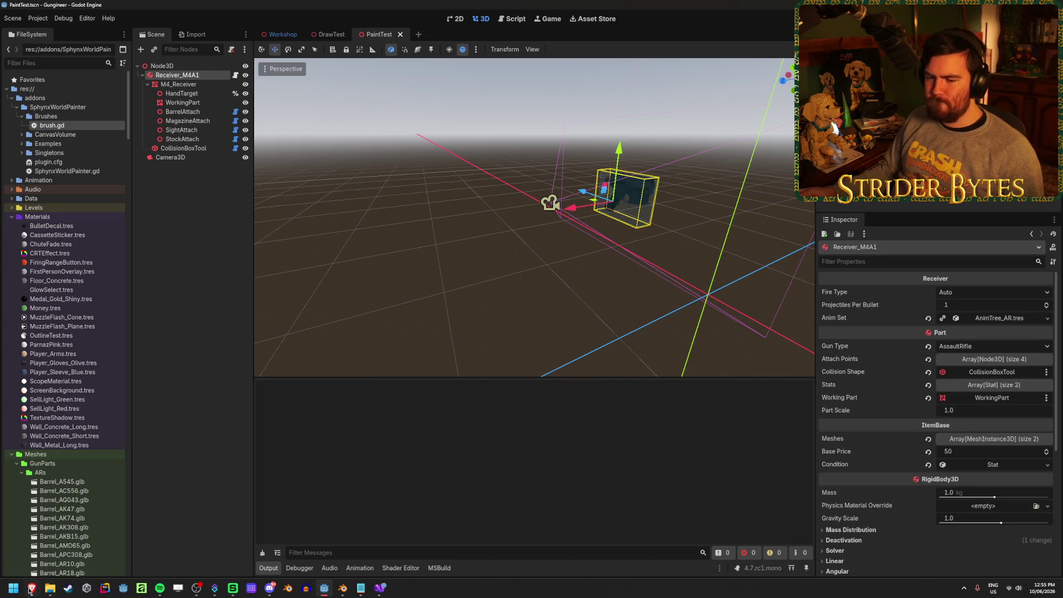
pyautogui.click(267, 552)
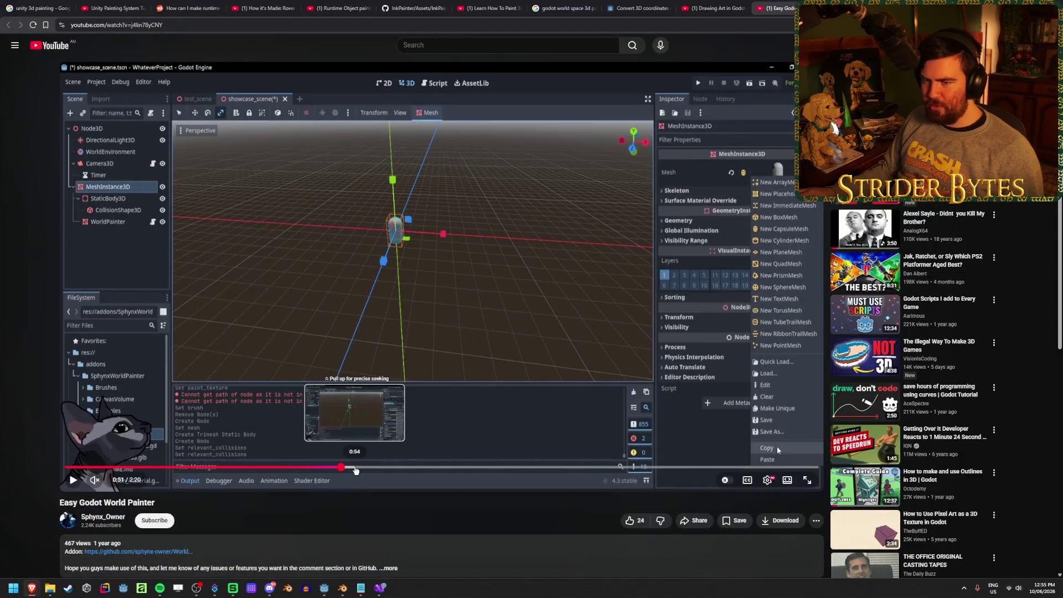
# - Scrub the tutorial to where its WorldBrush node is created, pause, and return to Godot
pyautogui.click(307, 304)
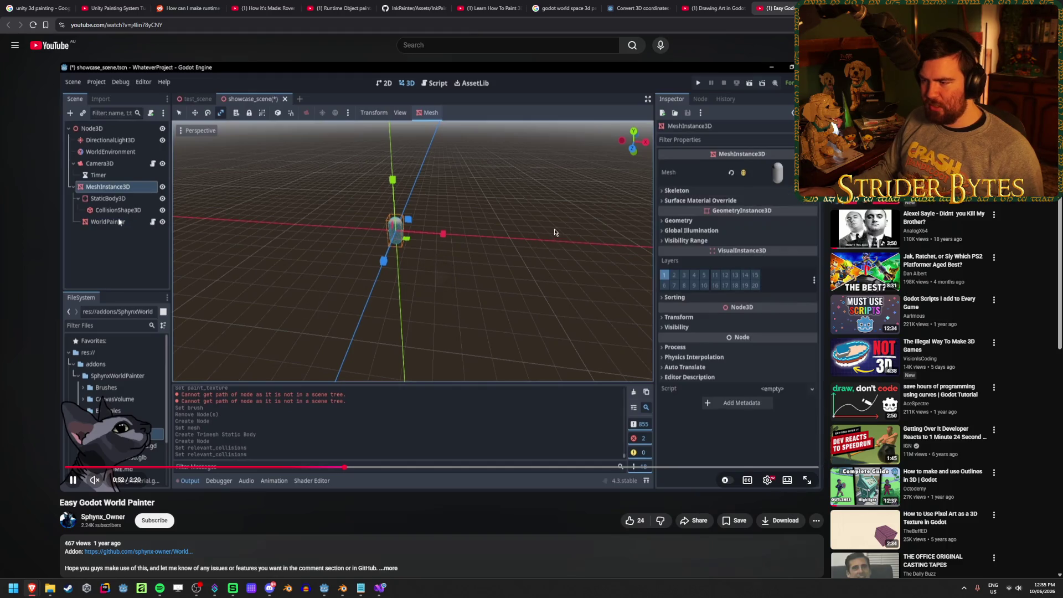
pyautogui.click(350, 221)
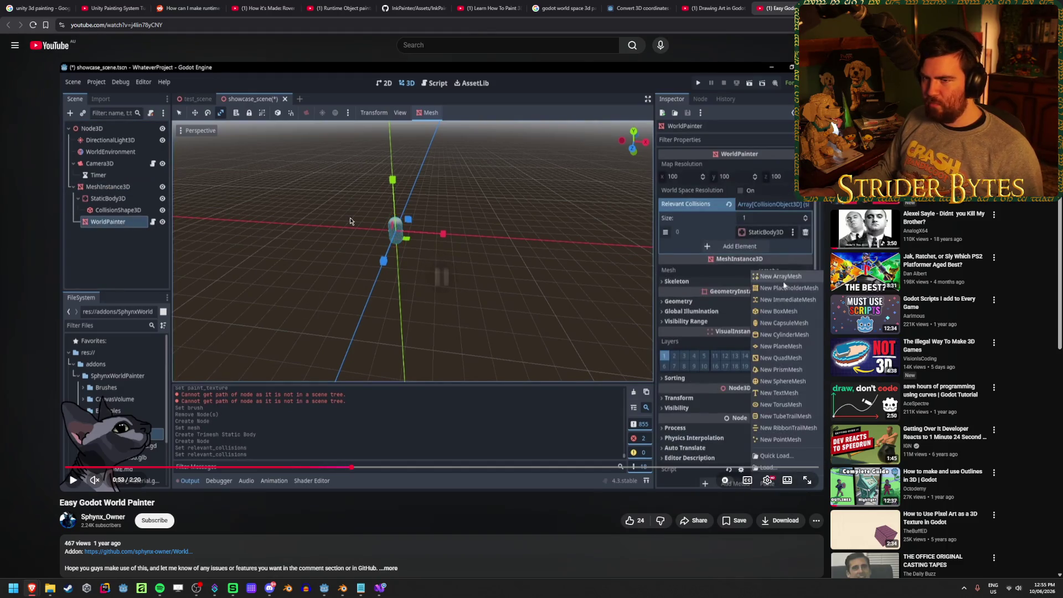
pyautogui.click(471, 291)
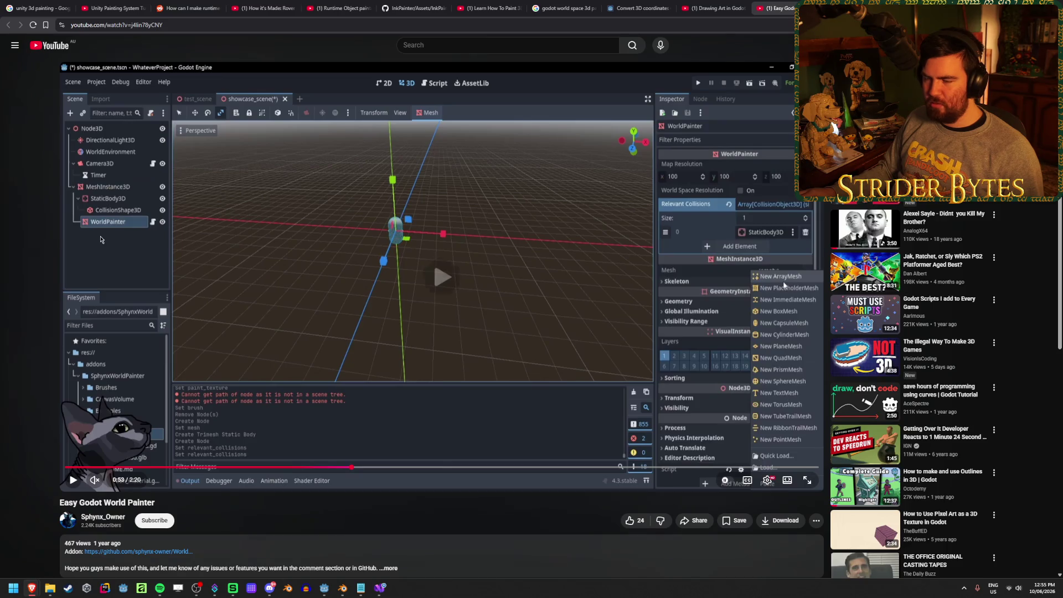
pyautogui.click(484, 294)
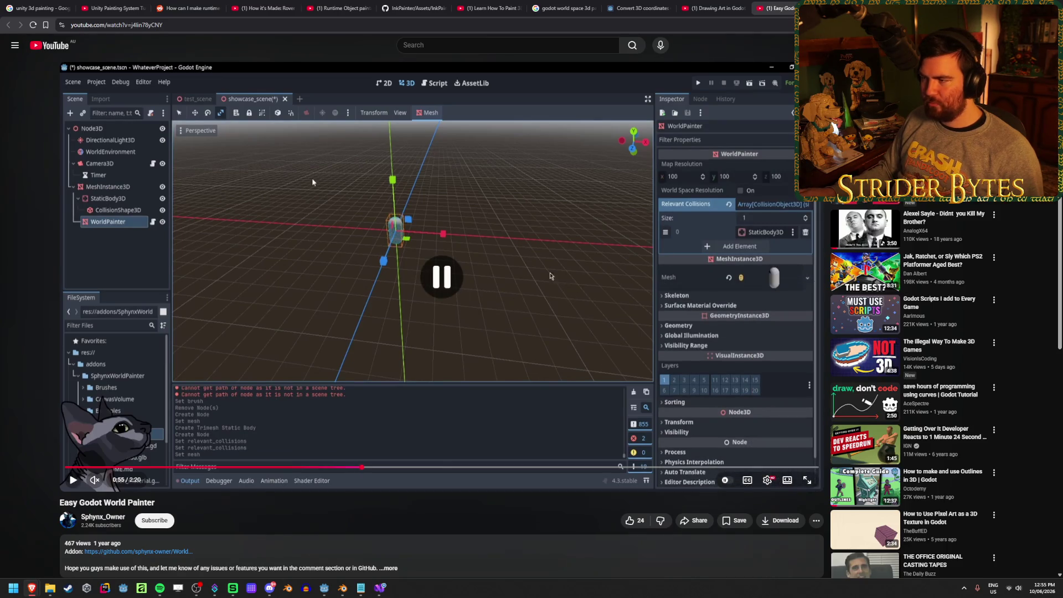
pyautogui.click(154, 265)
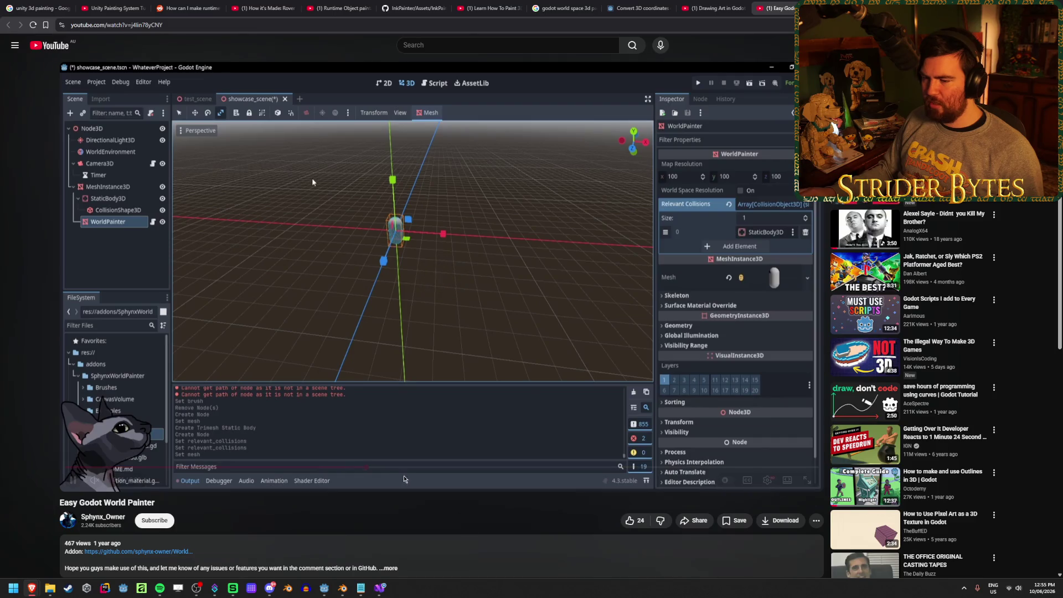
pyautogui.moveTo(375, 468)
pyautogui.mouseDown()
pyautogui.moveTo(400, 469)
pyautogui.moveTo(388, 468)
pyautogui.mouseUp()
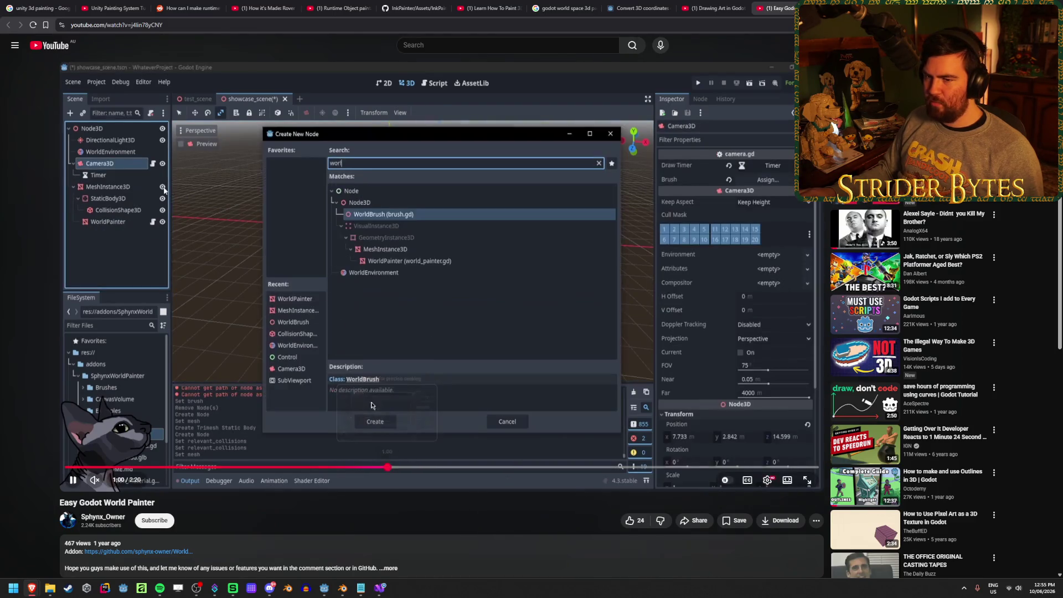
pyautogui.click(248, 478)
pyautogui.hotkey('alt', 'Tab')
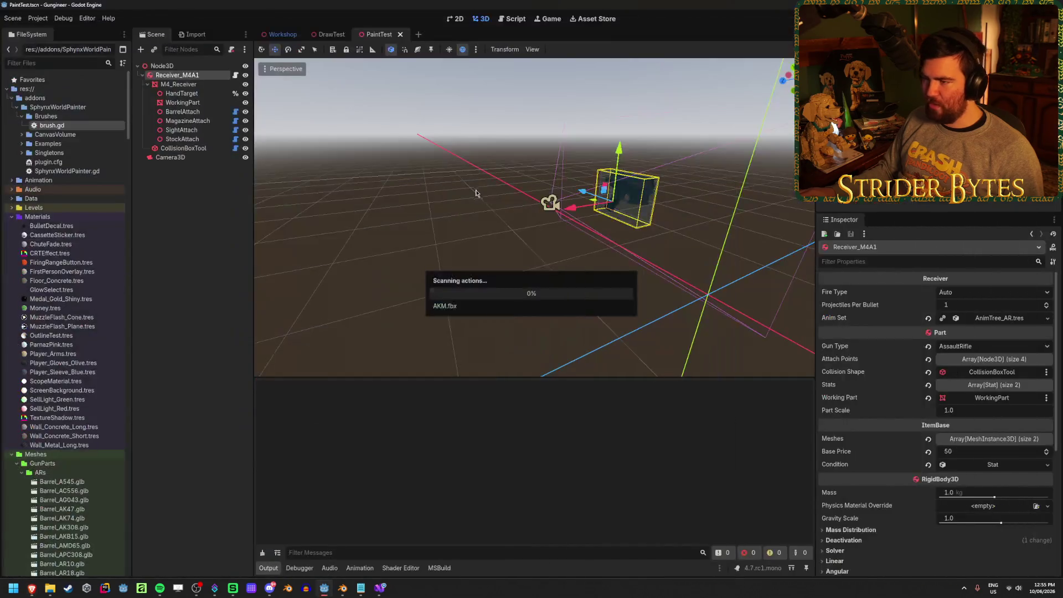
# - Try adding WorldBrush and WorldPainter child nodes via a 'world' search, including under the root Node3D
pyautogui.rightClick(170, 187)
pyautogui.click(197, 192)
pyautogui.write('world')
pyautogui.press('Return')
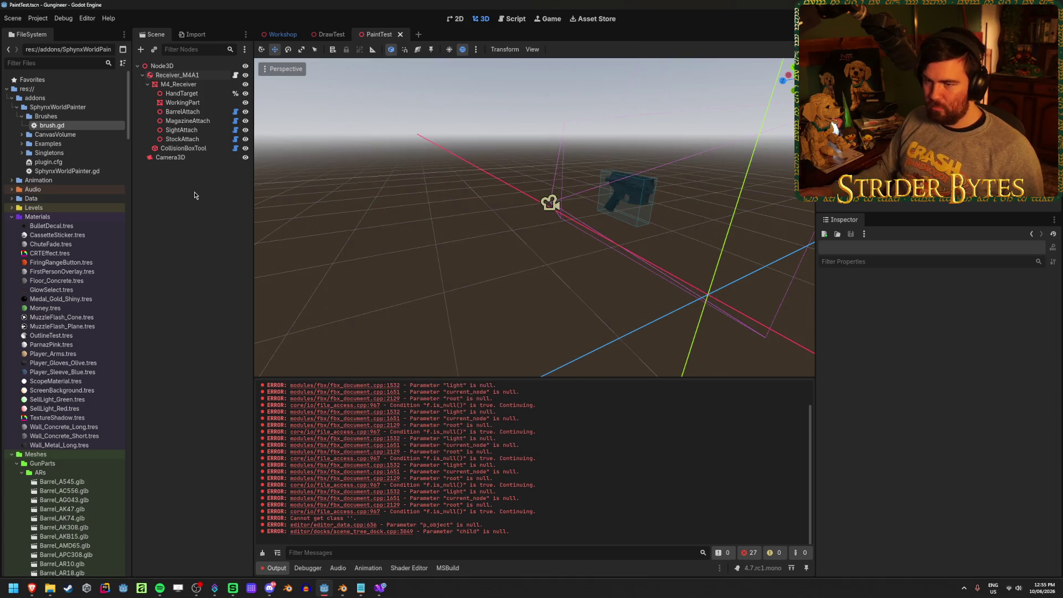
pyautogui.click(159, 65)
pyautogui.click(140, 49)
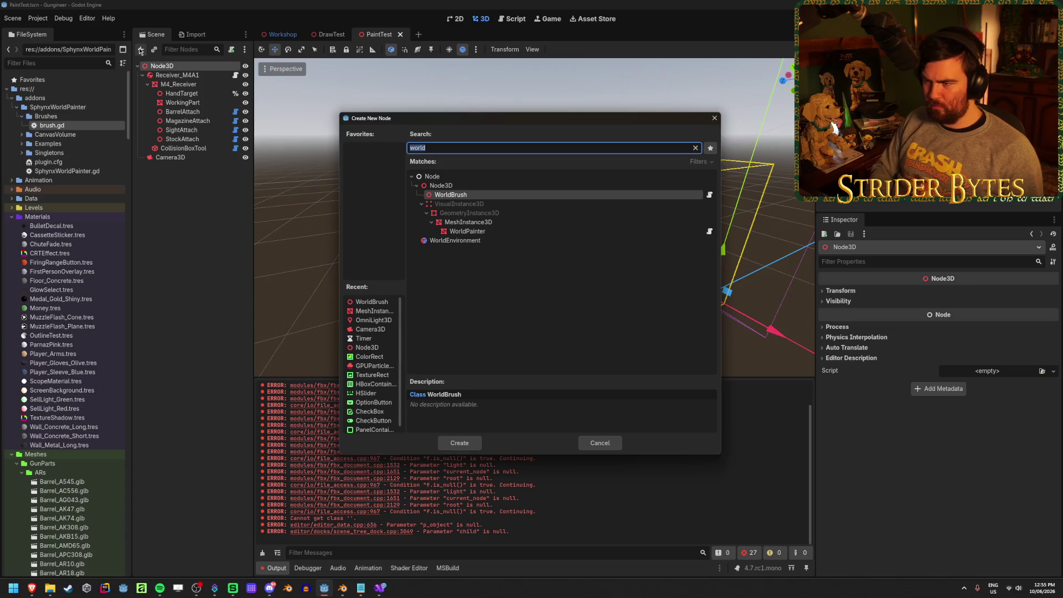
pyautogui.press('Down')
pyautogui.press('Down')
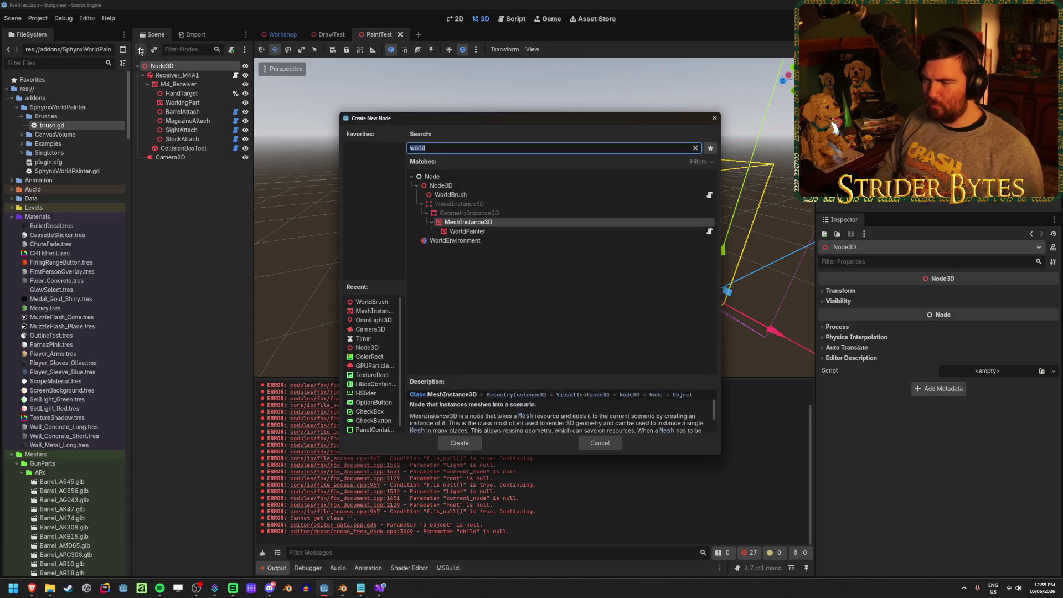
pyautogui.press('Return')
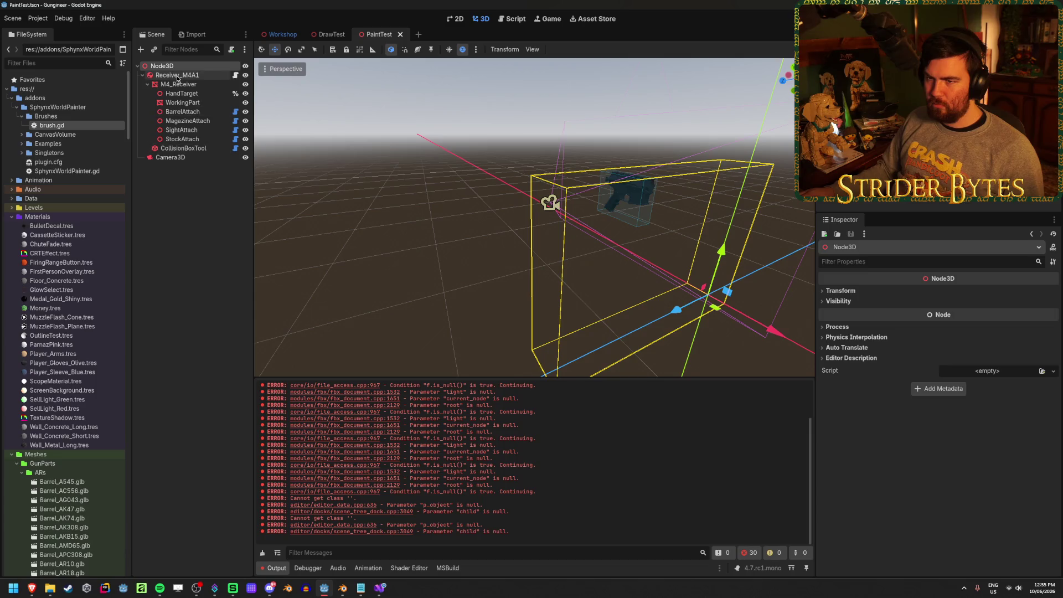
# - Try twice to add a WorldPainter child under M4_Receiver, which fails with errors
pyautogui.click(178, 85)
pyautogui.rightClick(183, 86)
pyautogui.click(224, 106)
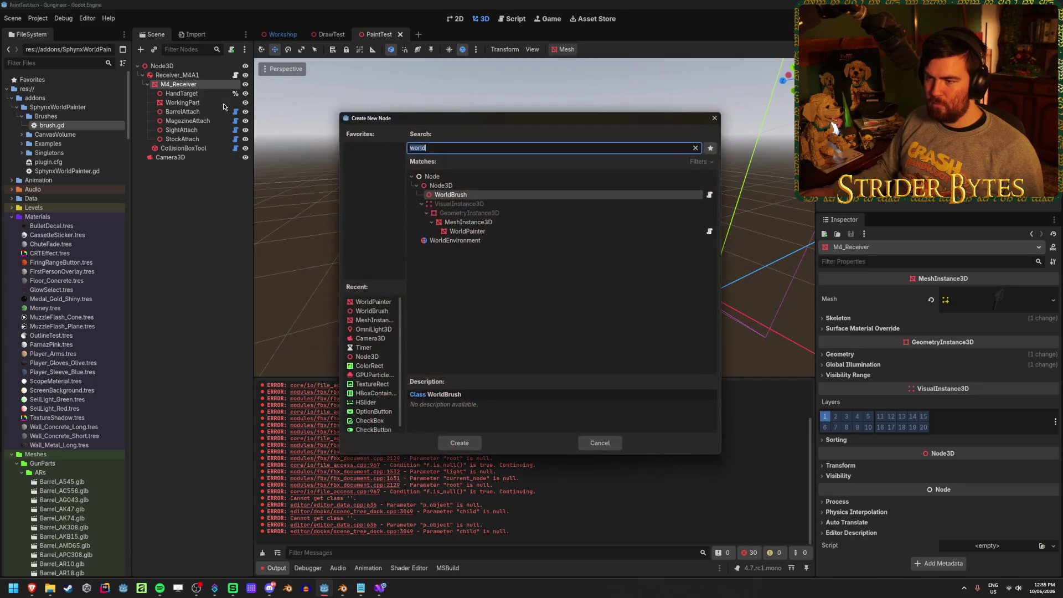
pyautogui.click(508, 235)
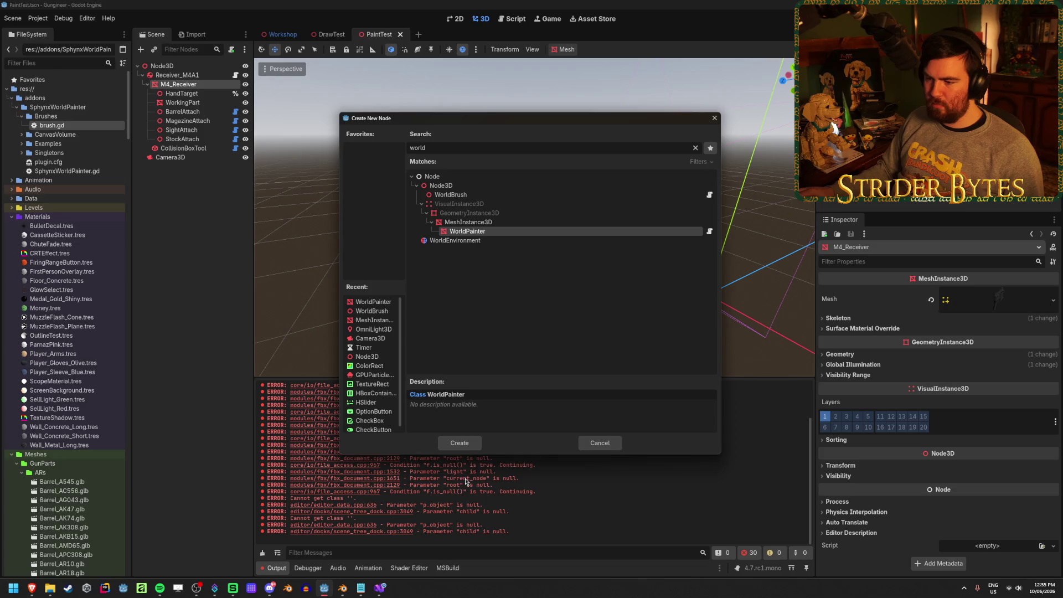
pyautogui.click(459, 443)
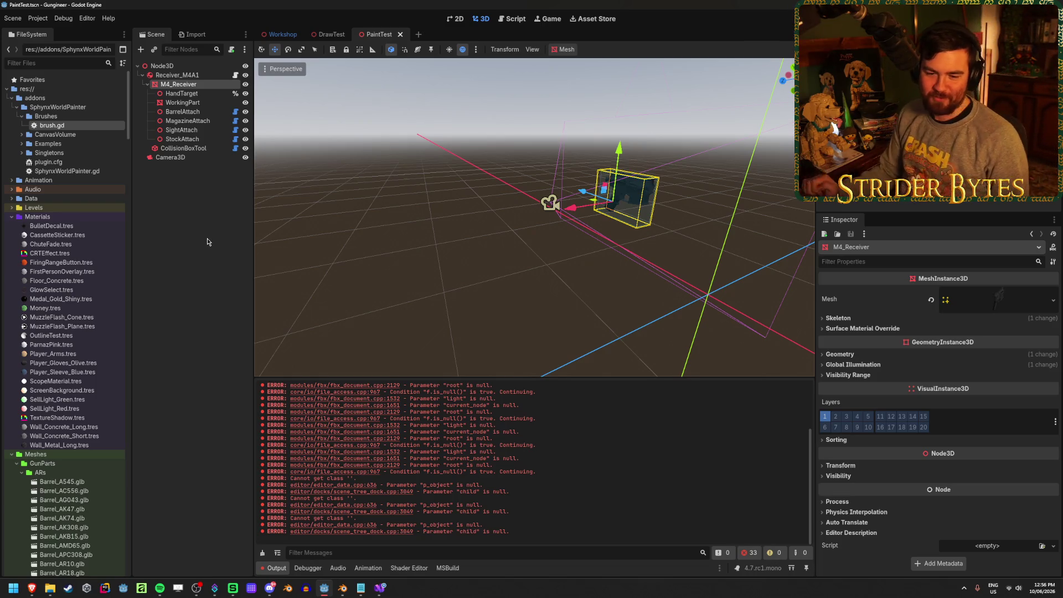
pyautogui.click(188, 95)
pyautogui.click(194, 84)
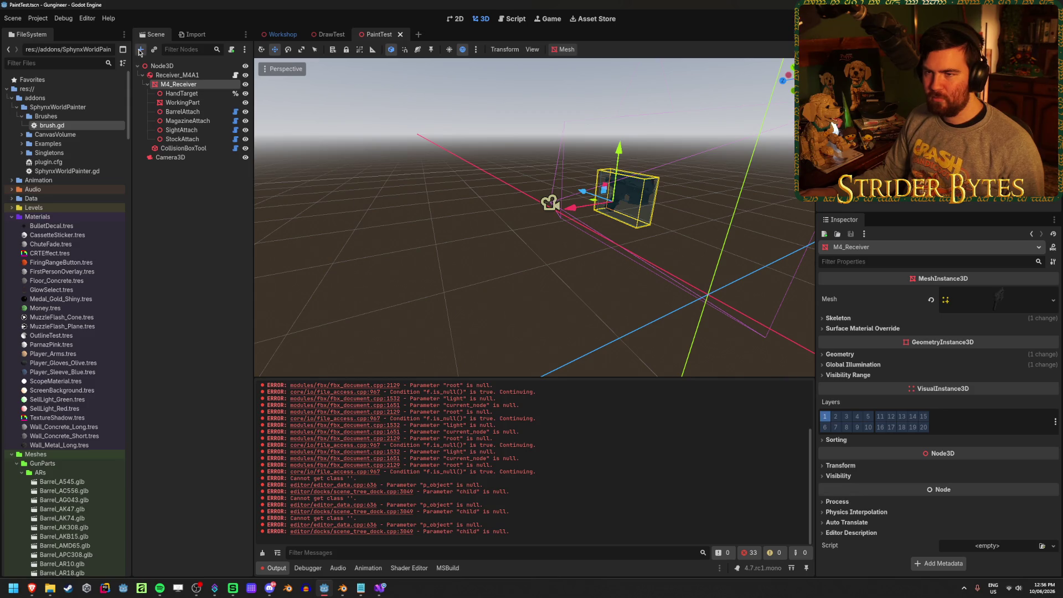
pyautogui.click(141, 49)
pyautogui.click(543, 231)
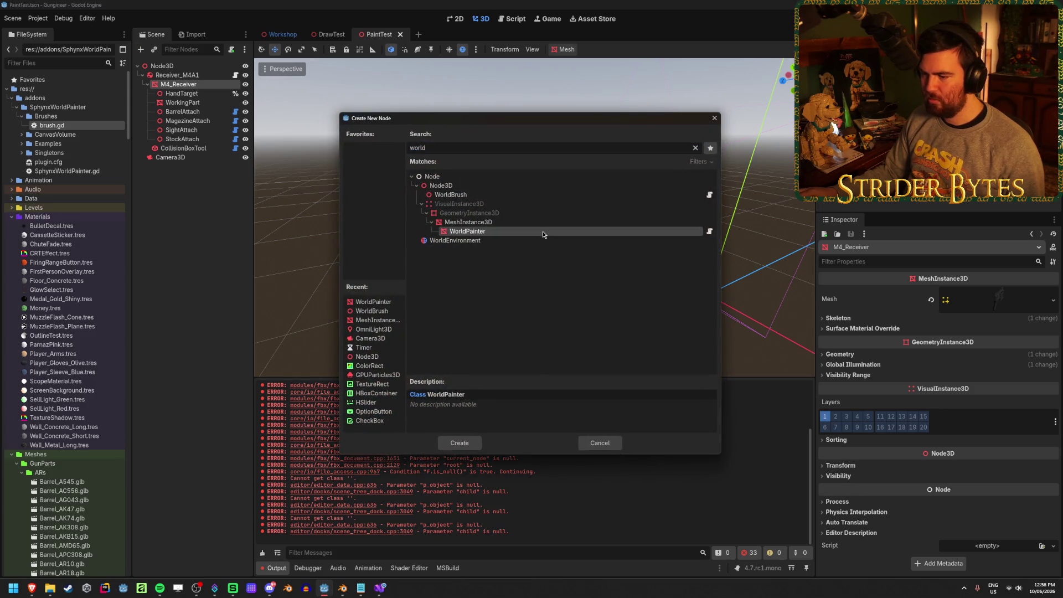
pyautogui.click(459, 443)
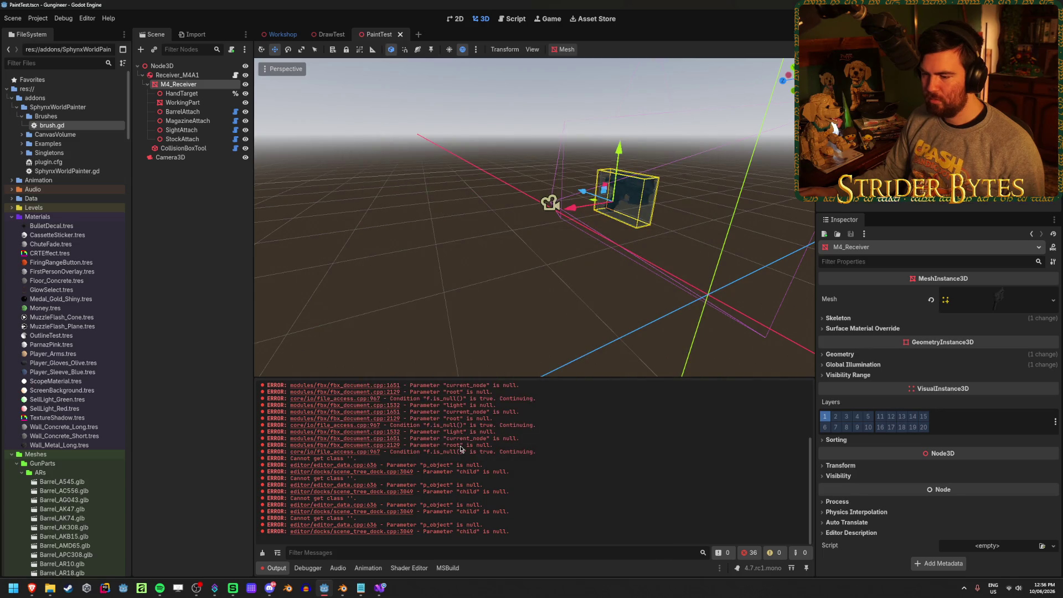
# - Clear the Output log and retry creating a WorldBrush node
pyautogui.click(263, 553)
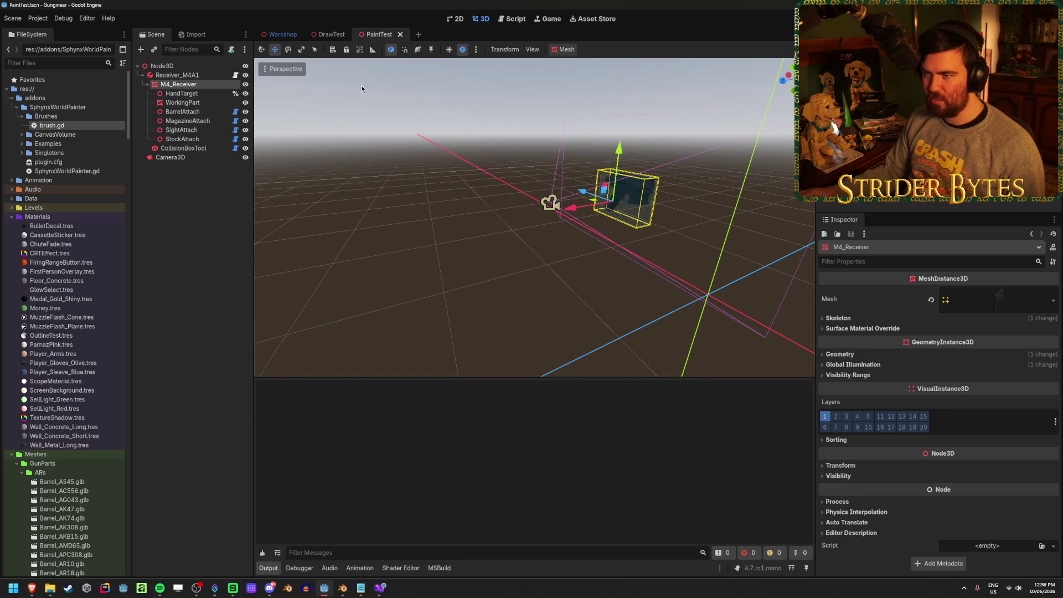
pyautogui.click(141, 50)
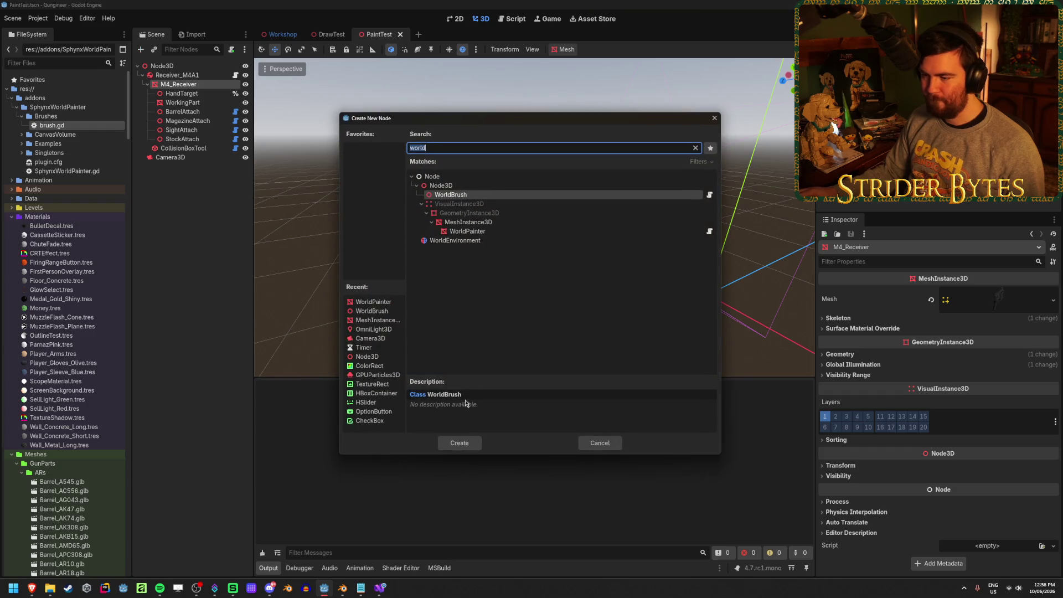
pyautogui.click(467, 443)
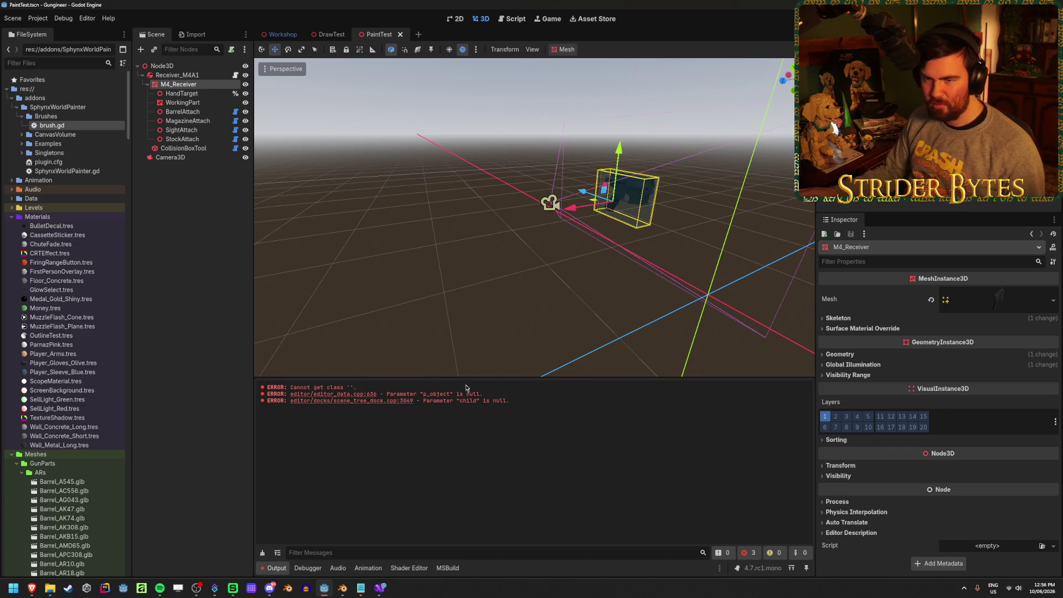
pyautogui.click(38, 19)
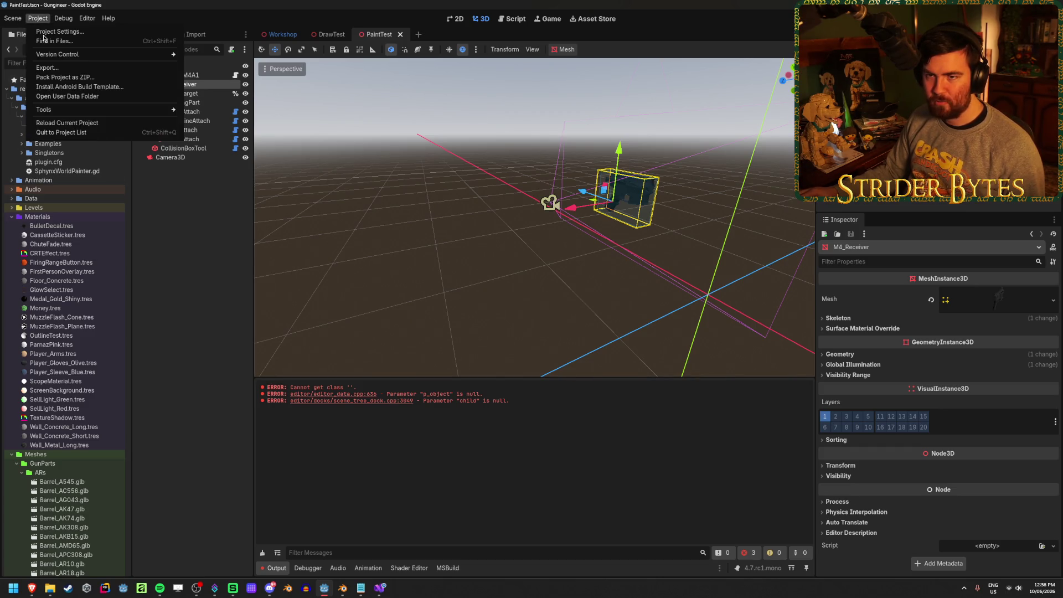
# - Check in Project Settings that the SphynxWorldPainter plugin is enabled
pyautogui.click(44, 32)
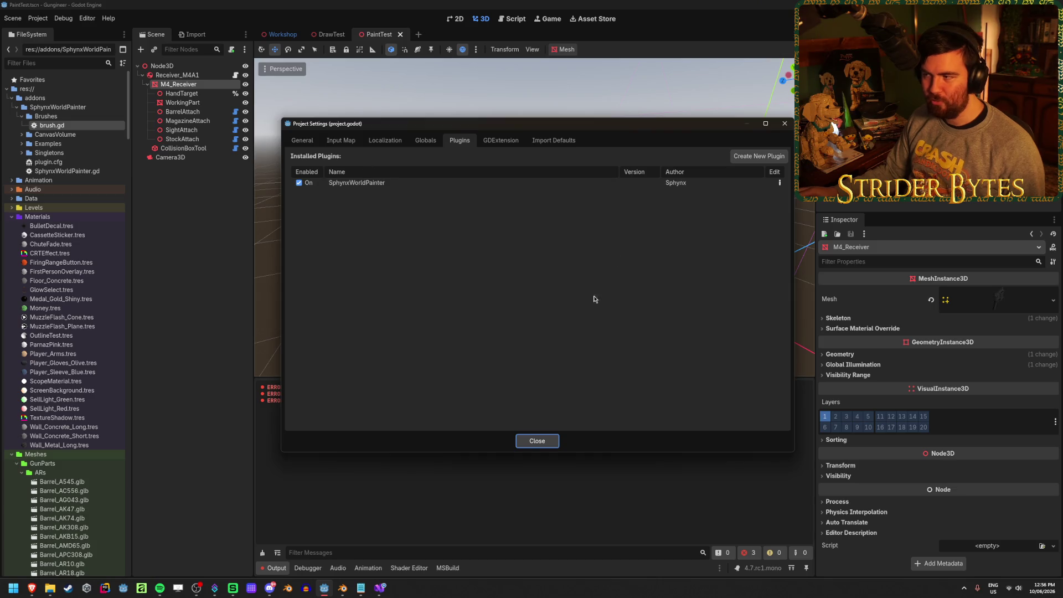
pyautogui.click(538, 441)
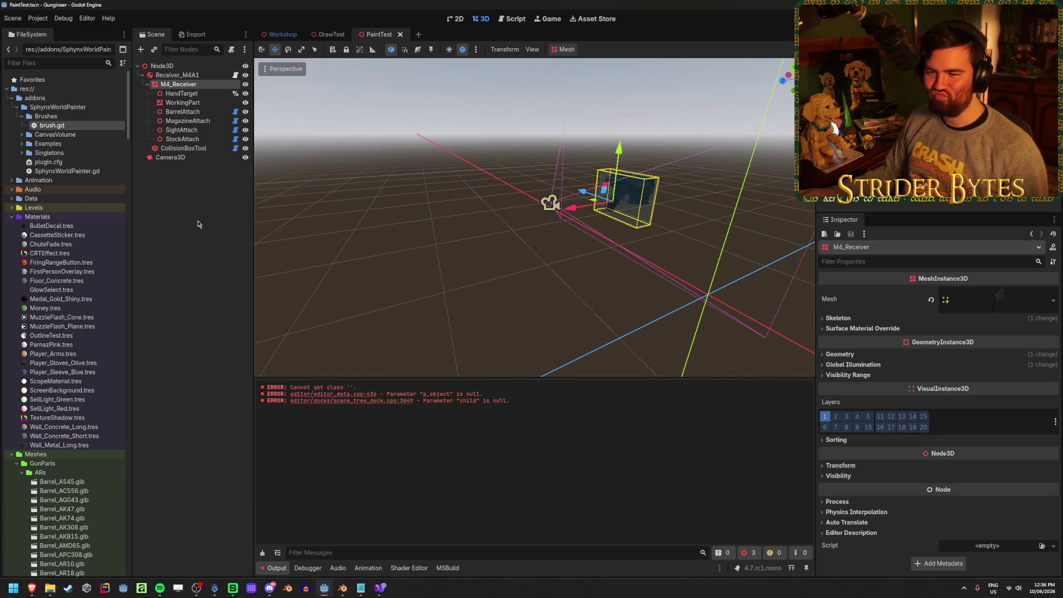
pyautogui.click(203, 166)
# - Retry adding a WorldBrush child under M4_Receiver, which only adds more errors
pyautogui.click(178, 85)
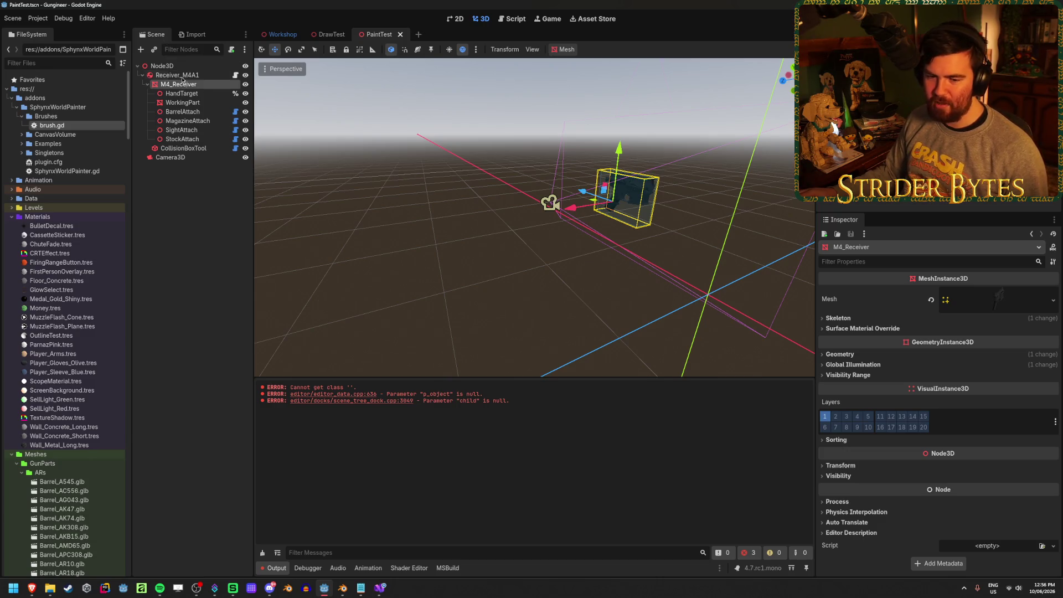
pyautogui.click(142, 49)
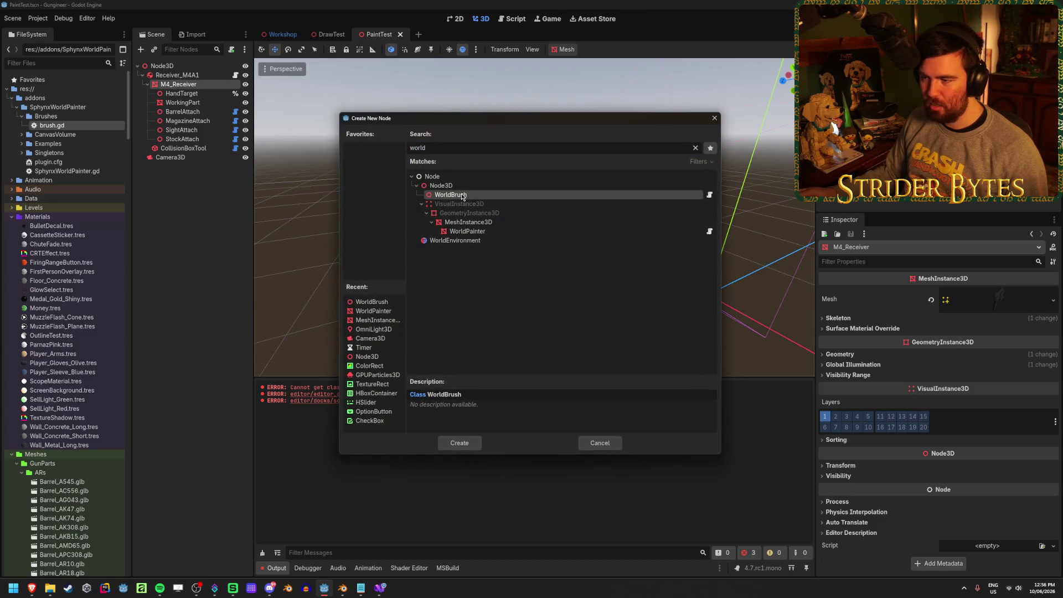
pyautogui.click(471, 443)
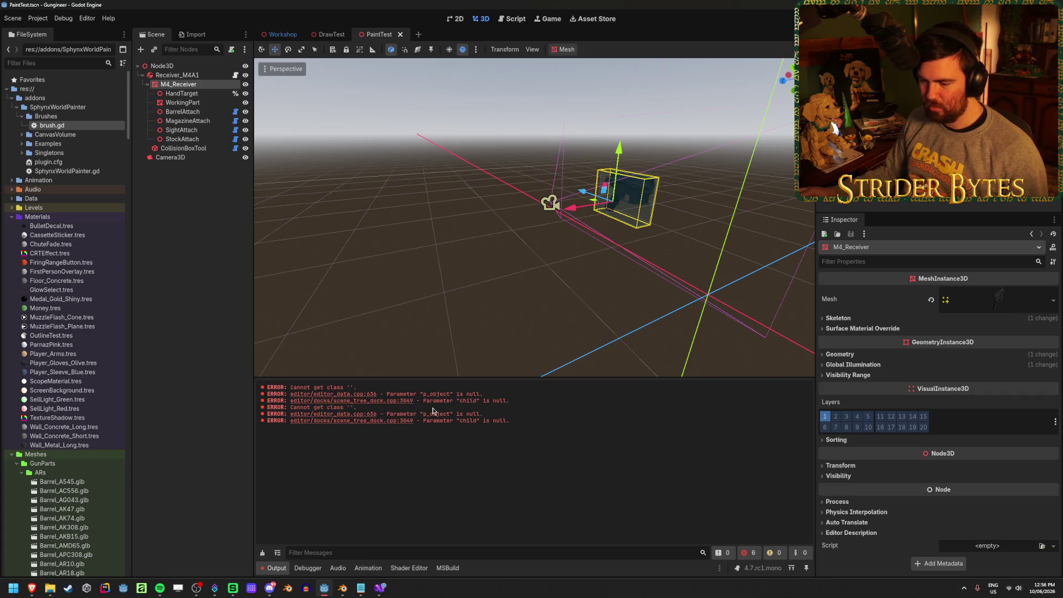
pyautogui.click(508, 19)
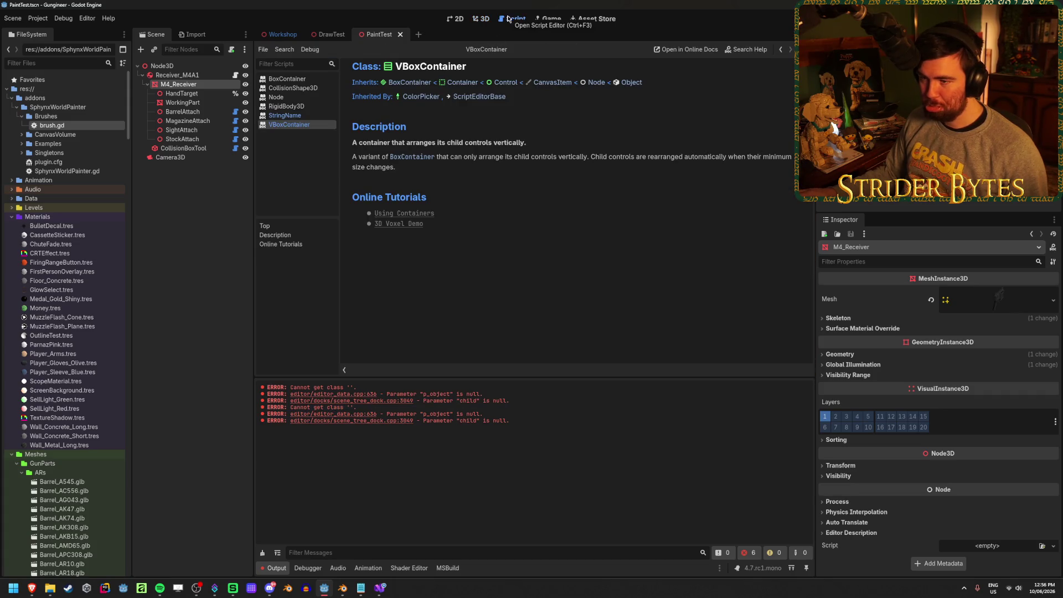
# - Open the plugin's brush.gd and CanvasVolume/world_painter.gd scripts to read their code
pyautogui.doubleClick(52, 126)
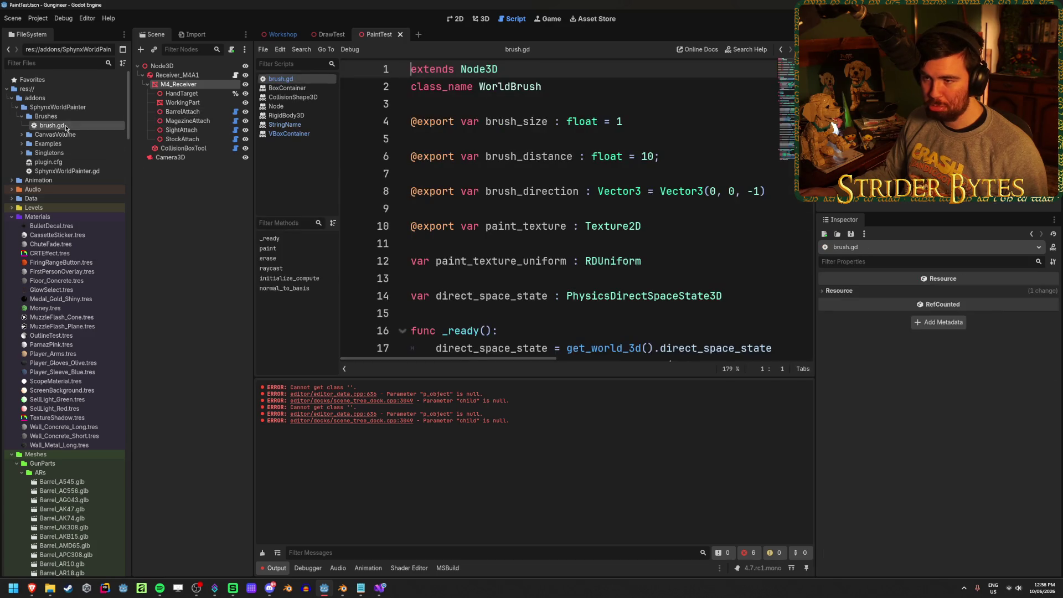
pyautogui.scroll(-13, 556, 86)
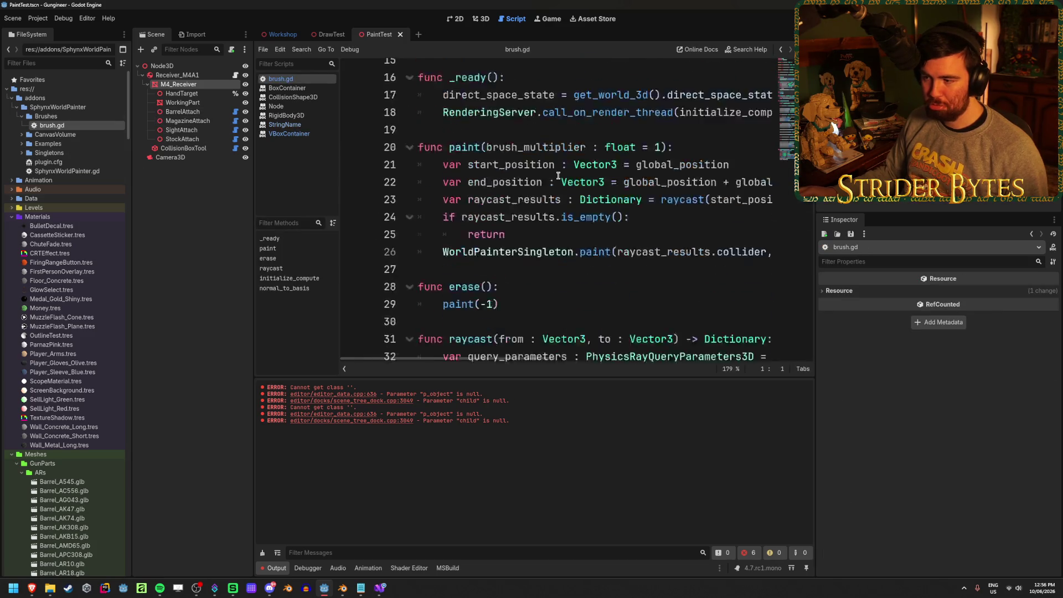
pyautogui.scroll(13, 558, 176)
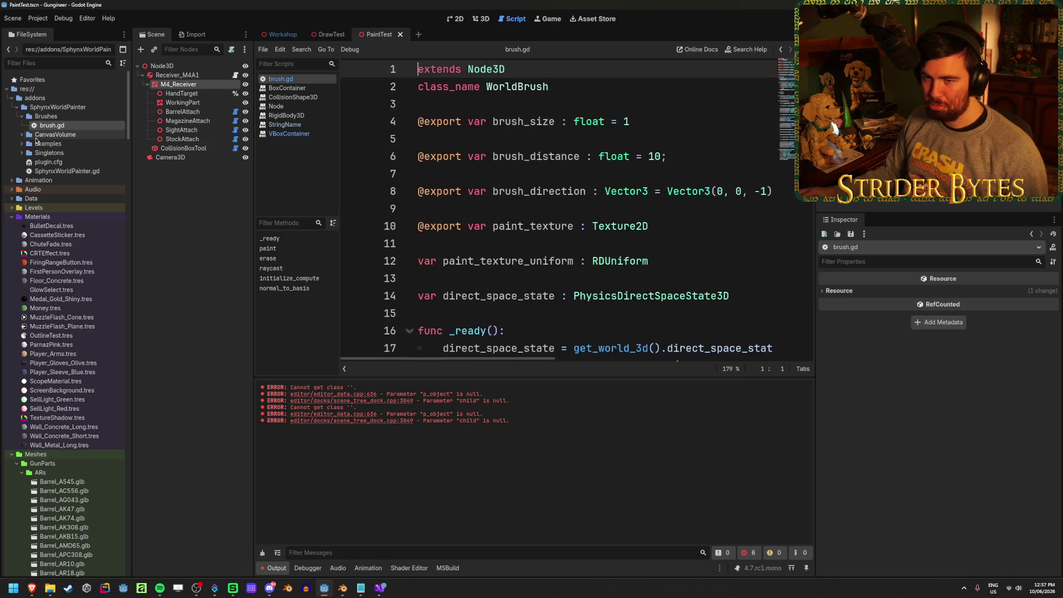
pyautogui.click(22, 136)
pyautogui.click(22, 137)
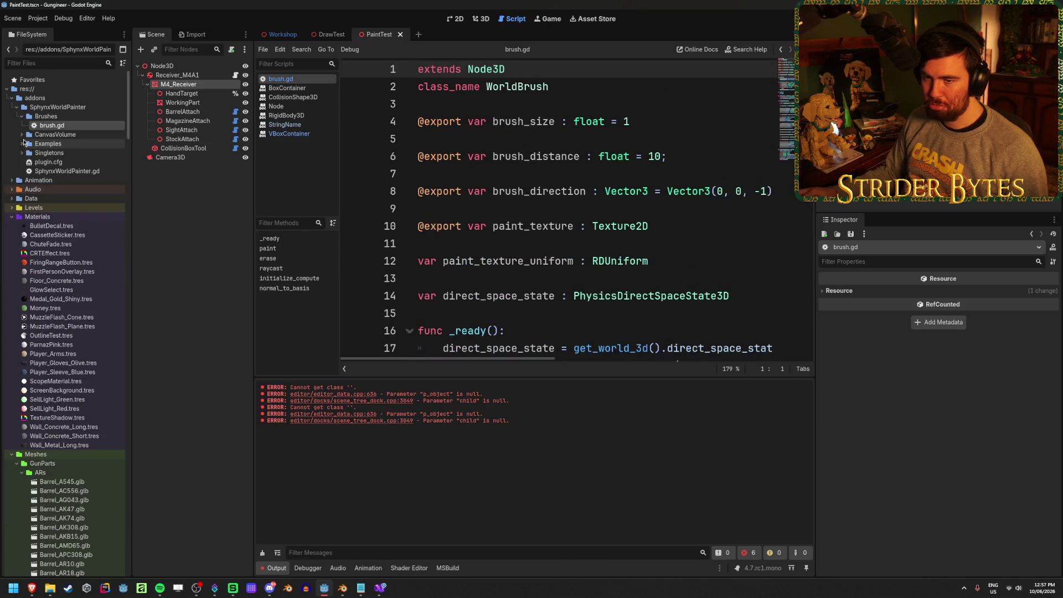
pyautogui.click(21, 136)
pyautogui.doubleClick(74, 172)
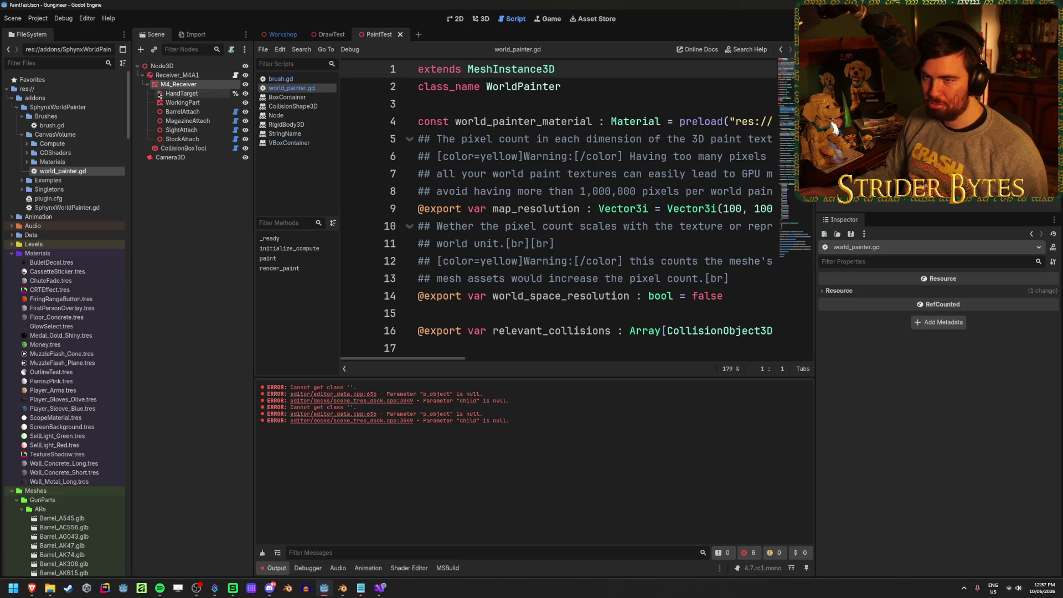
pyautogui.click(74, 125)
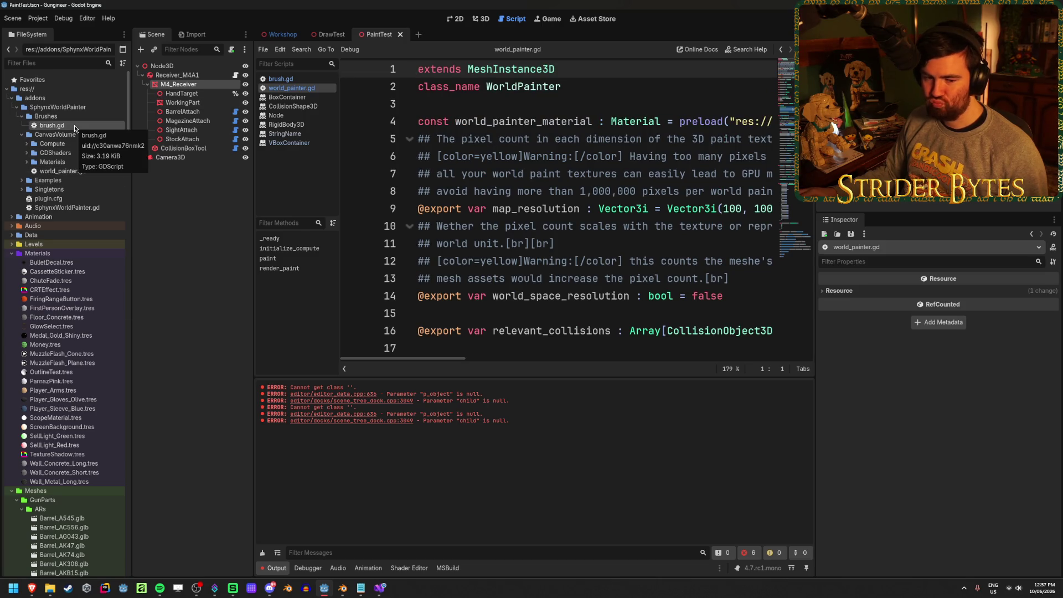
# - Scrub the Easy Godot World Painter tutorial to its WorldPainter node-creation step, then return to Godot
pyautogui.moveTo(31, 586)
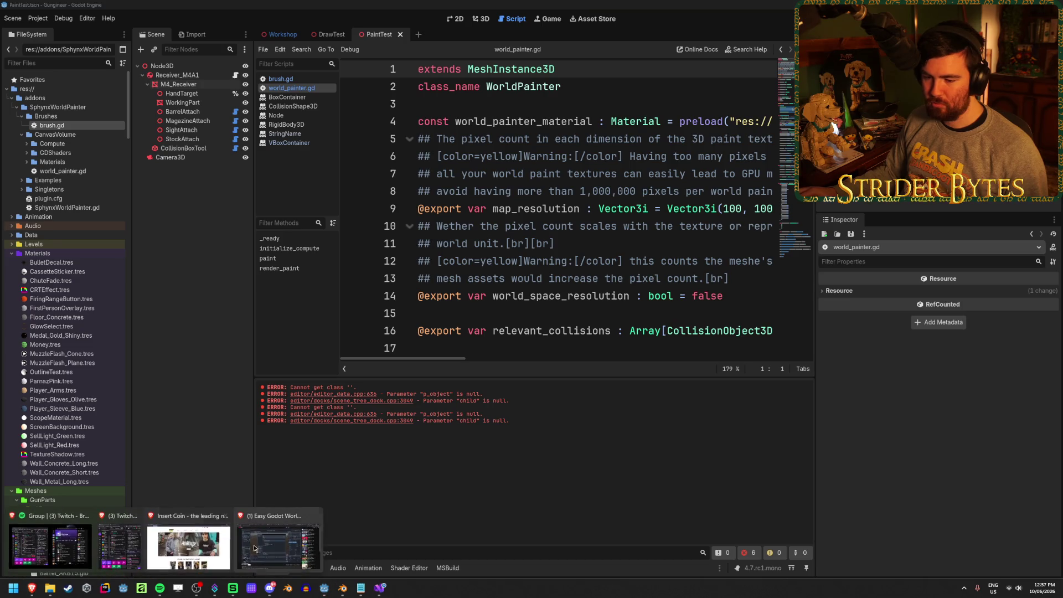
pyautogui.click(286, 542)
pyautogui.click(355, 467)
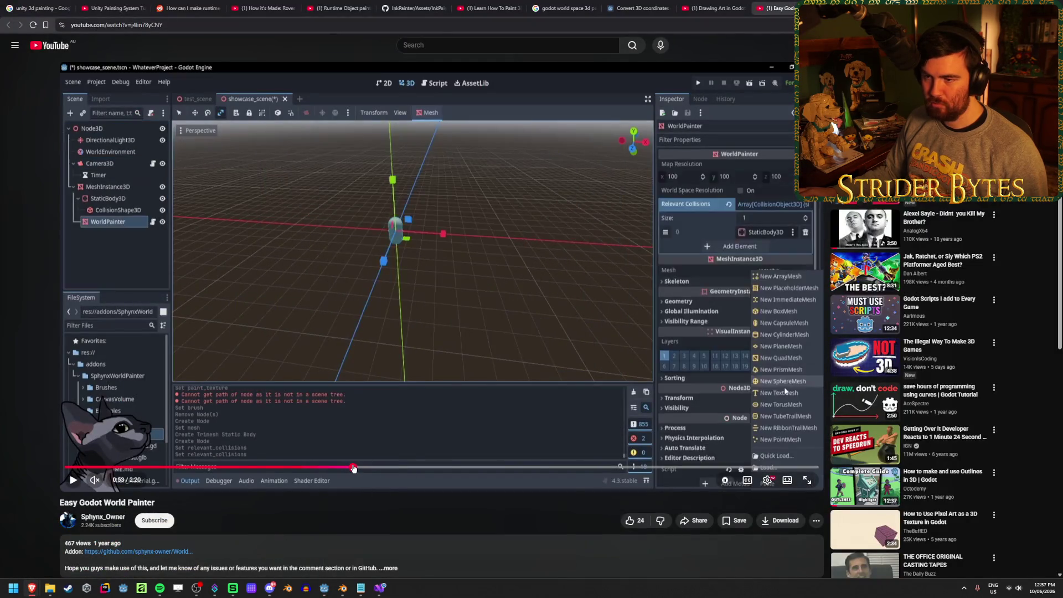
pyautogui.press('space')
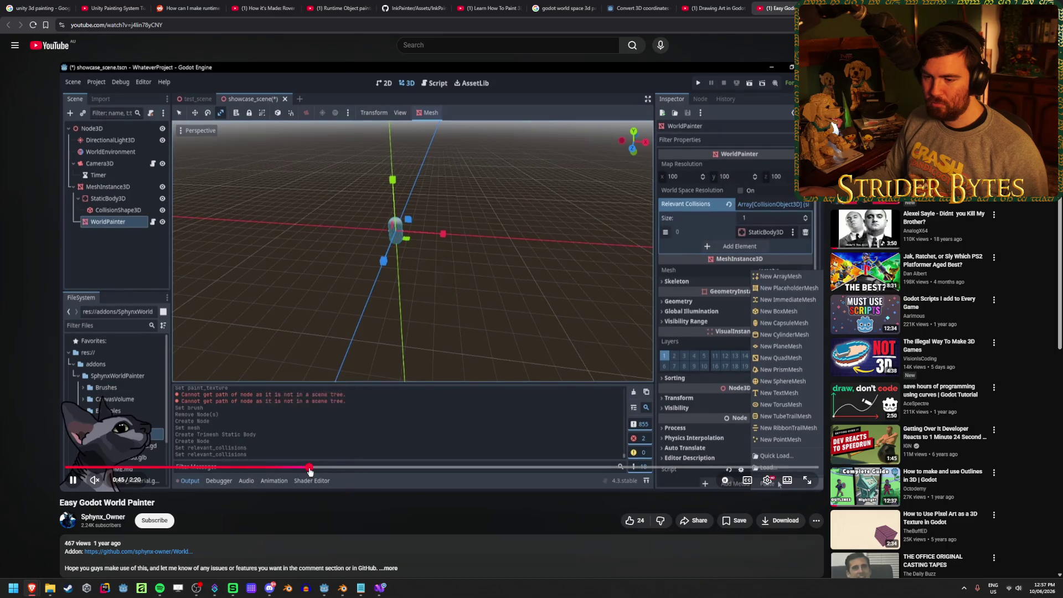
pyautogui.click(311, 468)
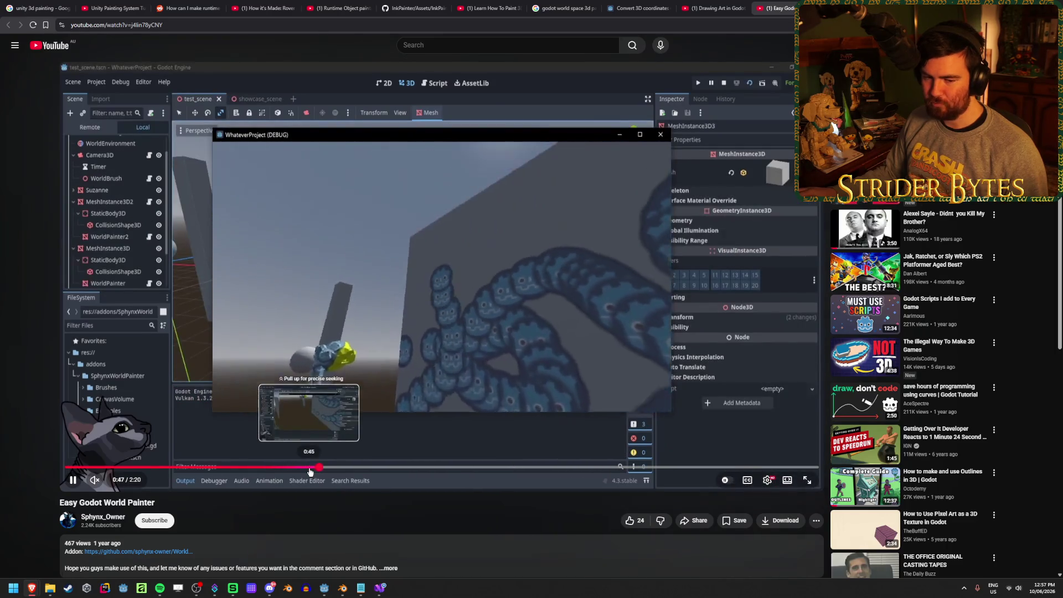
pyautogui.click(227, 268)
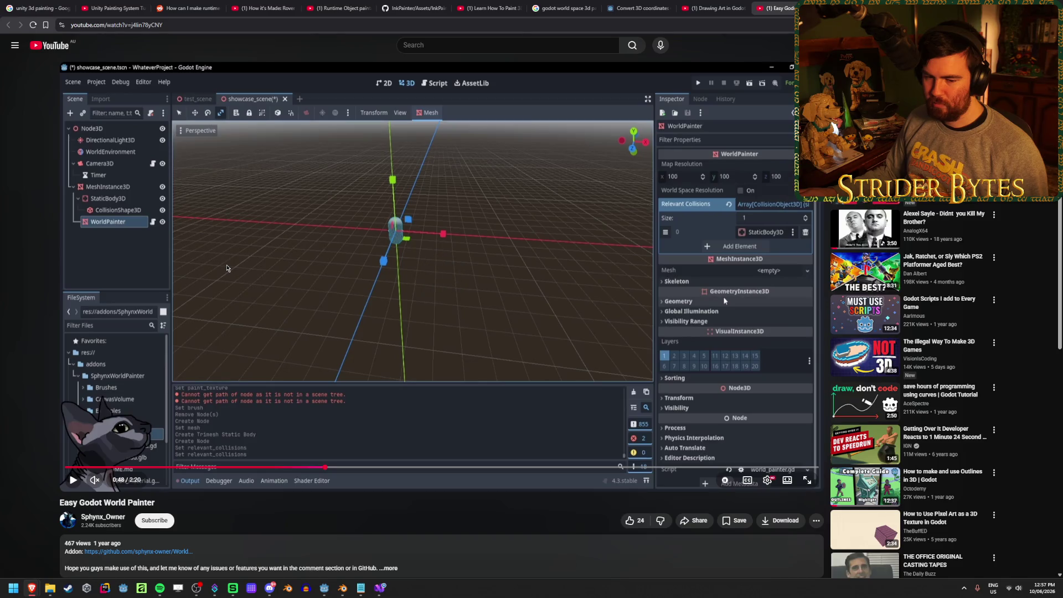
pyautogui.click(452, 292)
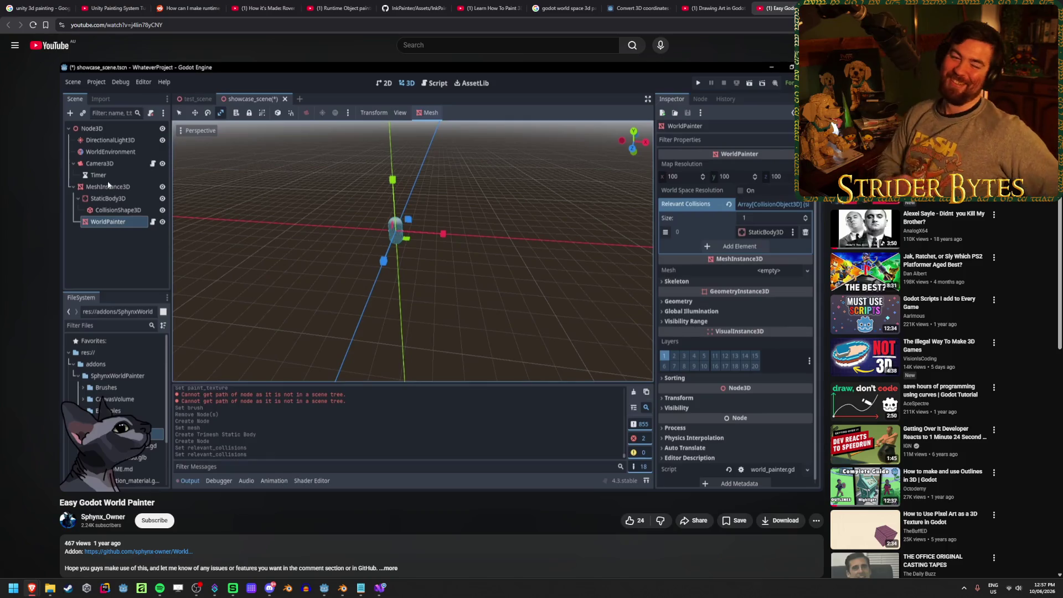
pyautogui.click(363, 241)
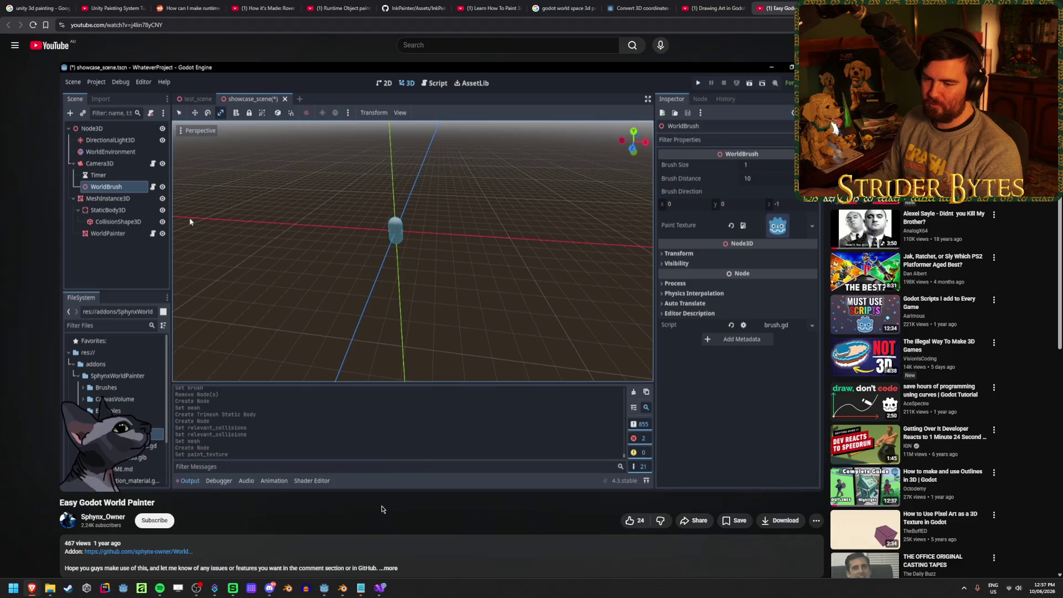
pyautogui.click(294, 314)
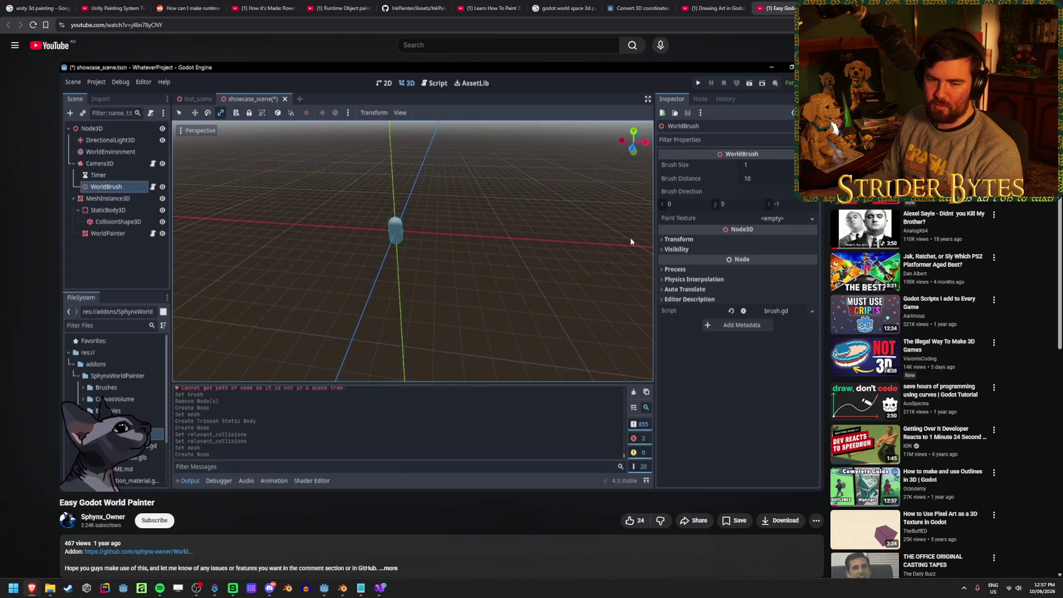
pyautogui.click(273, 321)
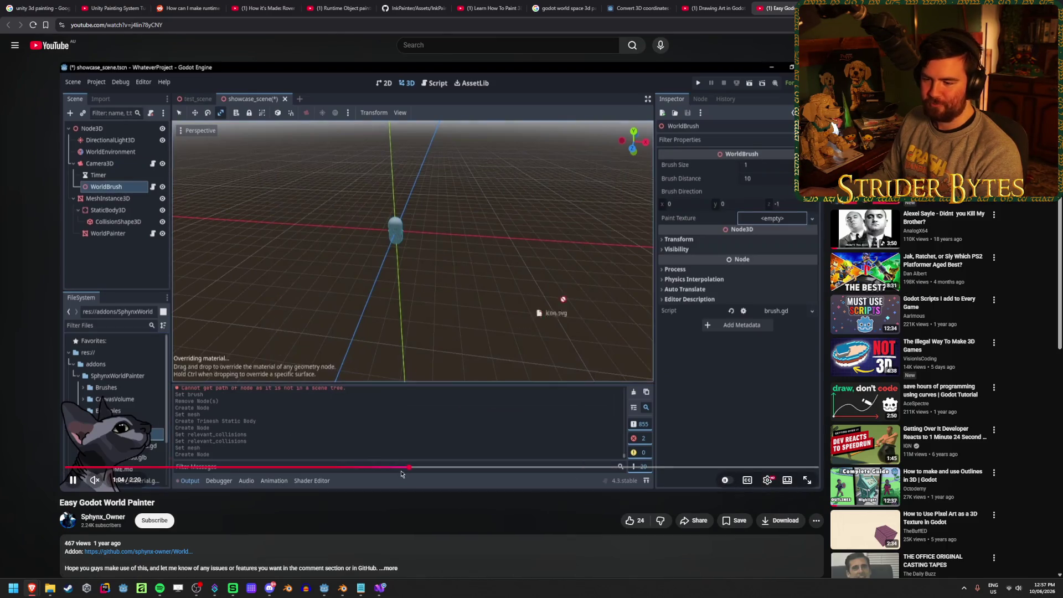
pyautogui.press('space')
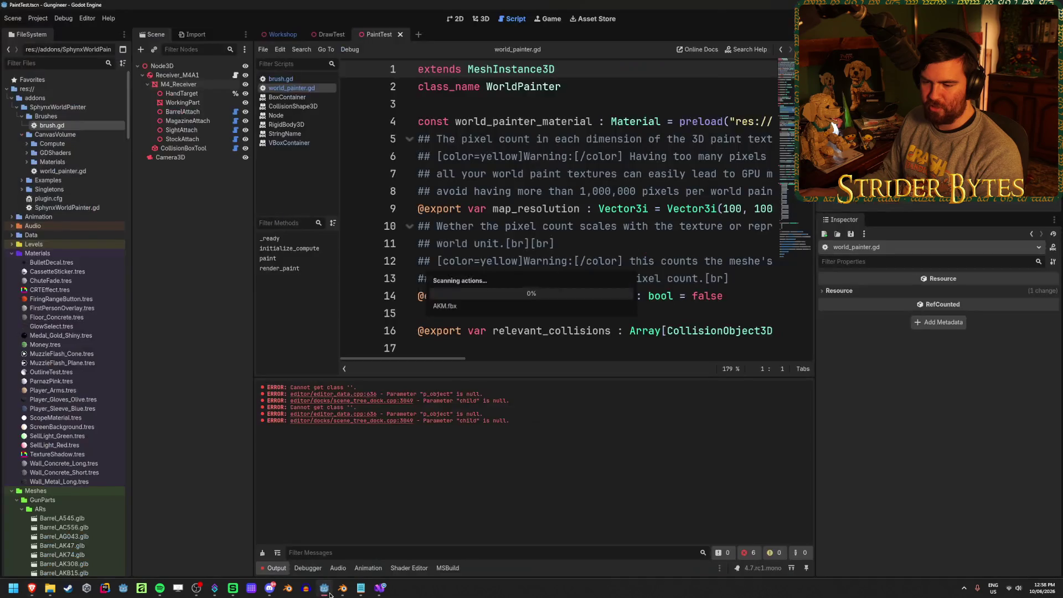
pyautogui.click(324, 588)
pyautogui.click(38, 18)
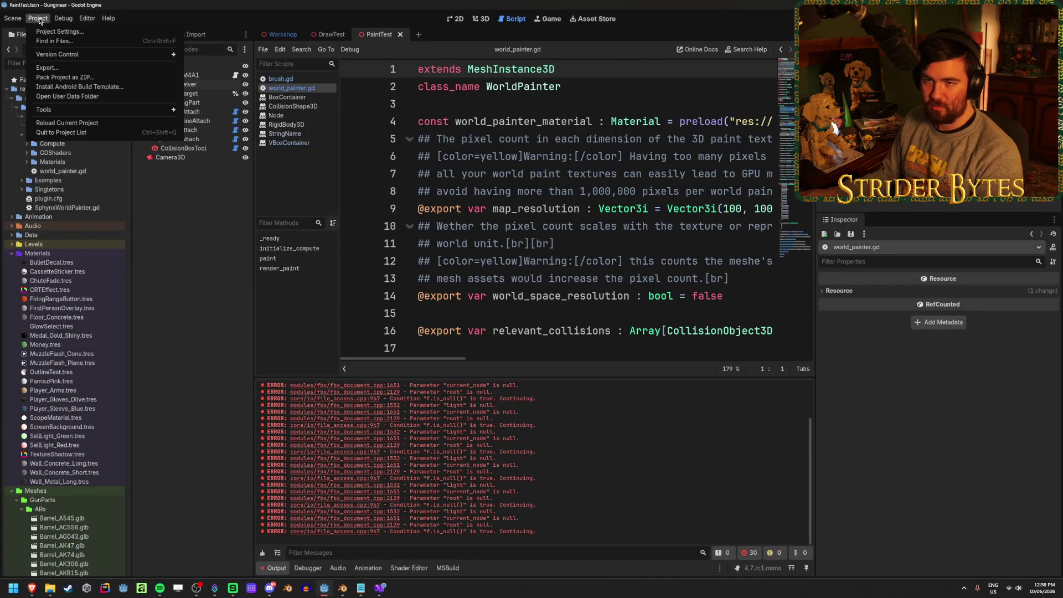
# - Empty the output log and show PaintTest in the 3D view with M4_Receiver selected
pyautogui.hotkey('alt', 'Tab')
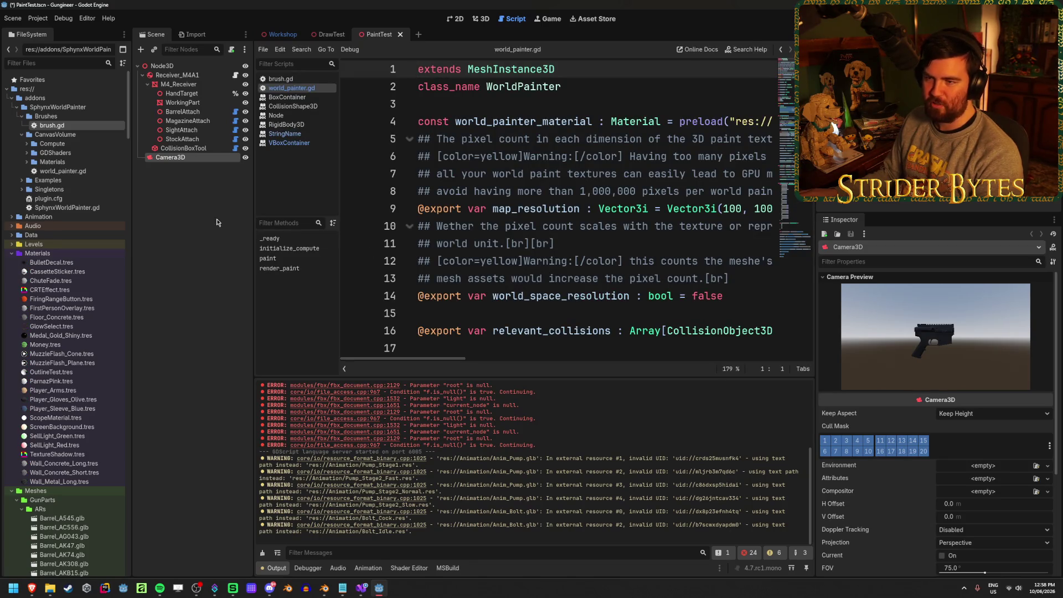
pyautogui.click(262, 552)
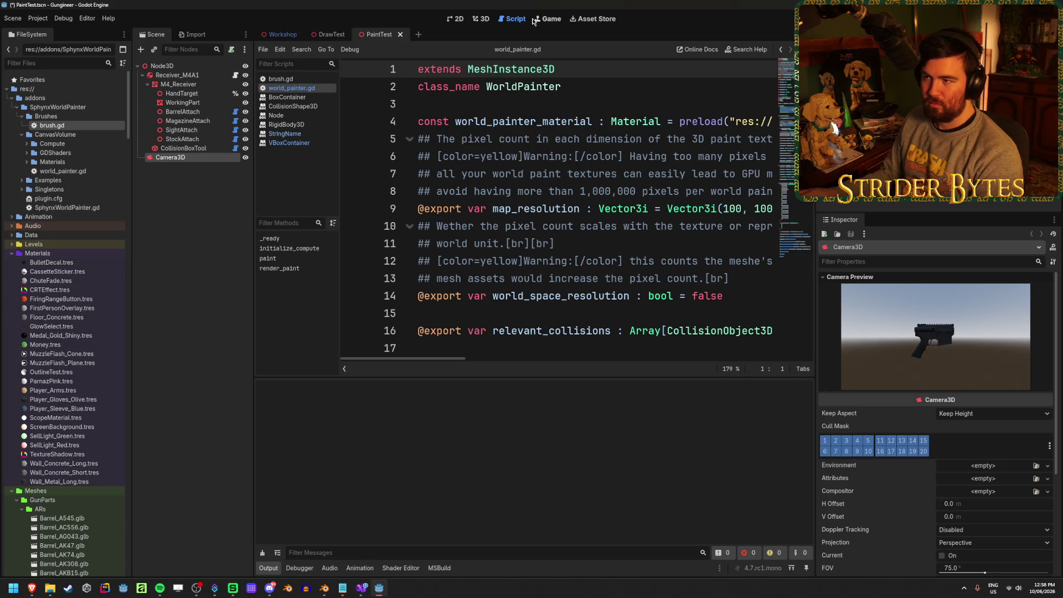
pyautogui.click(480, 19)
pyautogui.click(178, 85)
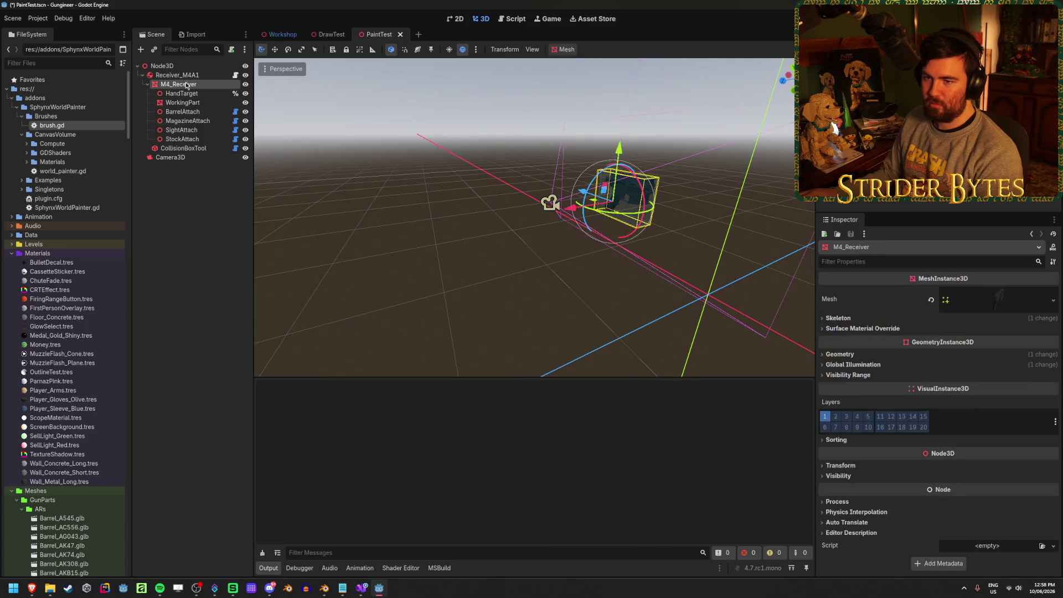
# - Add a WorldBrush node under M4_Receiver via a 'world' search
pyautogui.click(141, 50)
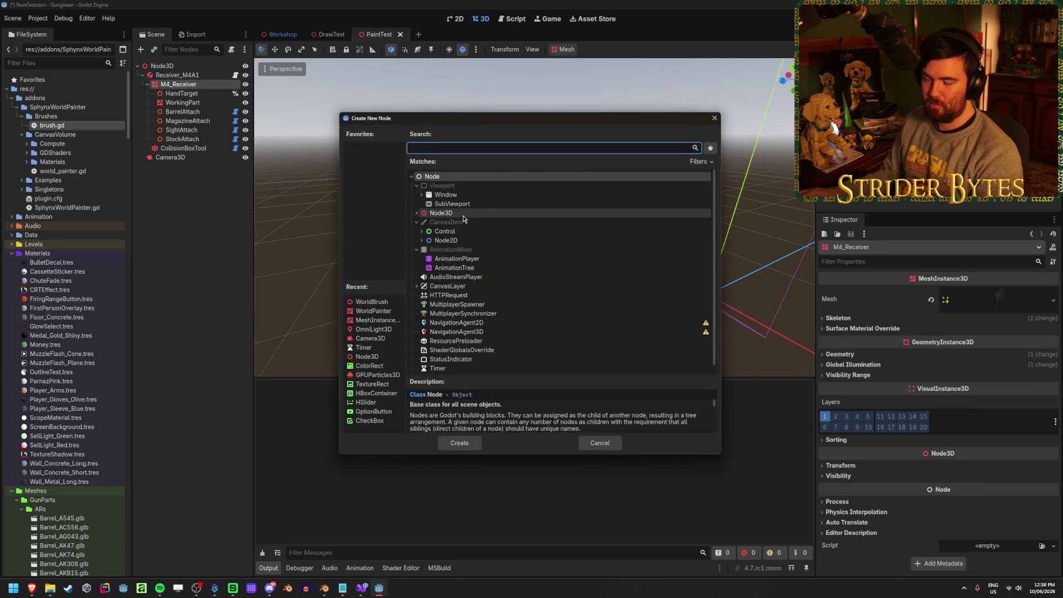
pyautogui.write('world')
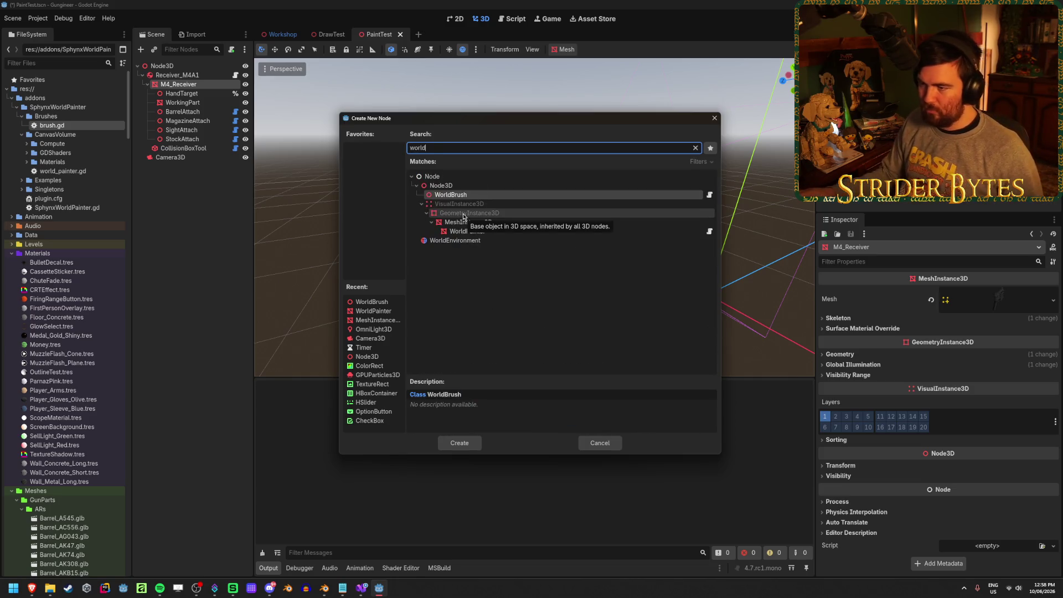
pyautogui.click(468, 445)
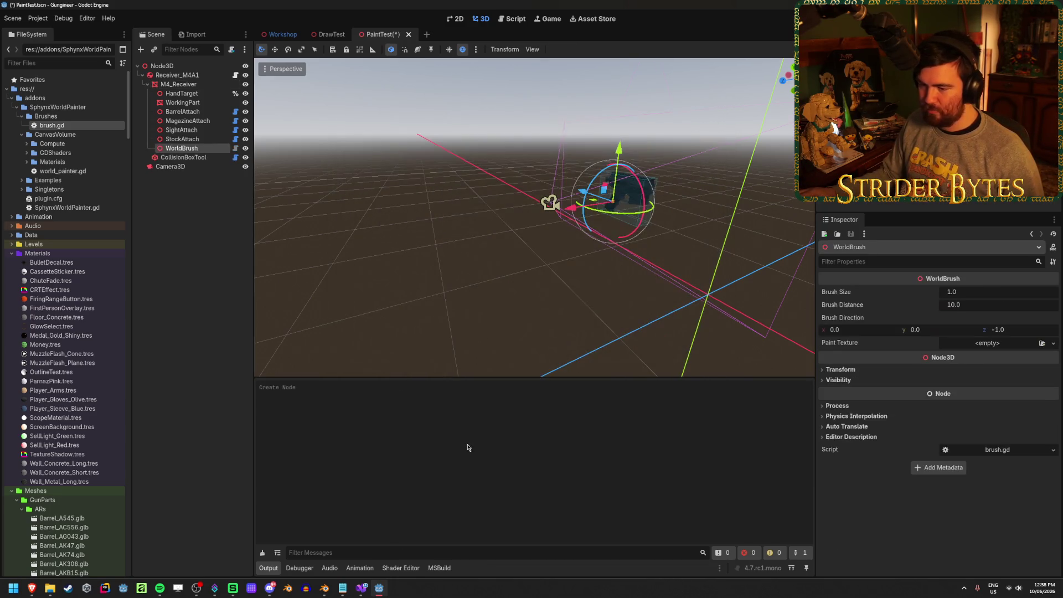
# - Add a WorldPainter node under Camera3D and try dropping M4_Receiver onto its Mesh
pyautogui.click(194, 158)
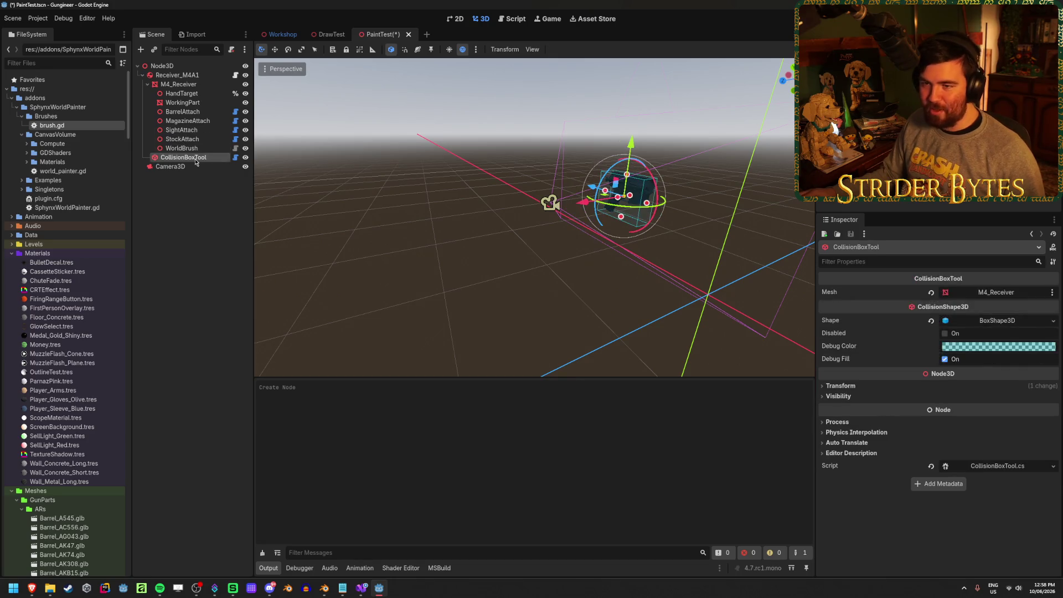
pyautogui.click(196, 166)
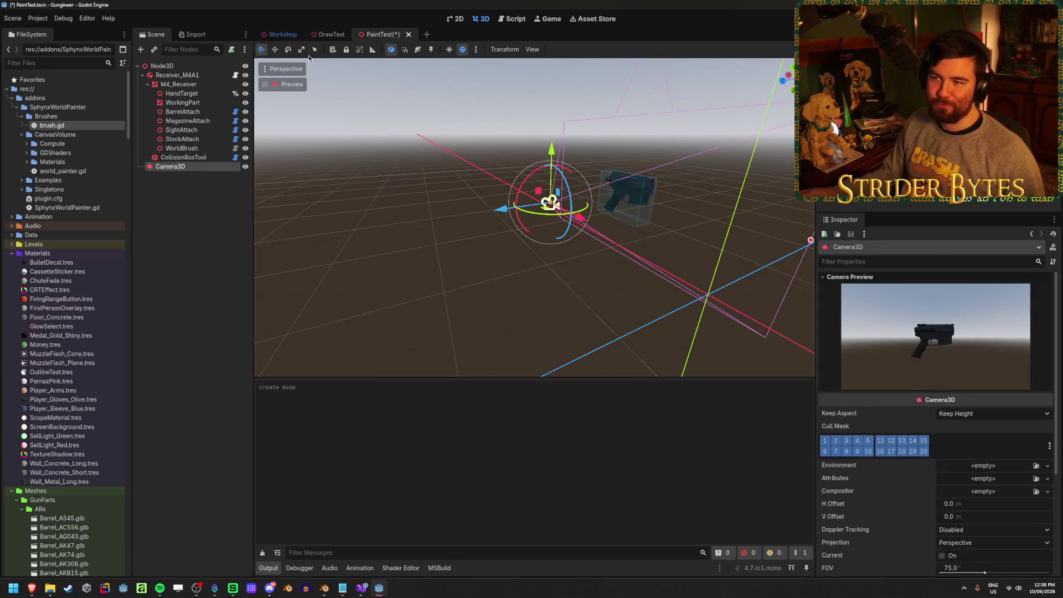
pyautogui.click(141, 49)
pyautogui.click(482, 233)
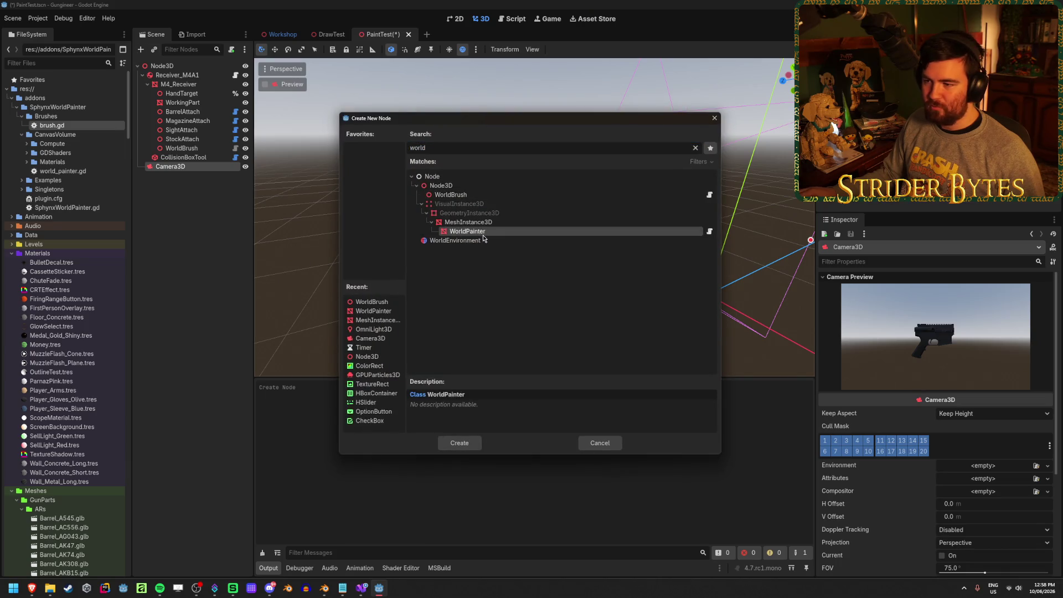
pyautogui.click(459, 443)
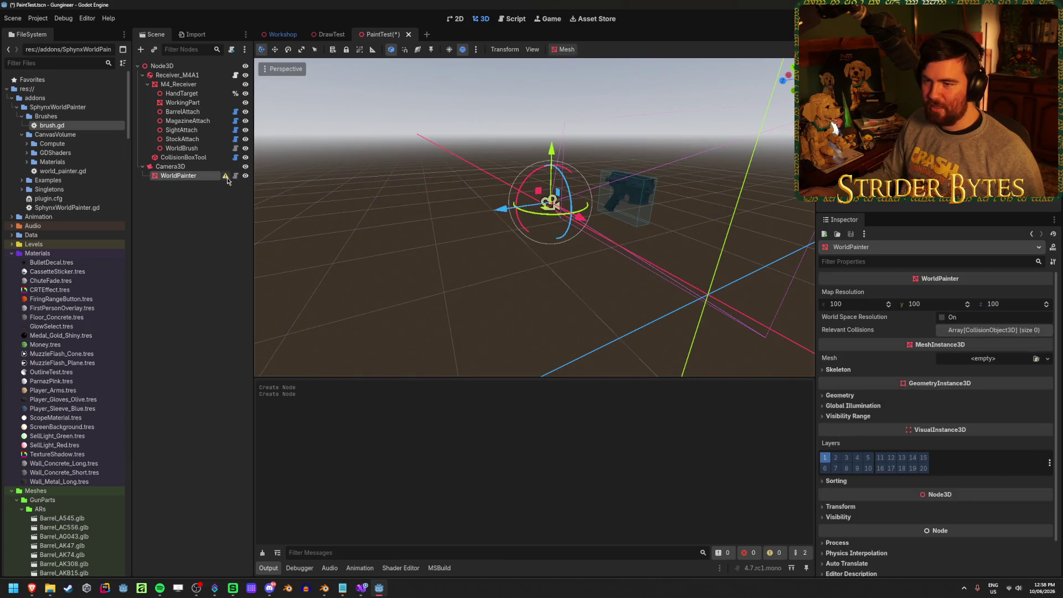
pyautogui.moveTo(227, 180)
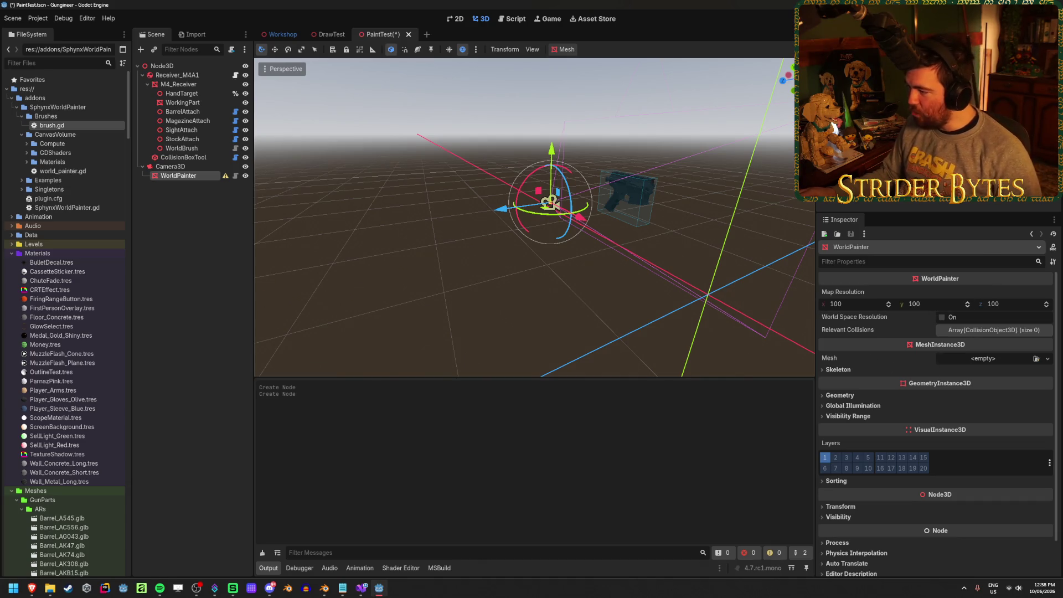
pyautogui.moveTo(178, 85)
pyautogui.mouseDown()
pyautogui.moveTo(767, 256)
pyautogui.moveTo(989, 359)
pyautogui.moveTo(1032, 360)
pyautogui.mouseUp()
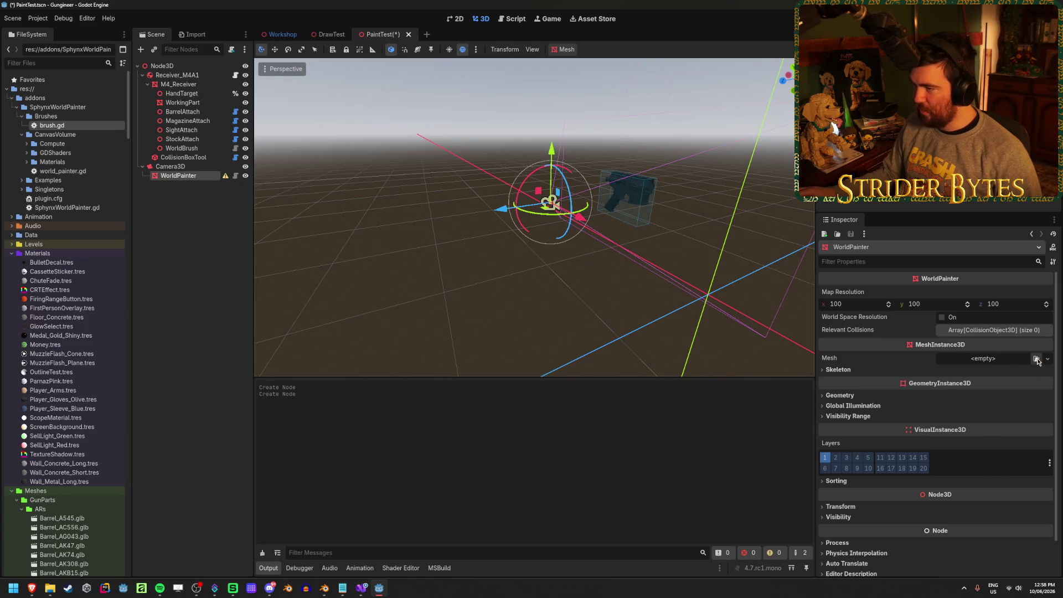
# - Assign M4_Receiver's Receiver_M4A1_Cube_023 mesh to the WorldPainter's Mesh property
pyautogui.click(1037, 359)
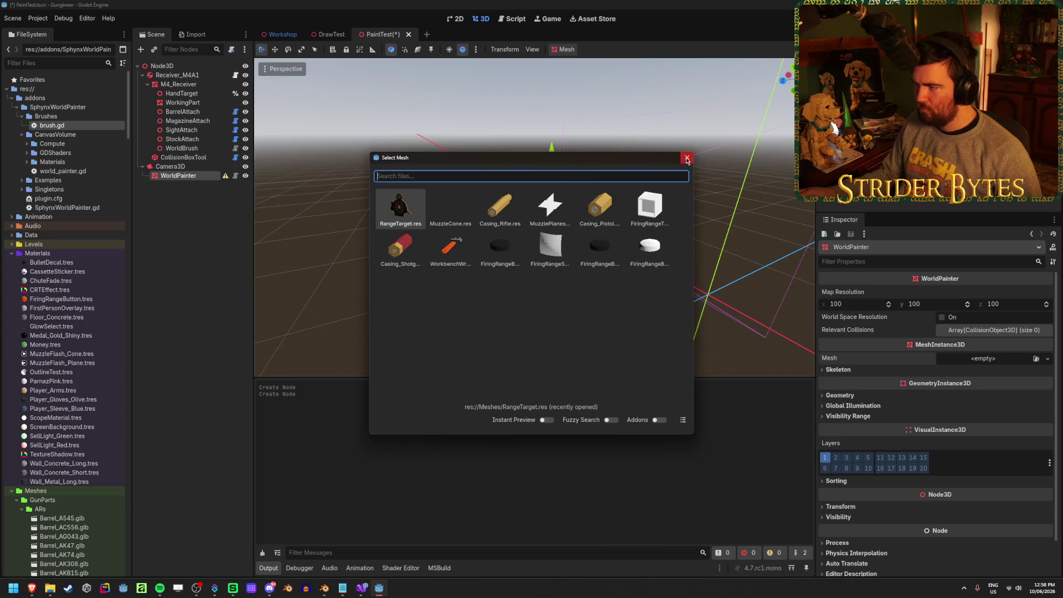
pyautogui.click(687, 159)
pyautogui.click(1047, 359)
pyautogui.press('Escape')
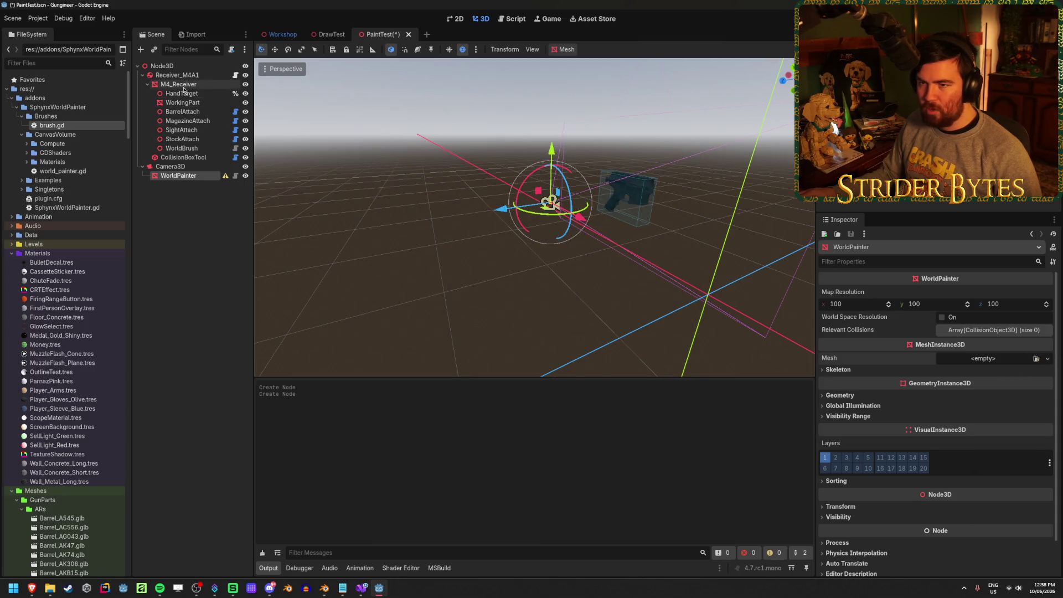
pyautogui.click(181, 84)
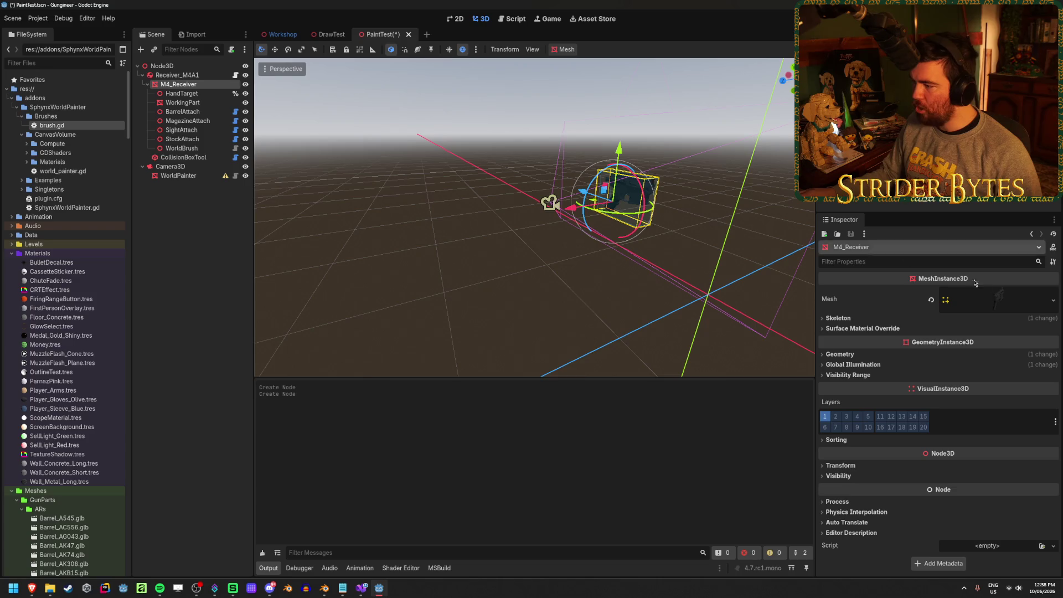
pyautogui.moveTo(1001, 304)
pyautogui.mouseDown()
pyautogui.moveTo(233, 216)
pyautogui.moveTo(182, 156)
pyautogui.moveTo(183, 176)
pyautogui.moveTo(1001, 372)
pyautogui.moveTo(1000, 361)
pyautogui.mouseUp()
pyautogui.scroll(5, 566, 258)
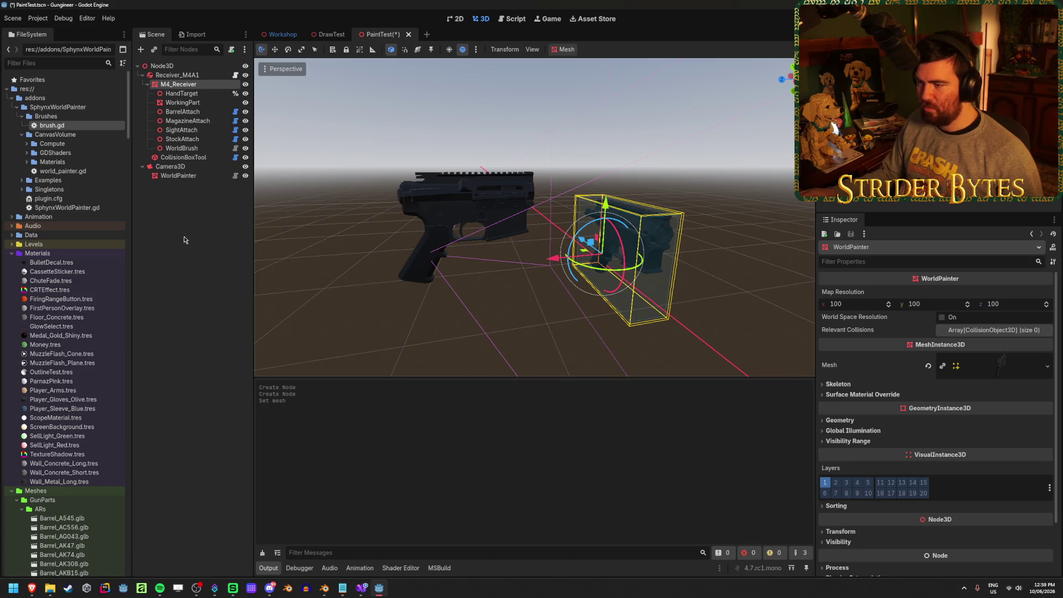
pyautogui.moveTo(31, 591)
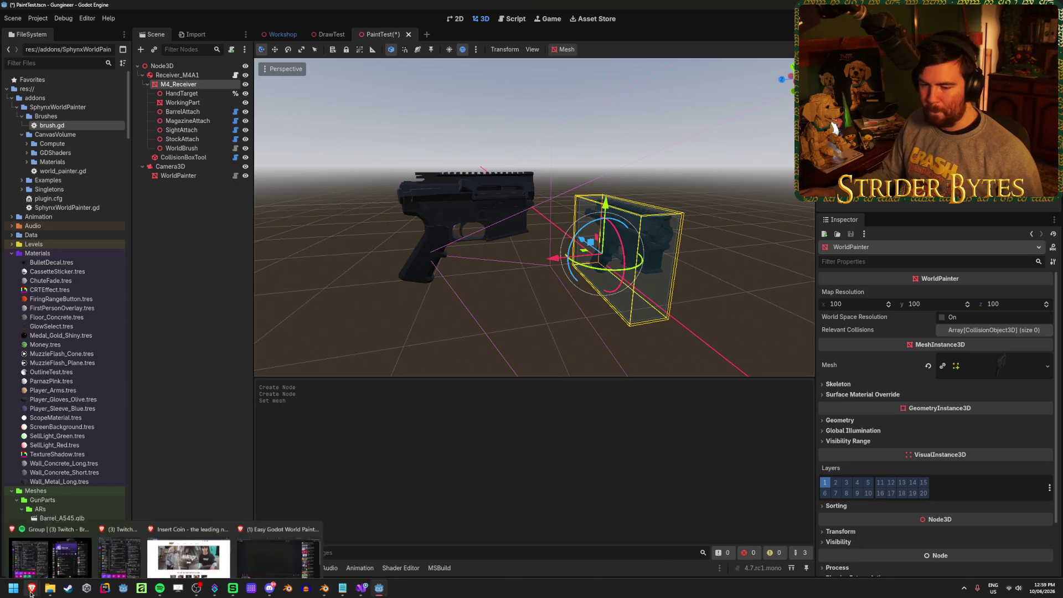
pyautogui.click(208, 339)
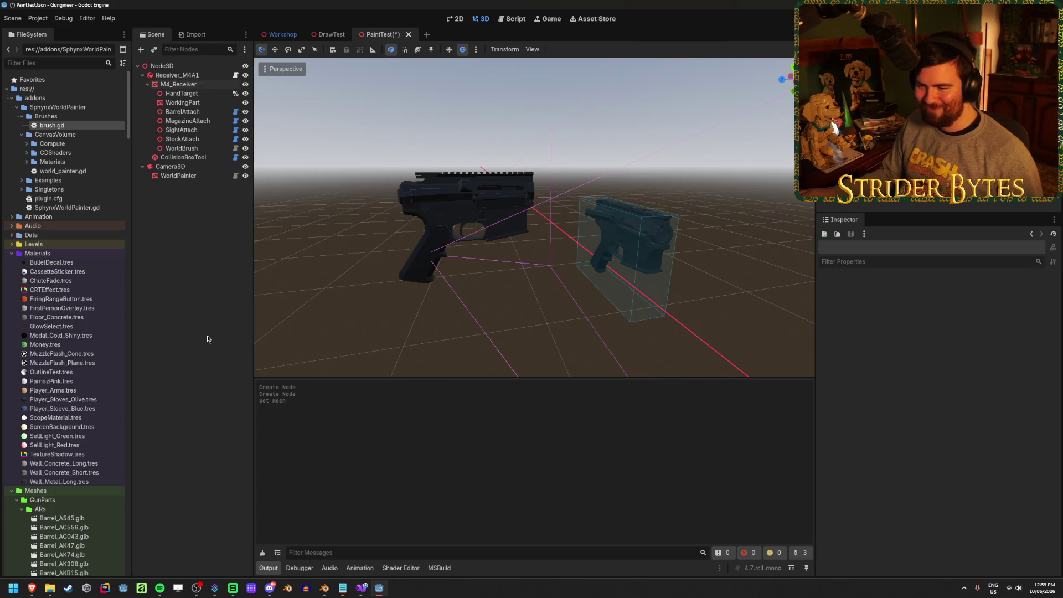
pyautogui.moveTo(35, 592)
pyautogui.click(211, 549)
pyautogui.click(241, 268)
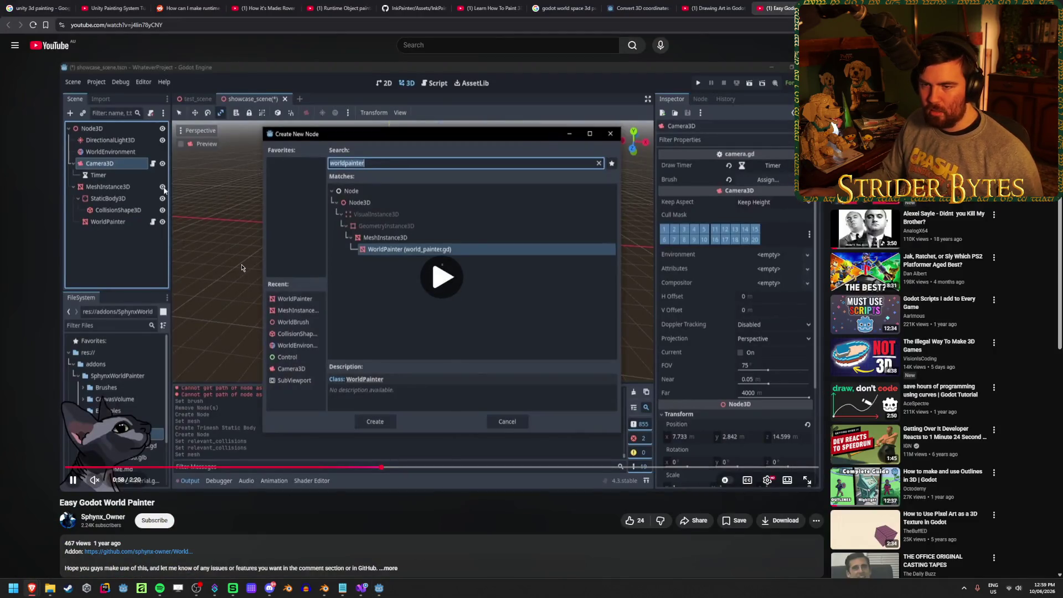
pyautogui.press('space')
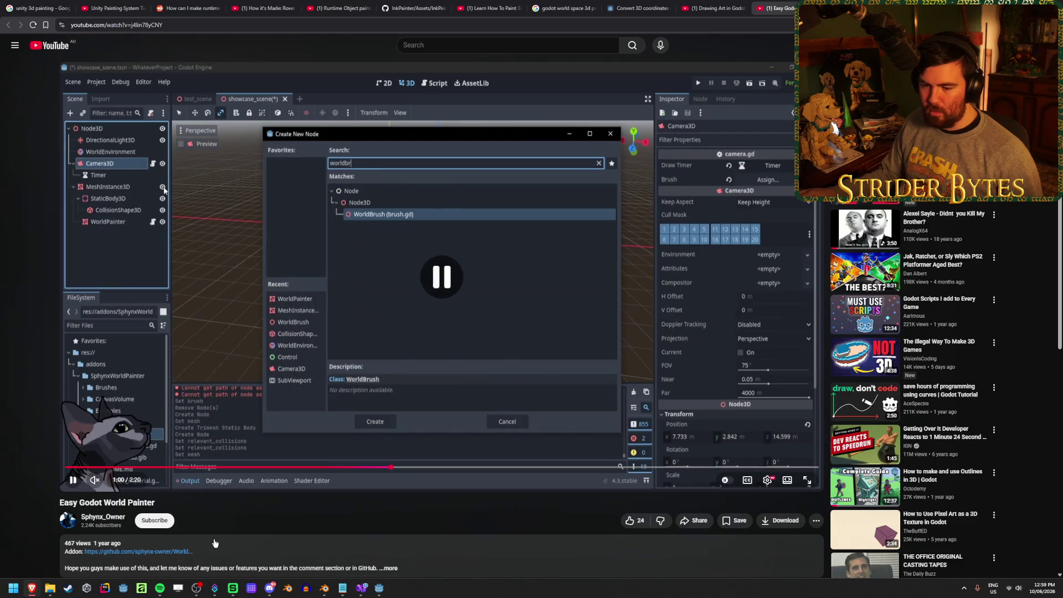
pyautogui.click(379, 589)
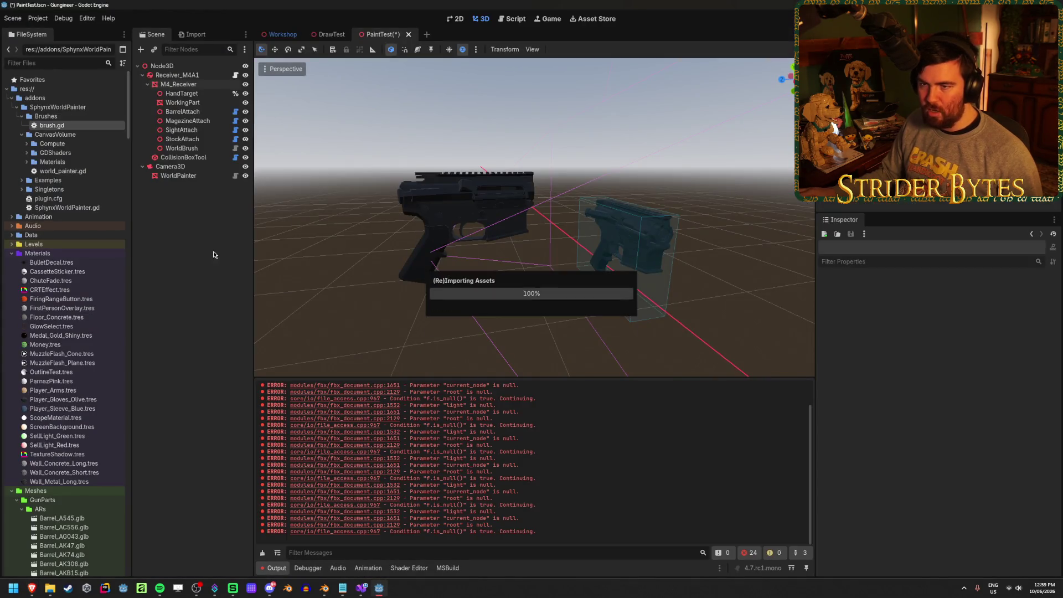
pyautogui.hotkey('alt', 'Tab')
pyautogui.press('space')
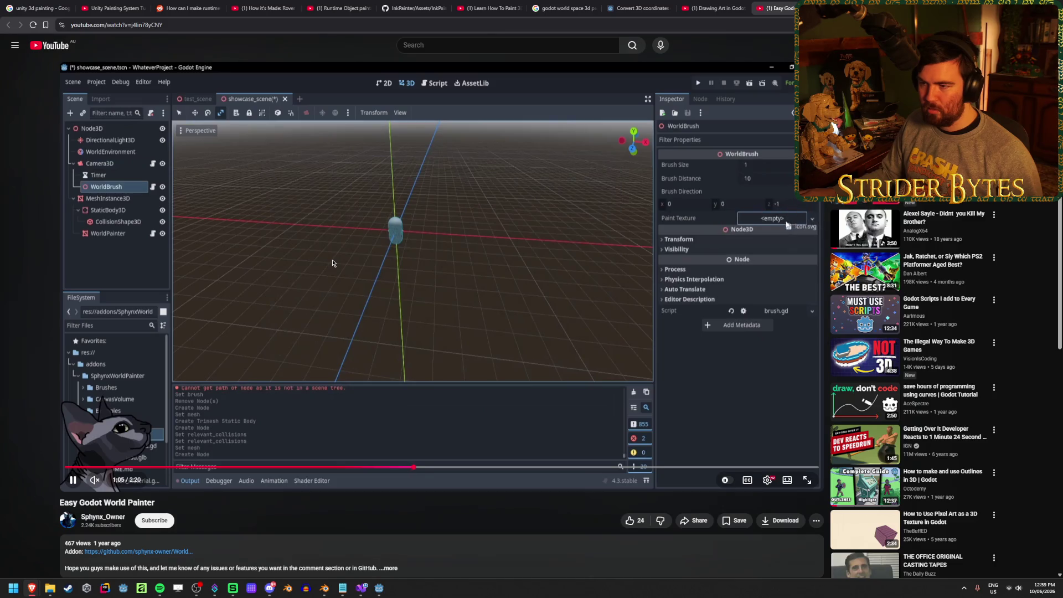
pyautogui.click(190, 222)
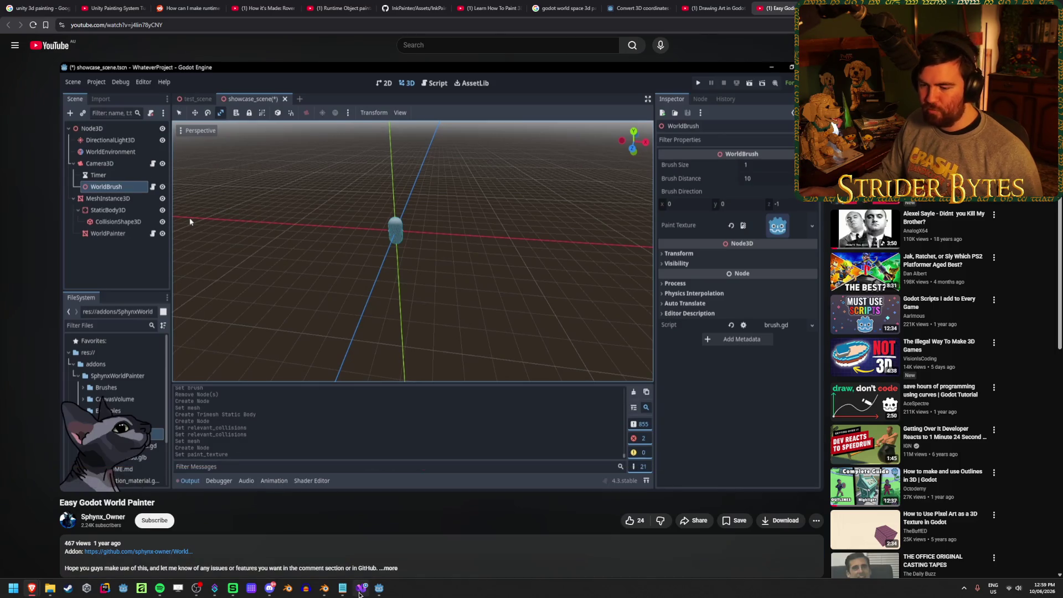
pyautogui.click(380, 588)
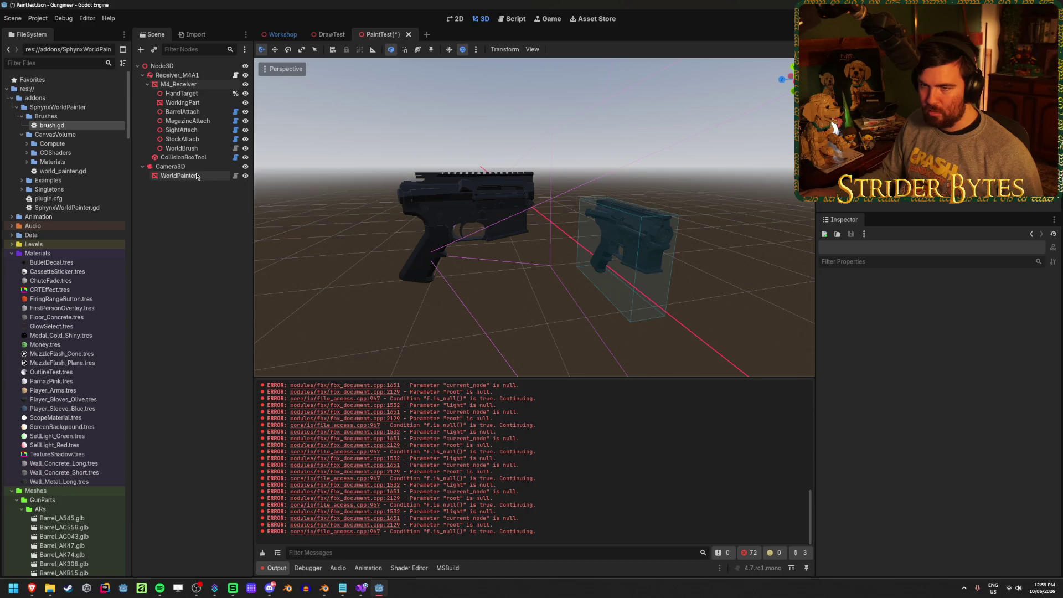
# - Move WorldBrush under Camera3D and reset the WorldPainter's position and rotation to zero
pyautogui.click(203, 150)
pyautogui.moveTo(201, 153)
pyautogui.mouseDown()
pyautogui.moveTo(193, 176)
pyautogui.moveTo(183, 86)
pyautogui.mouseUp()
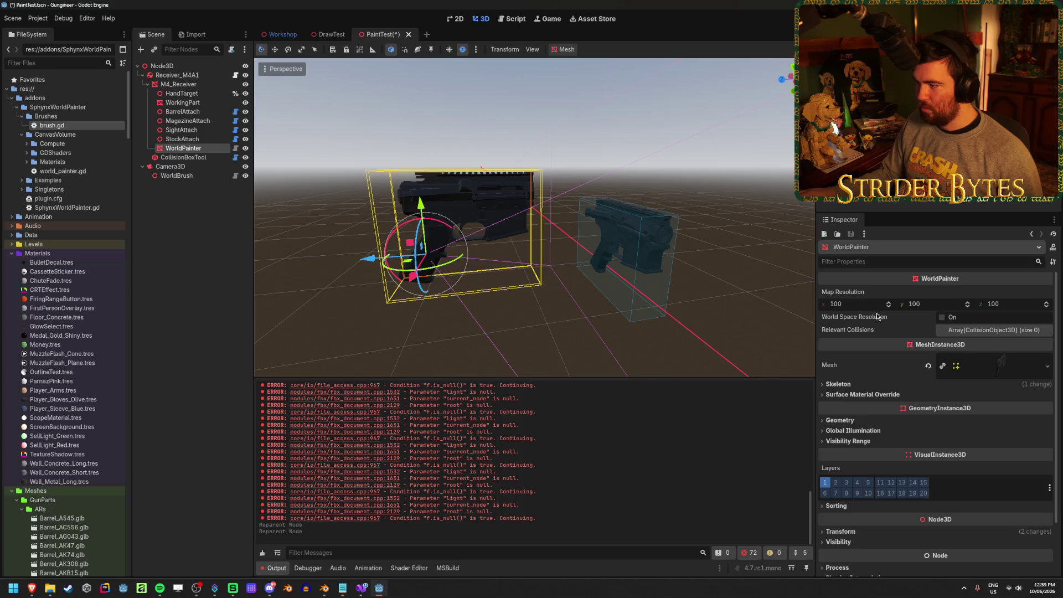
pyautogui.scroll(-3, 875, 368)
pyautogui.click(852, 469)
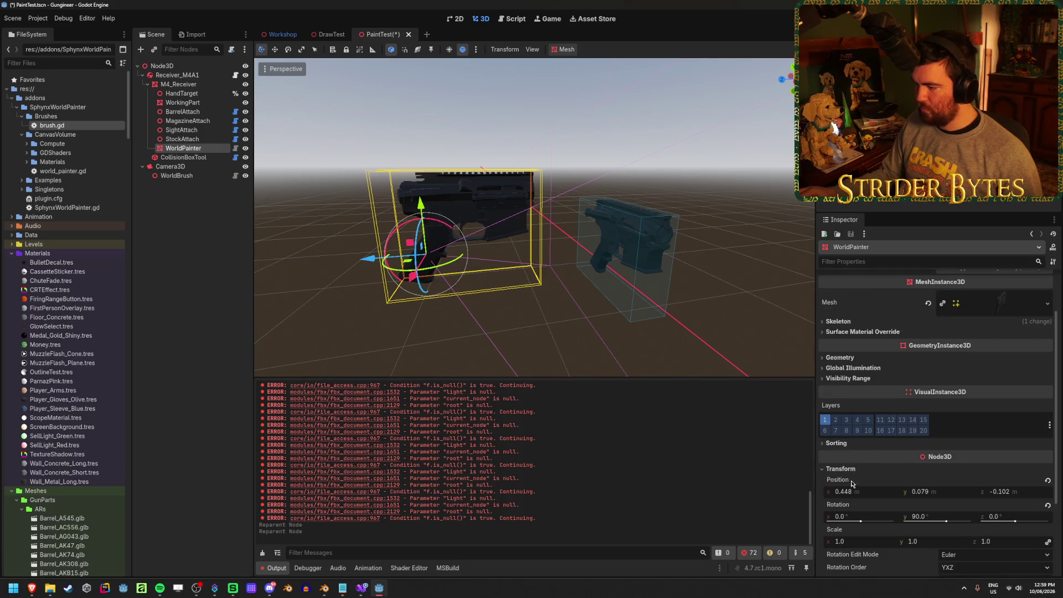
pyautogui.click(1048, 480)
pyautogui.click(1048, 506)
pyautogui.moveTo(360, 233)
pyautogui.mouseDown()
pyautogui.moveTo(388, 221)
pyautogui.moveTo(377, 194)
pyautogui.moveTo(343, 233)
pyautogui.moveTo(397, 254)
pyautogui.mouseUp()
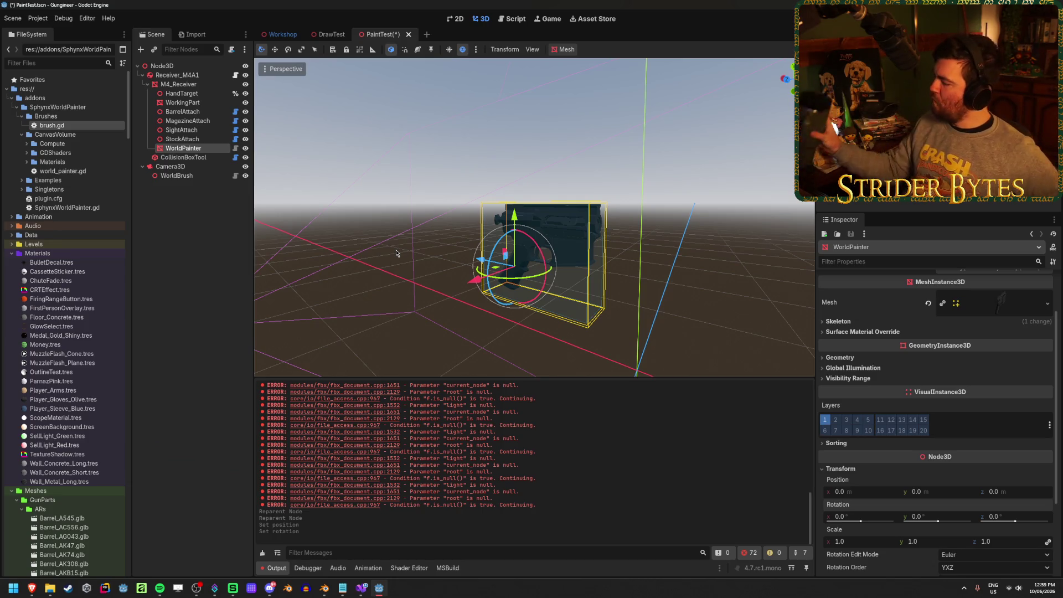
# - Set the WorldBrush Paint Texture to MaskBrush.png and run the scene to test
pyautogui.click(203, 176)
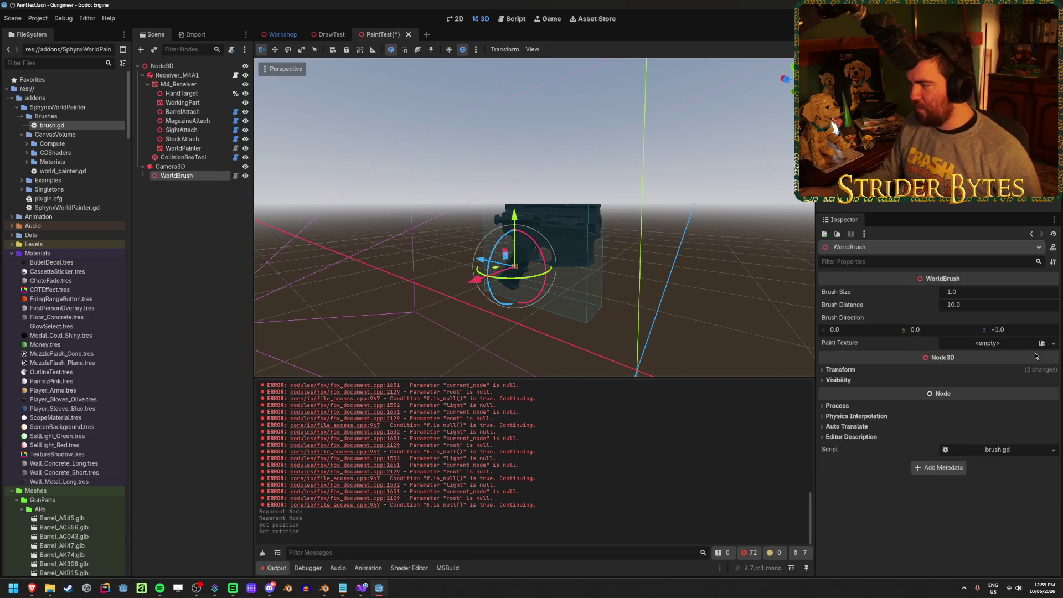
pyautogui.click(1043, 344)
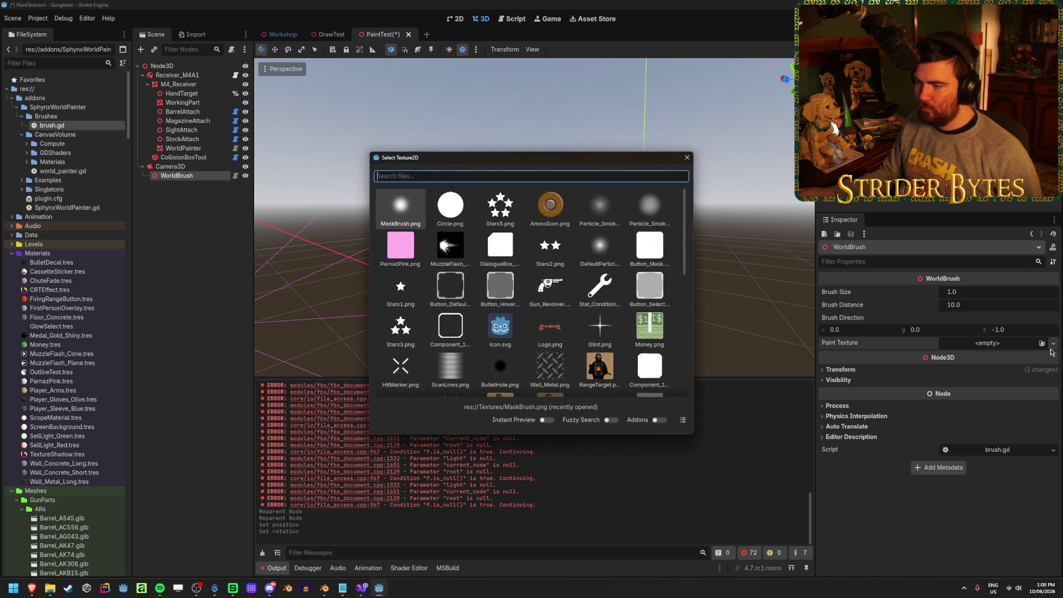
pyautogui.doubleClick(400, 208)
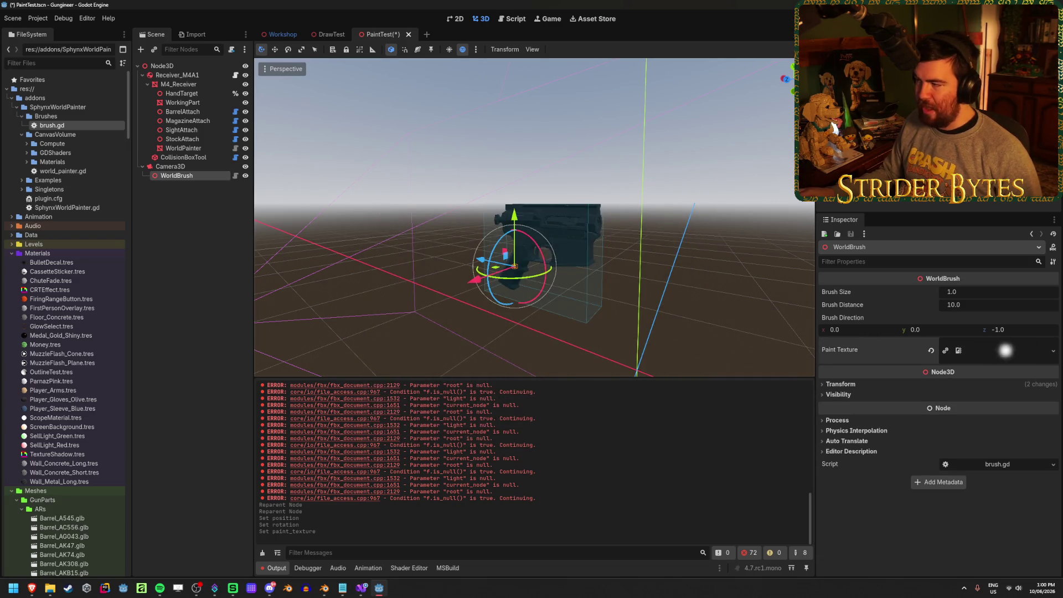
pyautogui.press('F6')
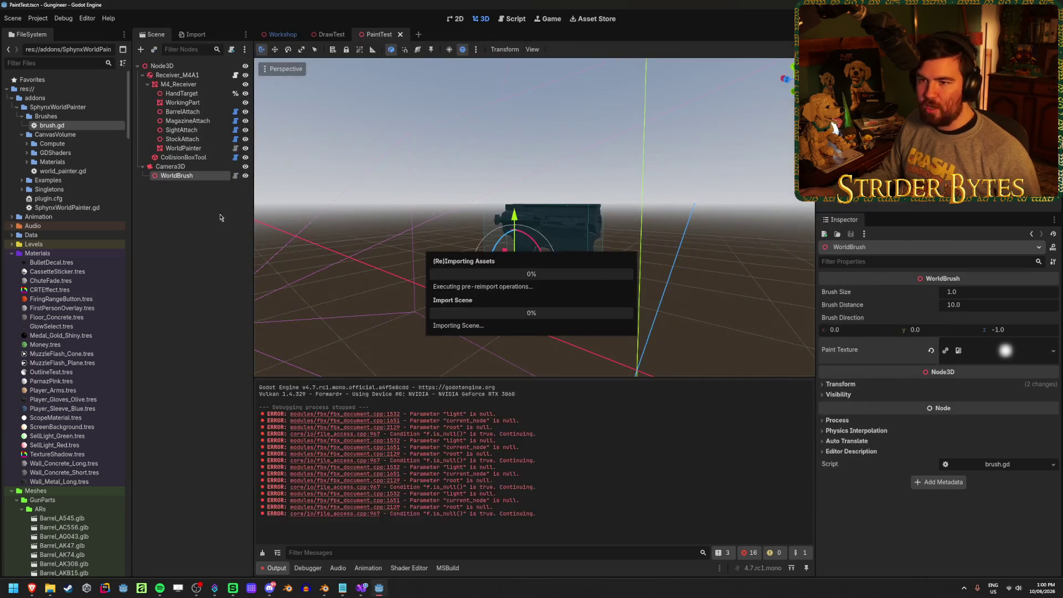
# - Add a DirectionalLight3D node to the scene via a 'light' search
pyautogui.rightClick(180, 208)
pyautogui.click(201, 213)
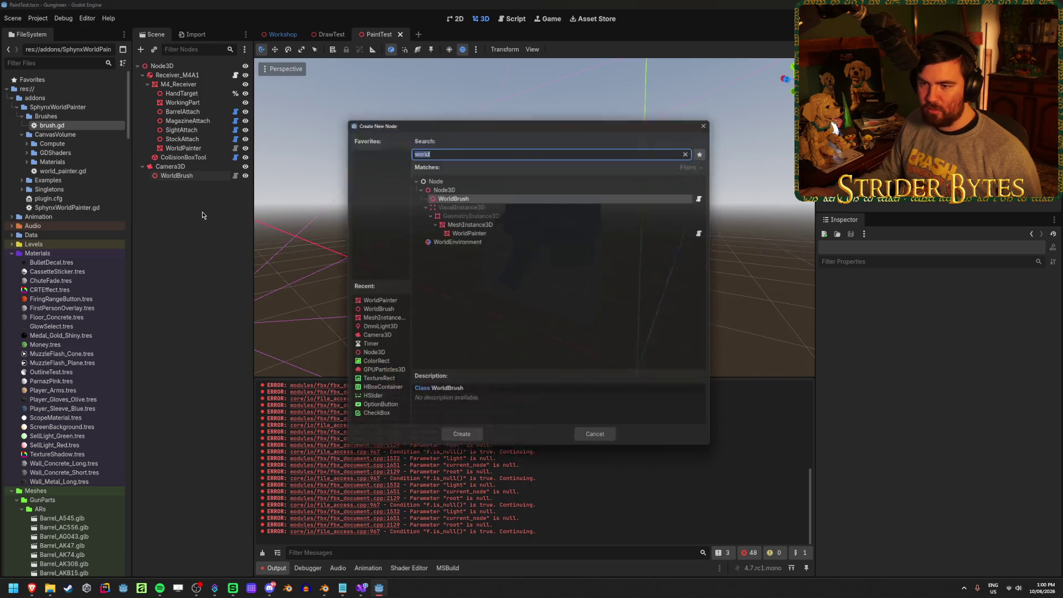
pyautogui.write('light')
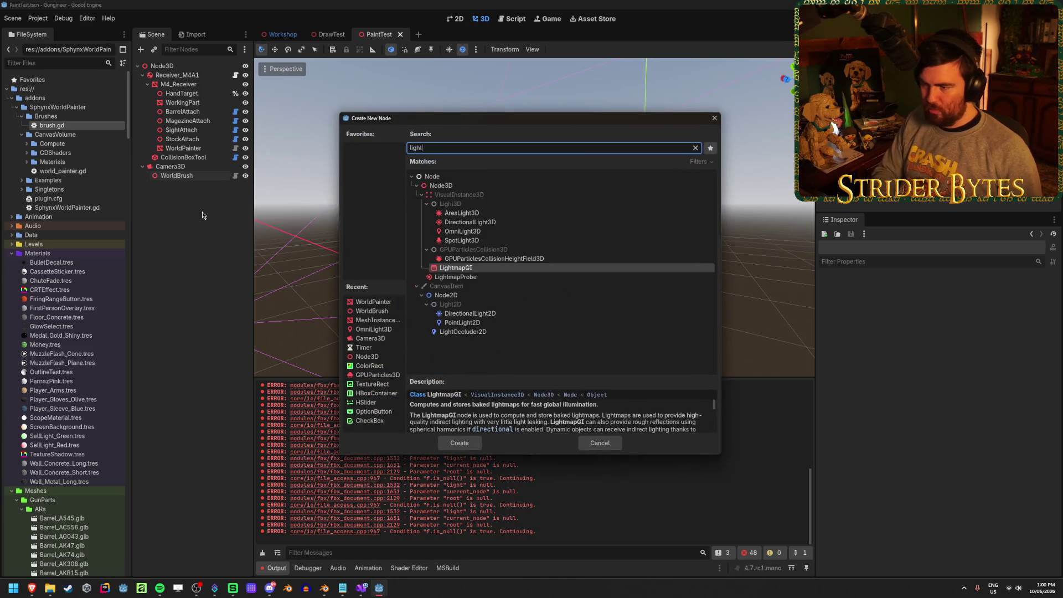
pyautogui.press('Up')
pyautogui.press('Up')
pyautogui.press('Up')
pyautogui.press('Up')
pyautogui.press('Return')
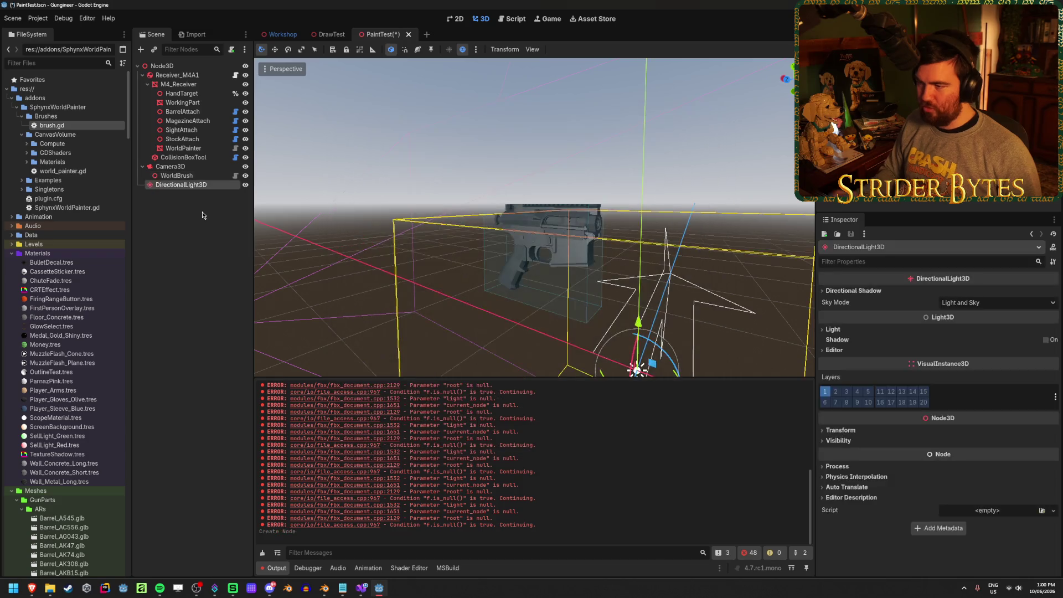
pyautogui.press('f')
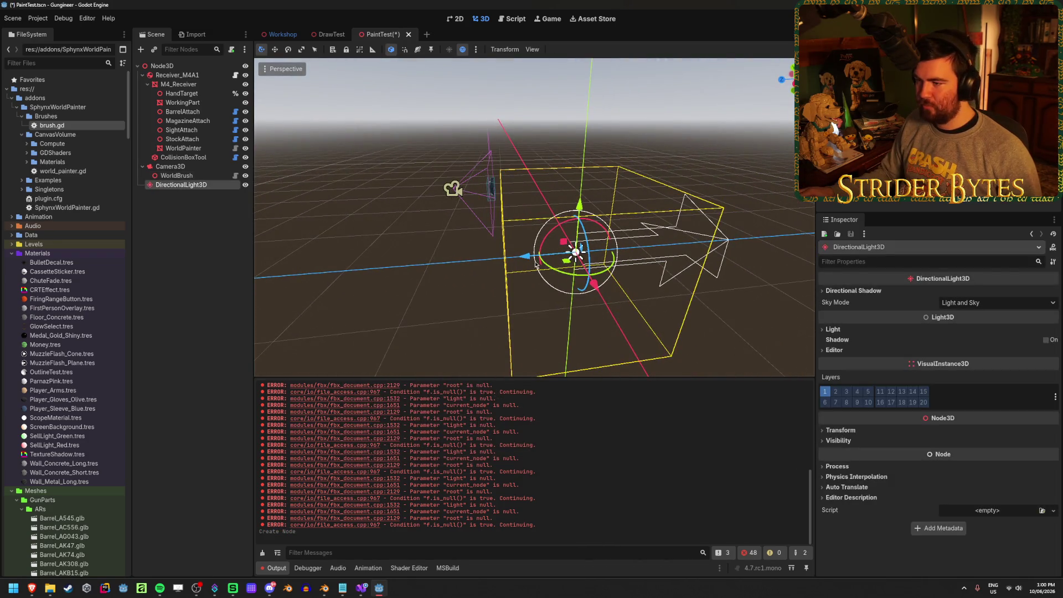
# - Rotate the directional light to a new angle and save PaintTest
pyautogui.press('e')
pyautogui.moveTo(552, 233); pyautogui.dragTo(570, 277)
pyautogui.scroll(3, 576, 288)
pyautogui.scroll(-5, 581, 266)
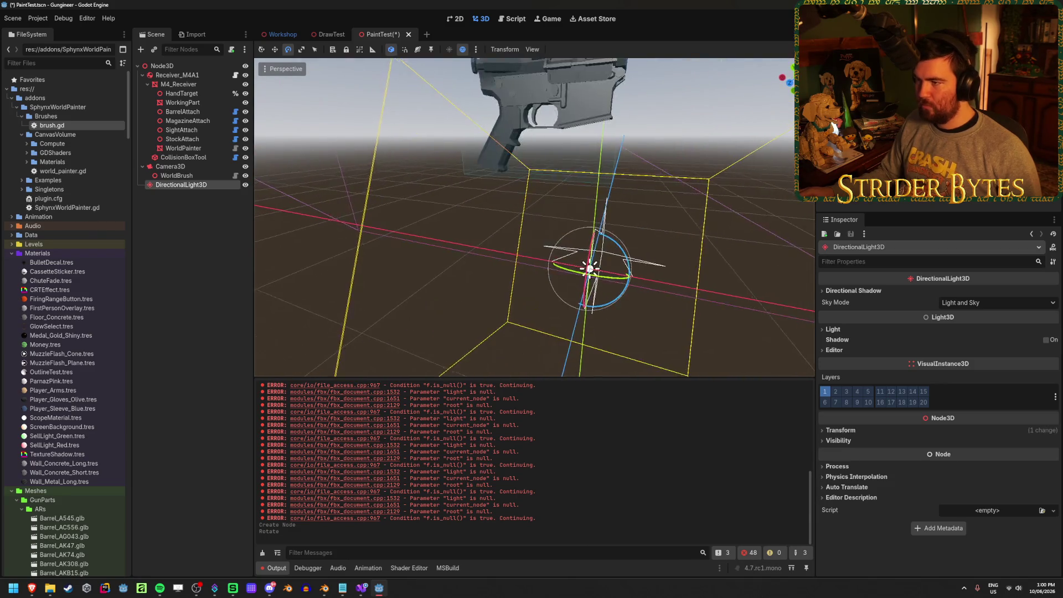
pyautogui.hotkey('ctrl', 's')
pyautogui.click(198, 260)
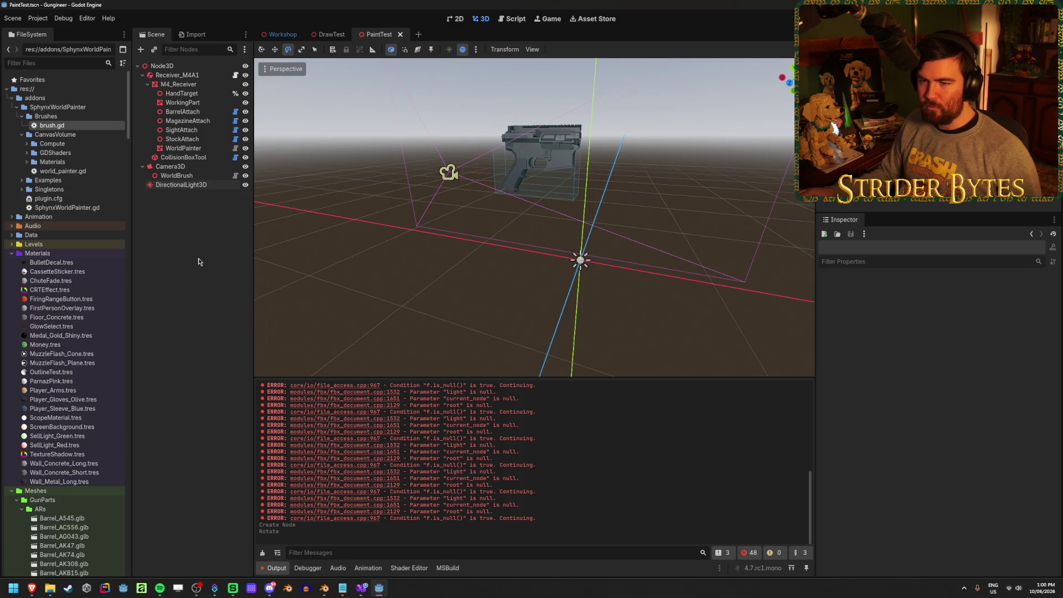
# - Add an empty slot to the WorldPainter's Relevant Collisions list
pyautogui.click(177, 175)
pyautogui.click(183, 148)
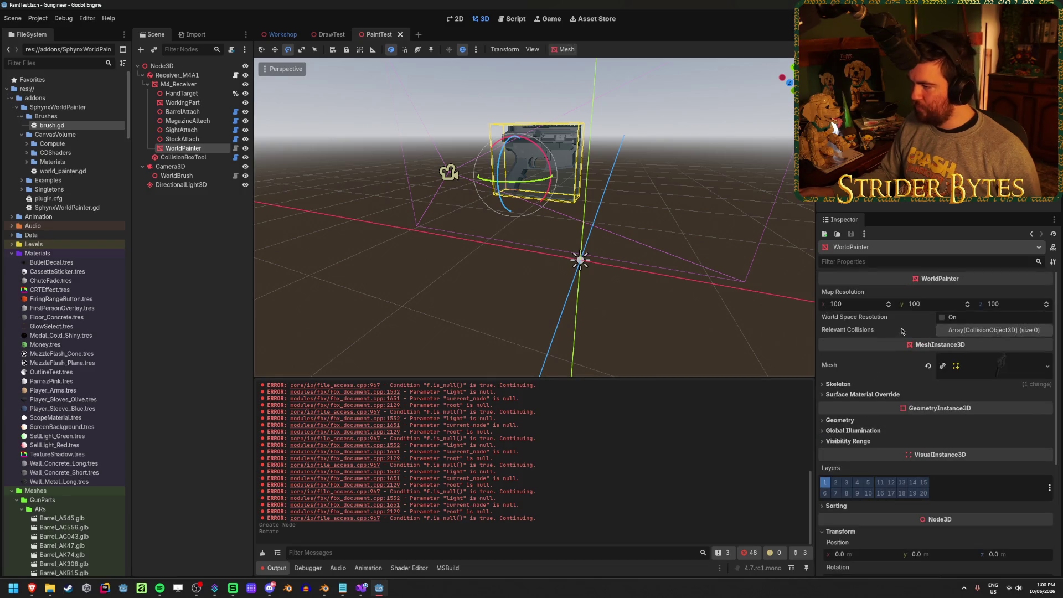
pyautogui.click(998, 331)
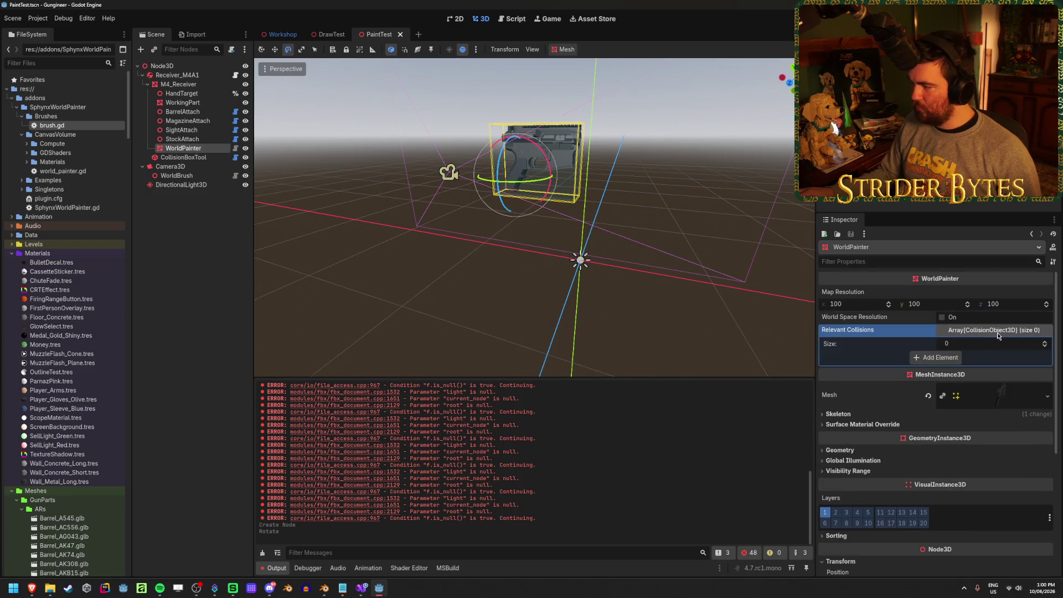
pyautogui.click(952, 357)
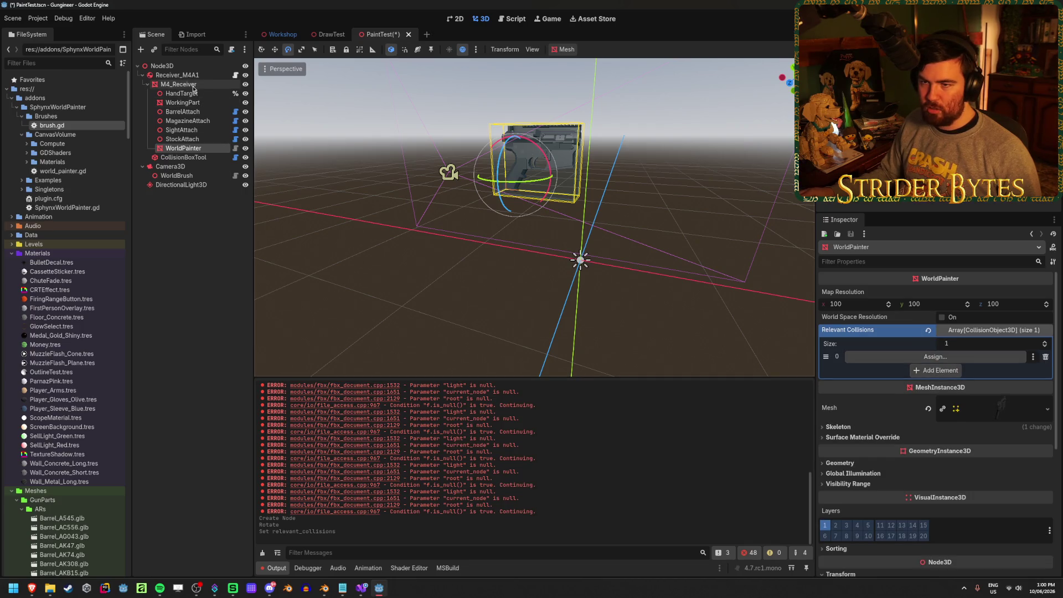
# - Fill the Relevant Collisions slot with the Receiver_M4A1 body
pyautogui.click(193, 86)
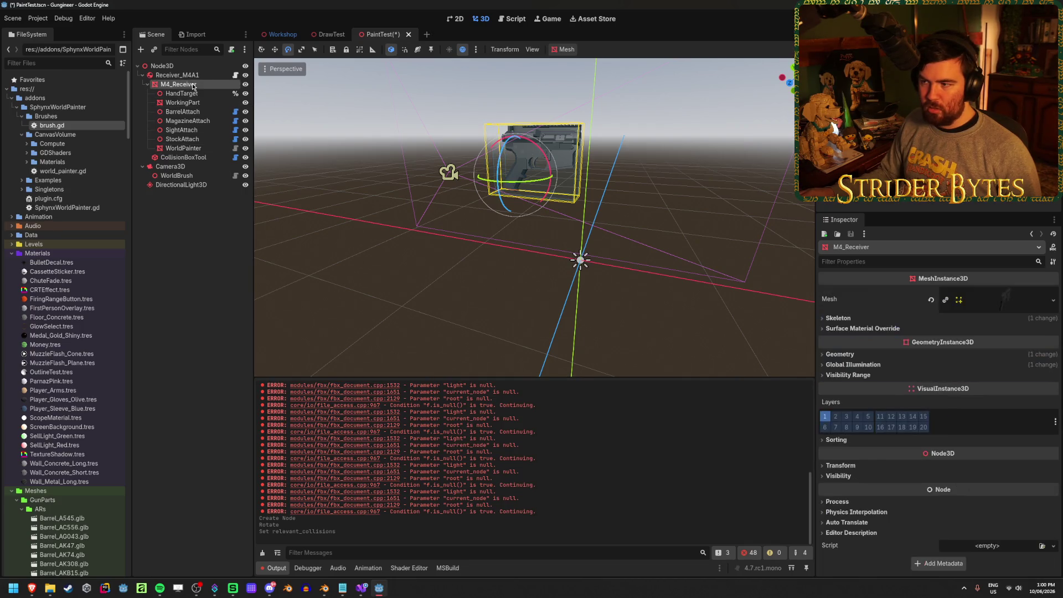
pyautogui.click(194, 121)
pyautogui.click(186, 158)
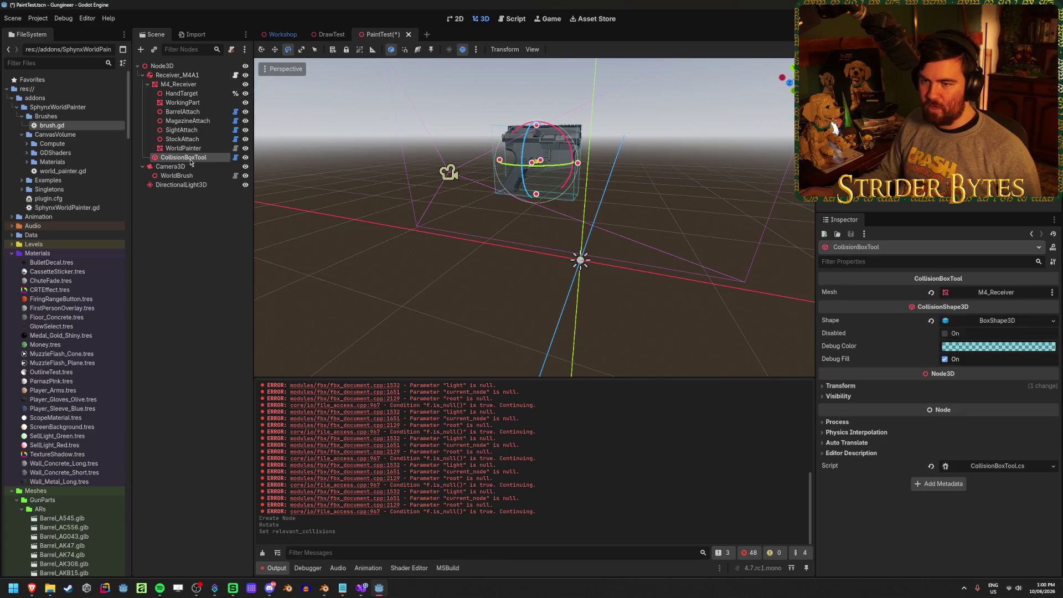
pyautogui.click(184, 167)
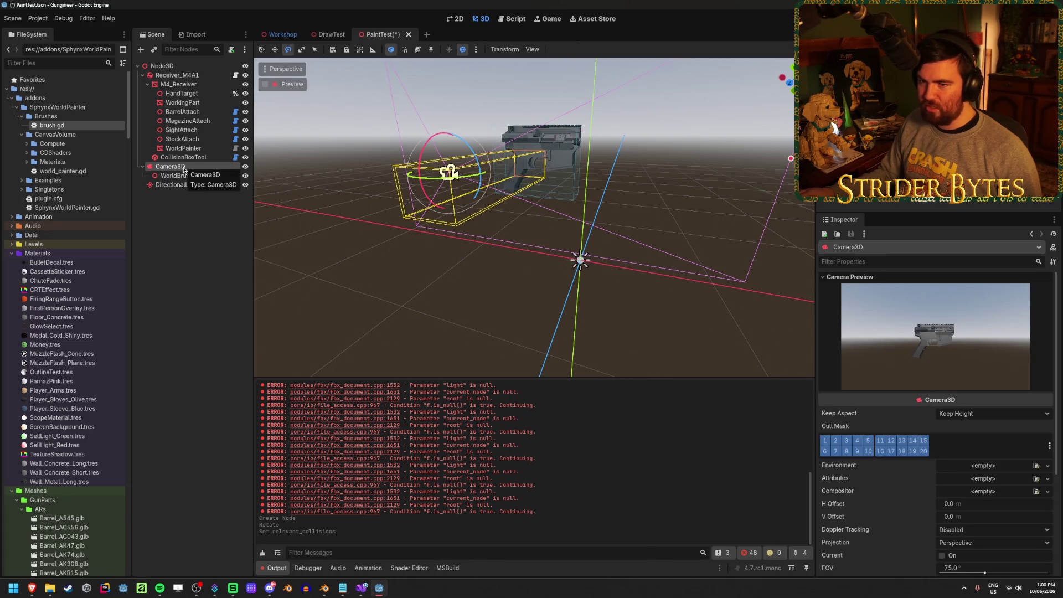
pyautogui.click(177, 176)
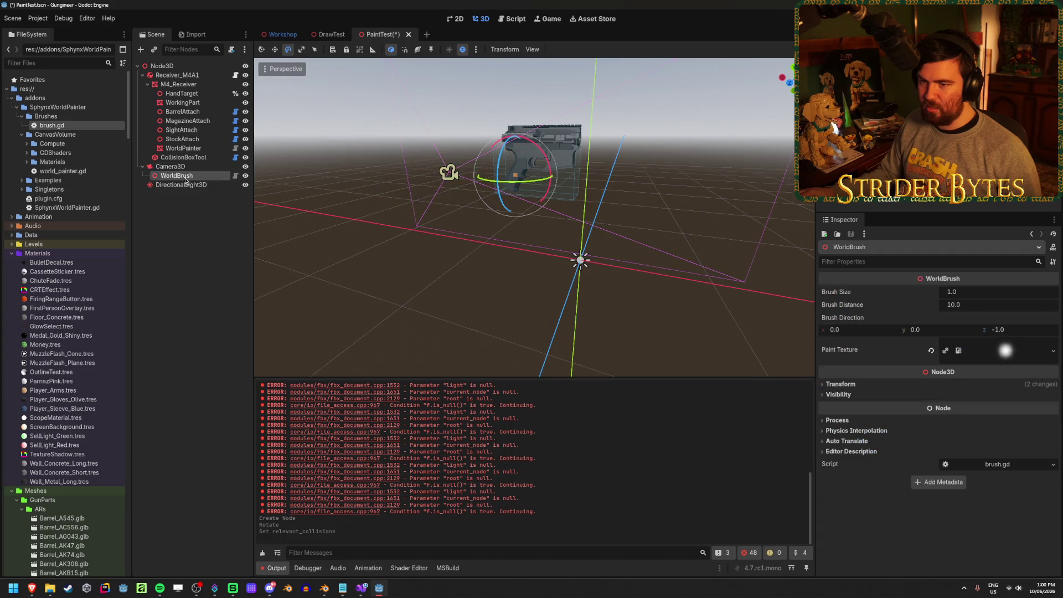
pyautogui.click(183, 148)
pyautogui.moveTo(183, 157)
pyautogui.mouseDown()
pyautogui.moveTo(960, 313)
pyautogui.moveTo(962, 355)
pyautogui.mouseUp()
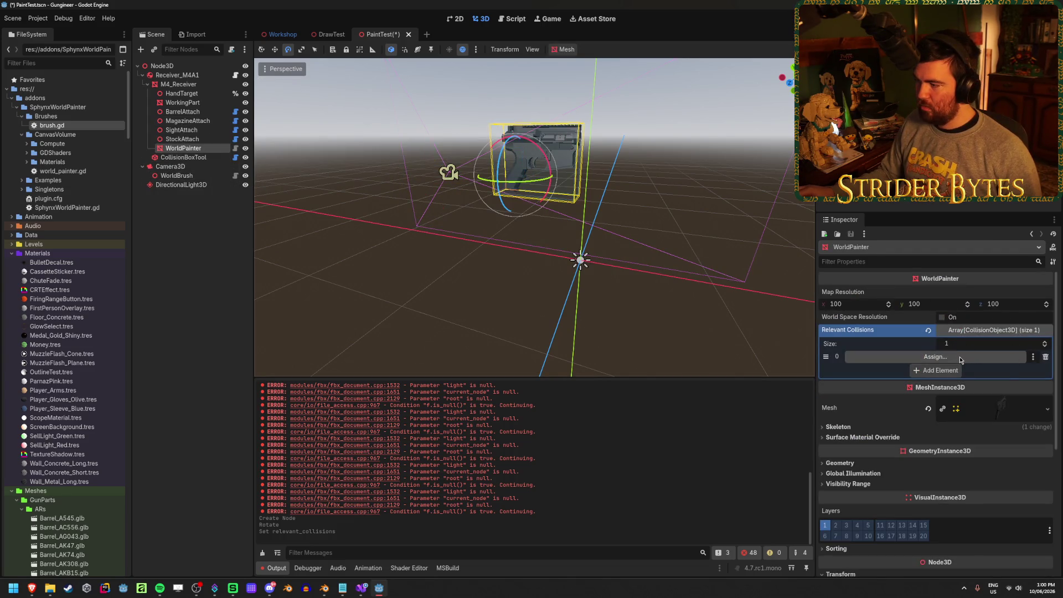
pyautogui.click(935, 356)
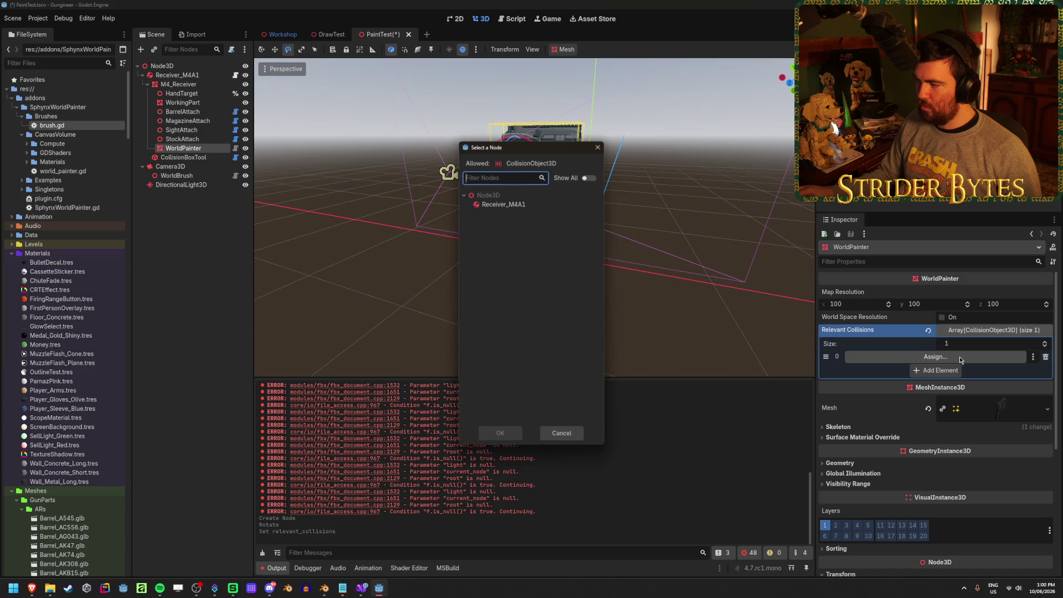
pyautogui.click(509, 206)
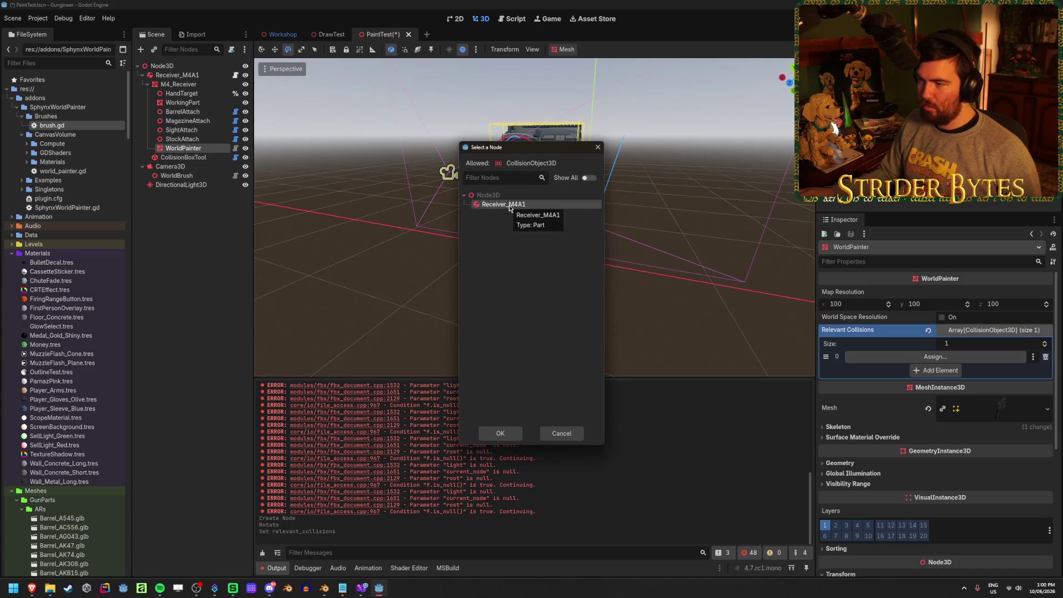
pyautogui.click(505, 435)
# - Save the PaintTest scene and run it to test painting
pyautogui.click(176, 75)
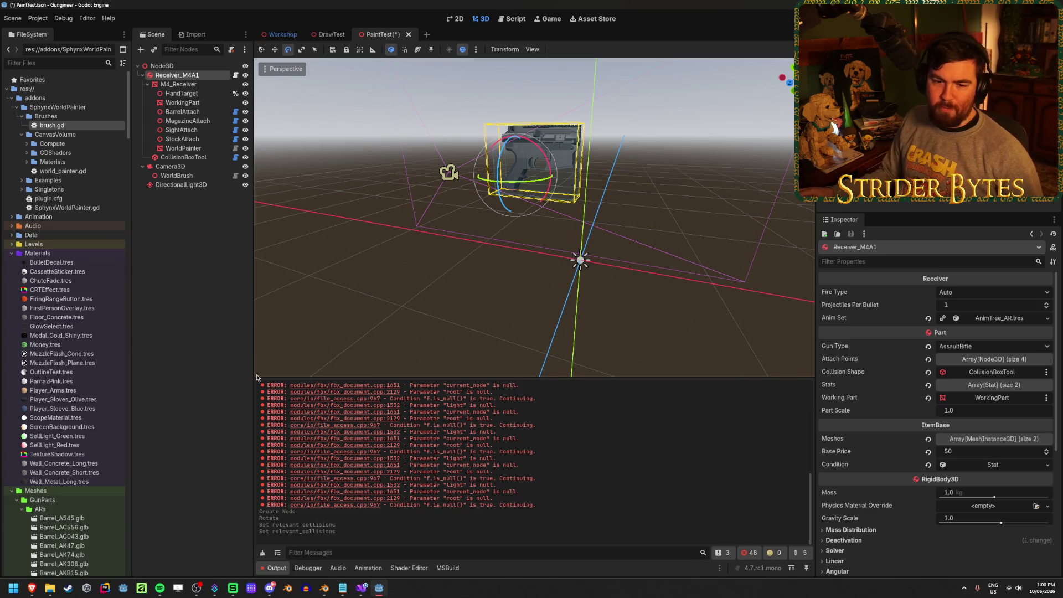
pyautogui.click(195, 278)
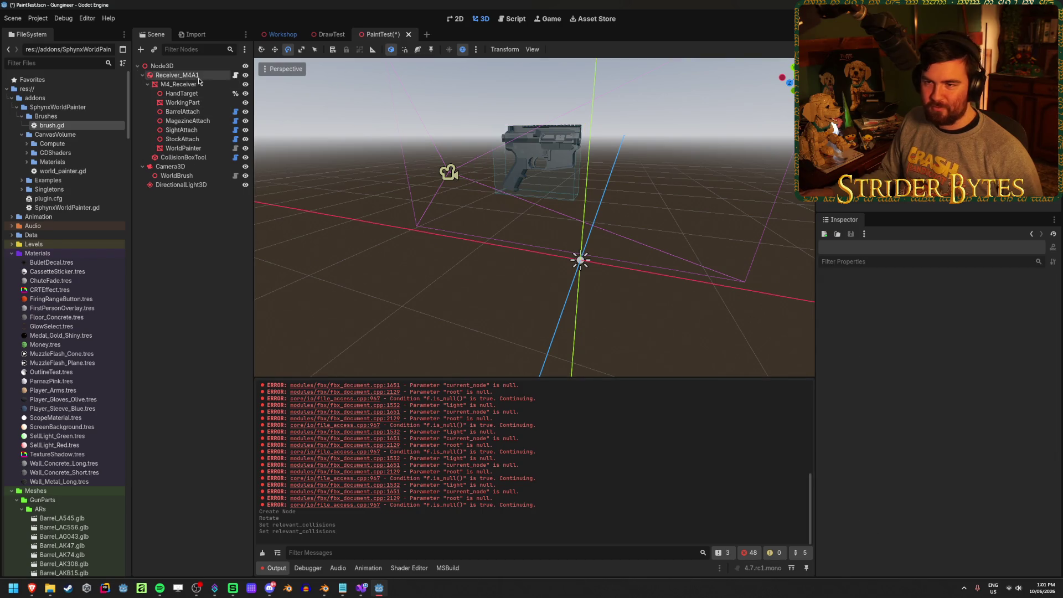
pyautogui.click(178, 75)
pyautogui.hotkey('ctrl', 's')
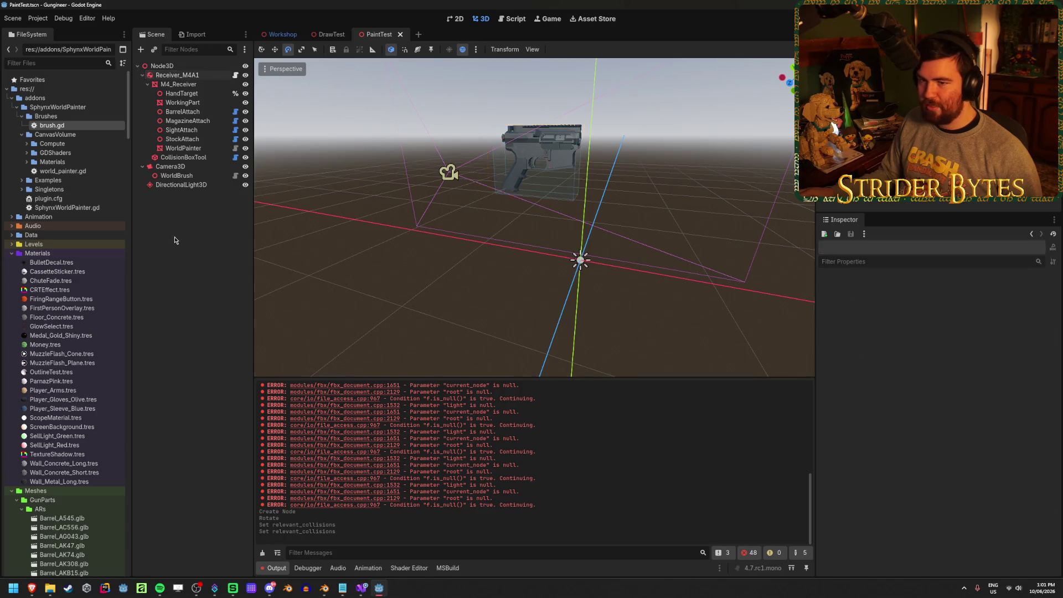
pyautogui.click(171, 176)
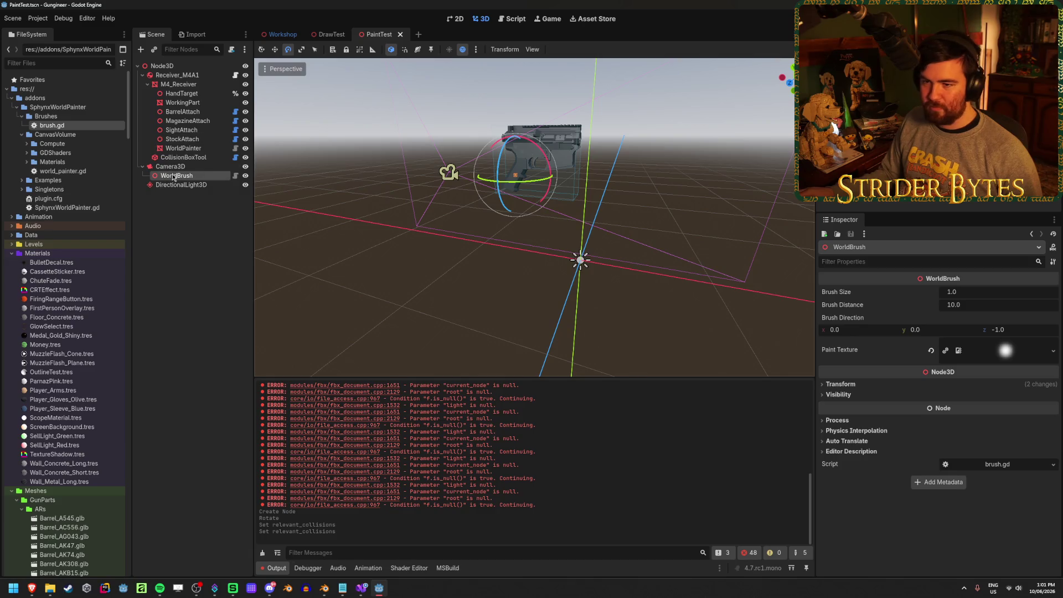
pyautogui.click(185, 149)
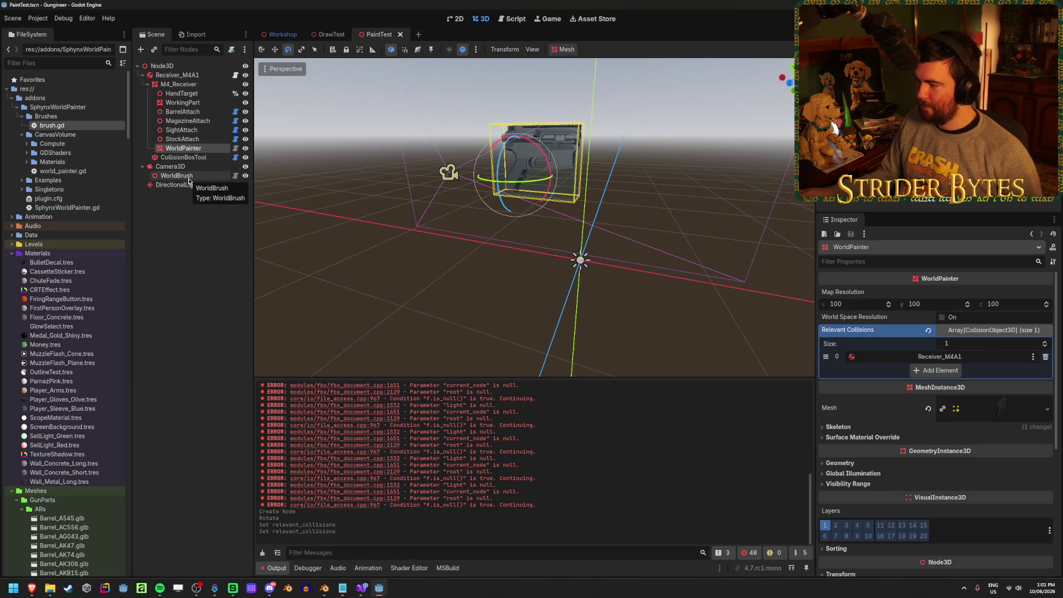
pyautogui.press('F6')
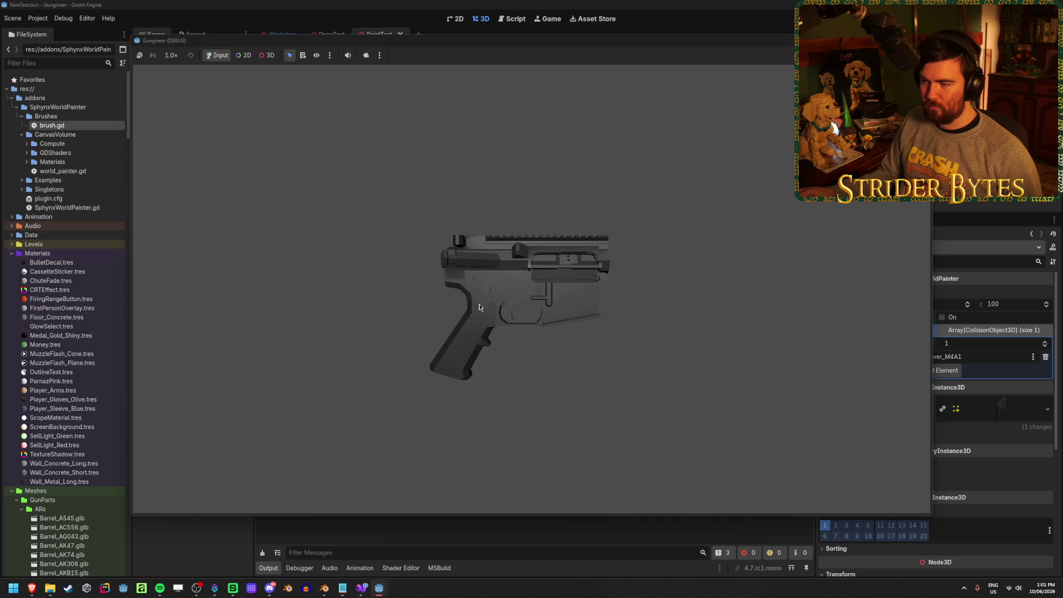
# - Stop the PaintTest game, rerun it, stop it again, and deselect WorldPainter
pyautogui.press('F8')
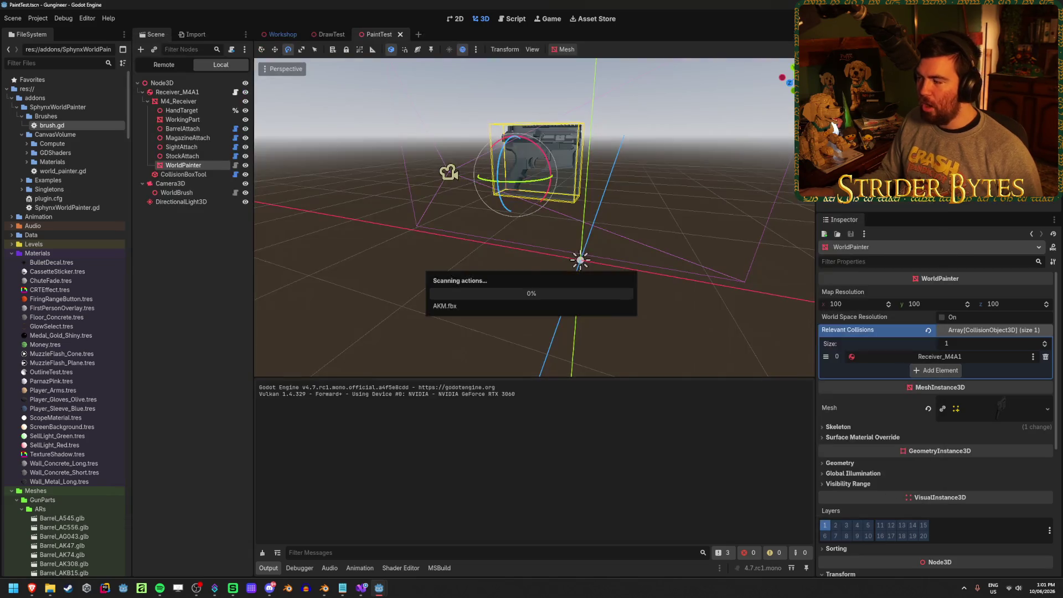
pyautogui.press('F6')
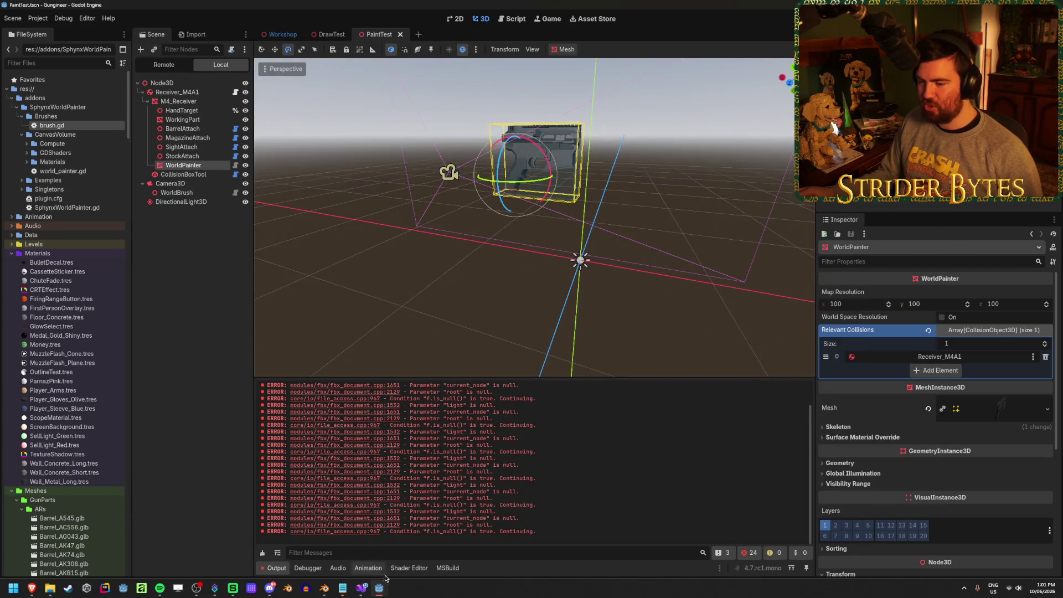
pyautogui.press('F6')
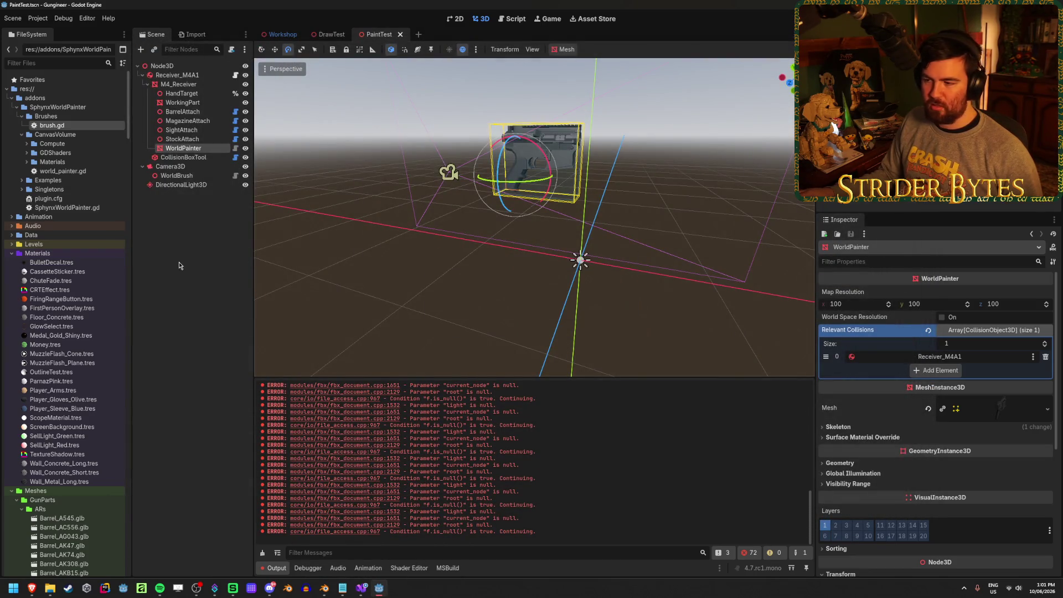
pyautogui.click(201, 375)
# - Skip the YouTube tutorial ahead to its camera.gd script at 1:20, then select Camera3D in Godot
pyautogui.moveTo(31, 591)
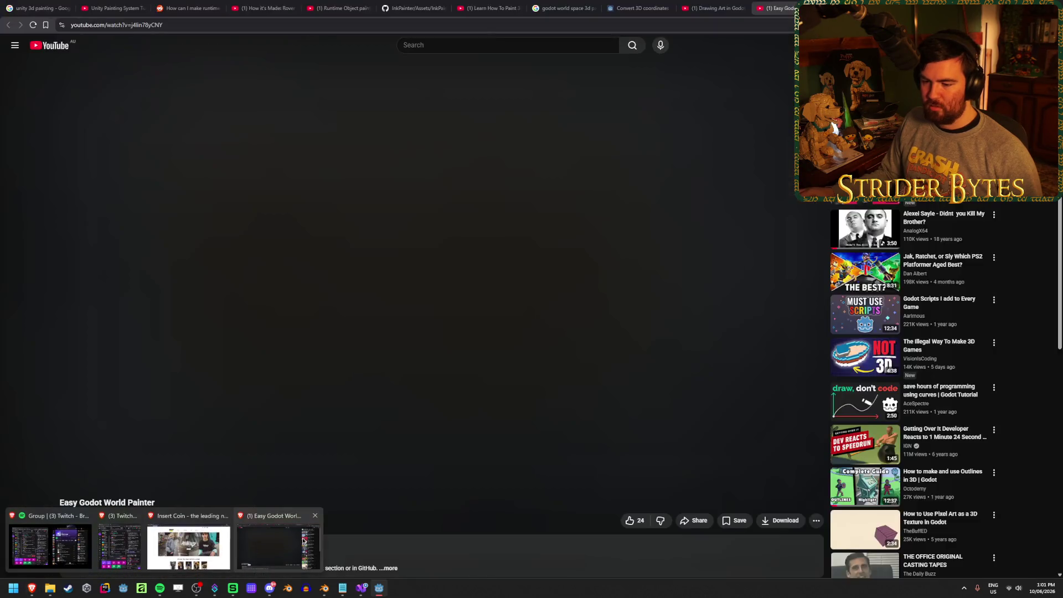
pyautogui.click(53, 546)
pyautogui.click(499, 404)
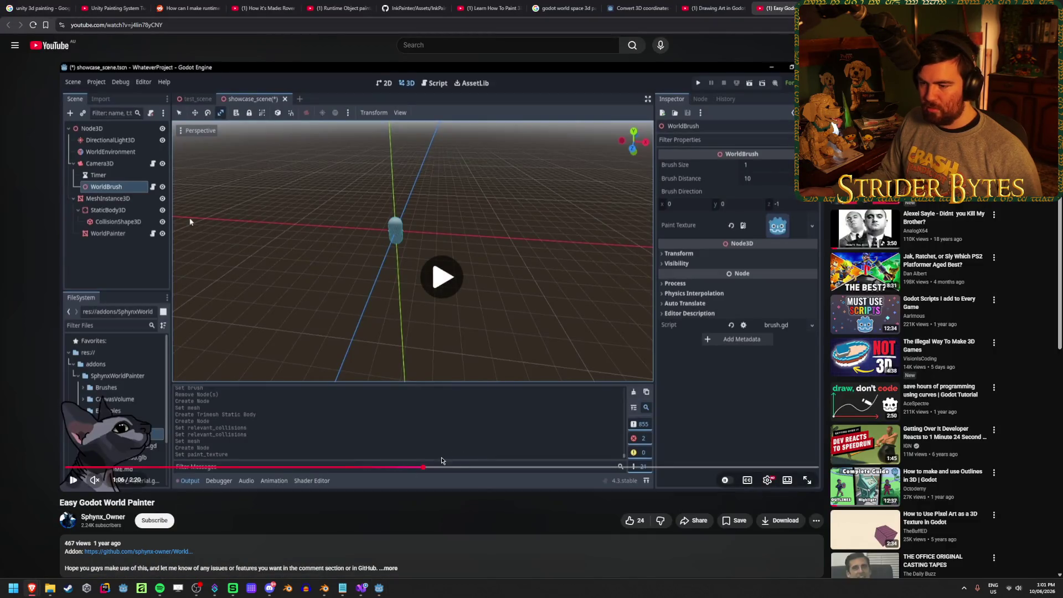
pyautogui.click(490, 470)
pyautogui.click(357, 193)
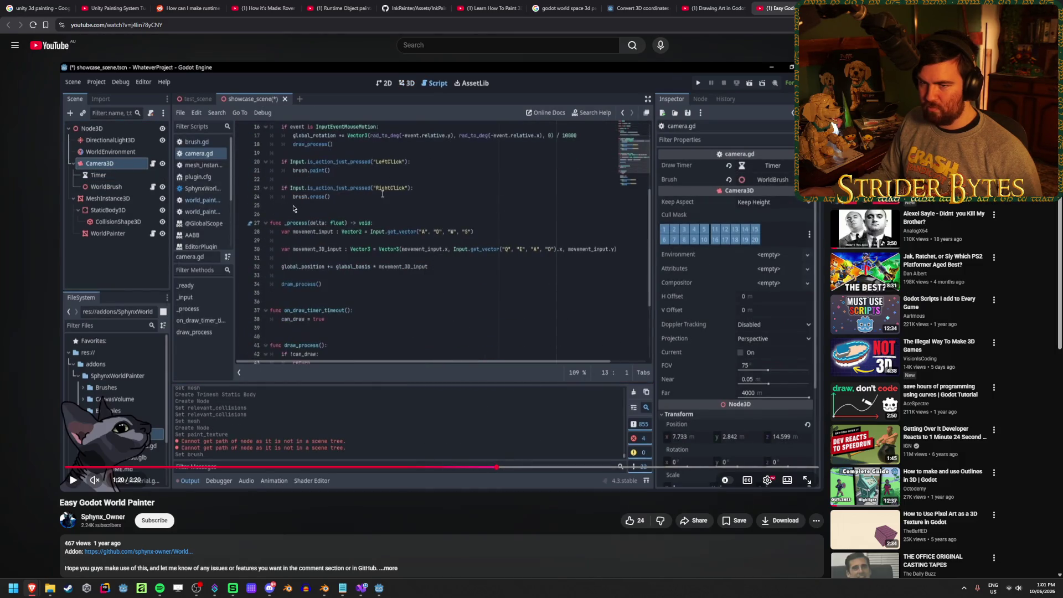
pyautogui.hotkey('alt', 'Tab')
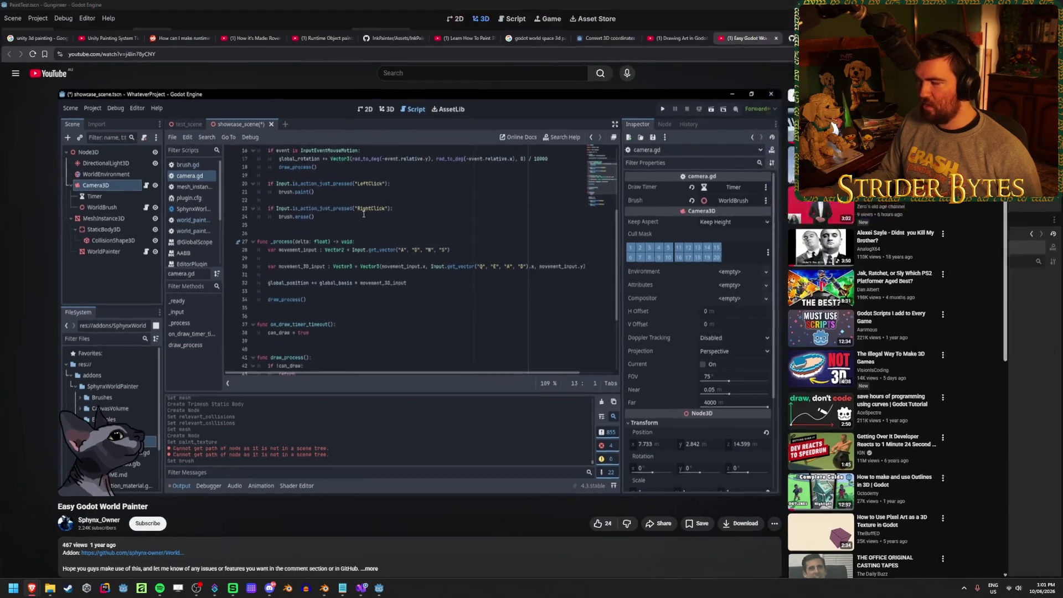
pyautogui.click(196, 169)
pyautogui.scroll(-3, 1036, 554)
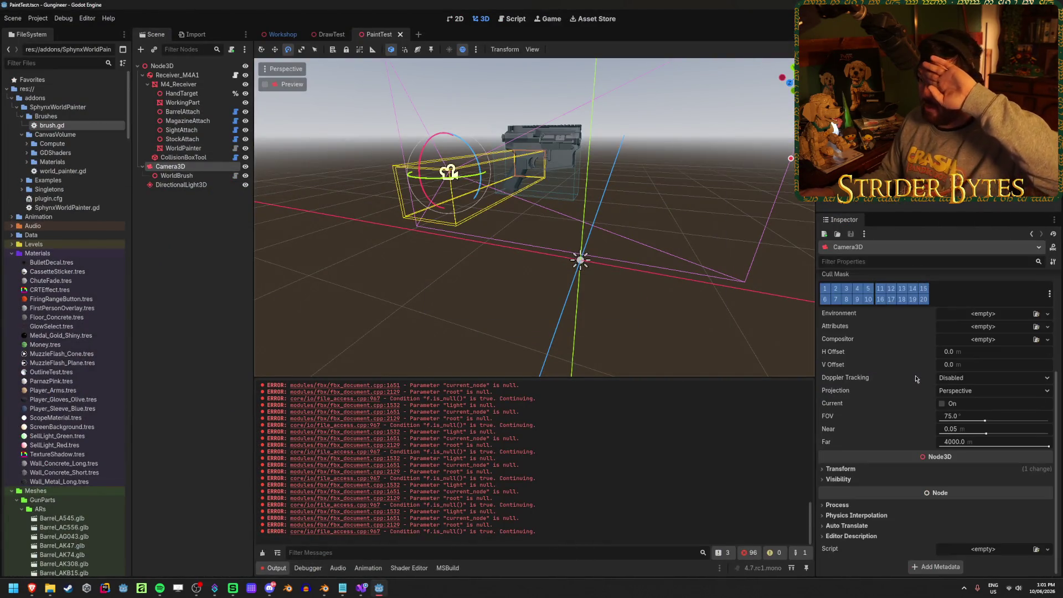
# - Attach the addon's Examples camera.gd script to Camera3D
pyautogui.click(1036, 551)
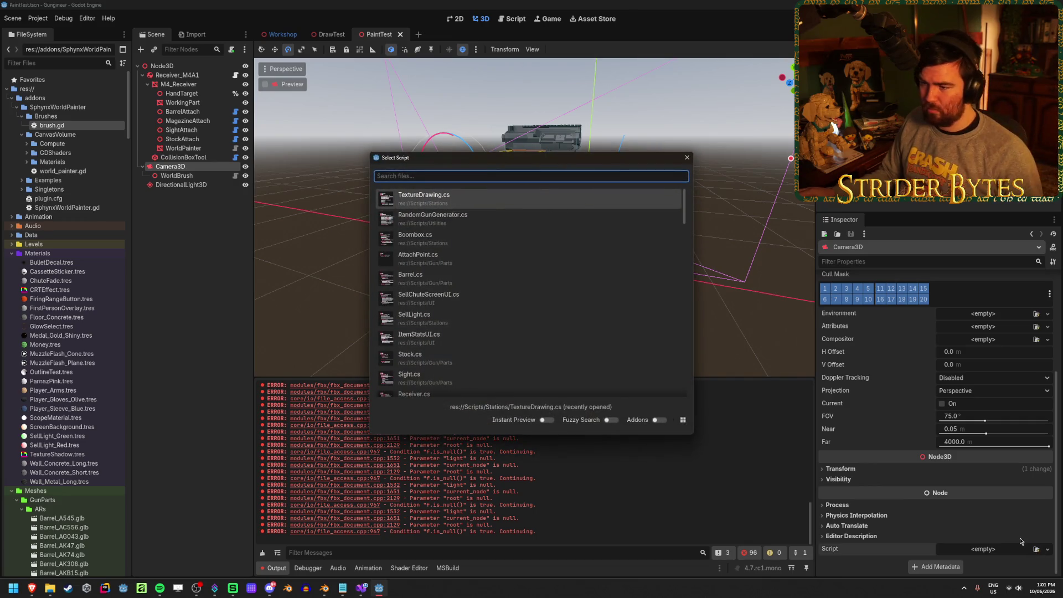
pyautogui.write('camer')
pyautogui.click(687, 158)
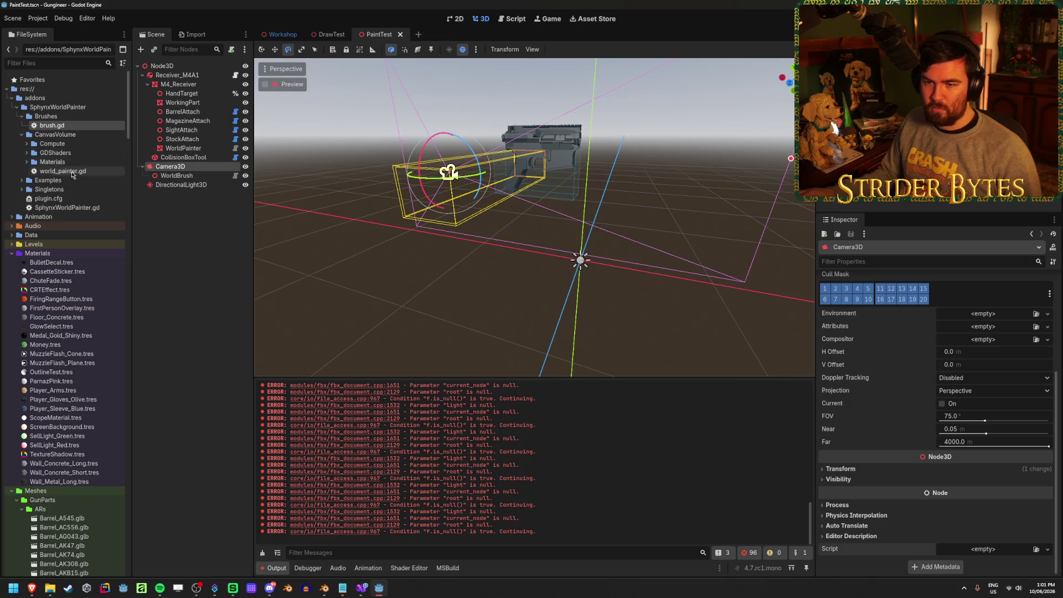
pyautogui.click(26, 144)
pyautogui.click(27, 145)
pyautogui.click(21, 180)
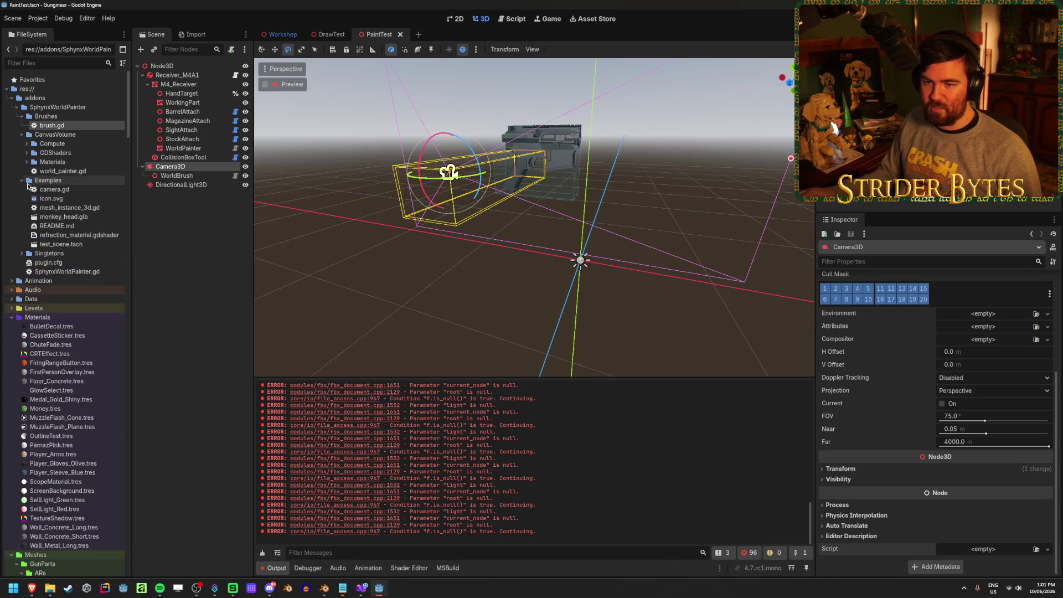
pyautogui.moveTo(55, 189); pyautogui.dragTo(251, 234)
pyautogui.moveTo(976, 550); pyautogui.dragTo(976, 549)
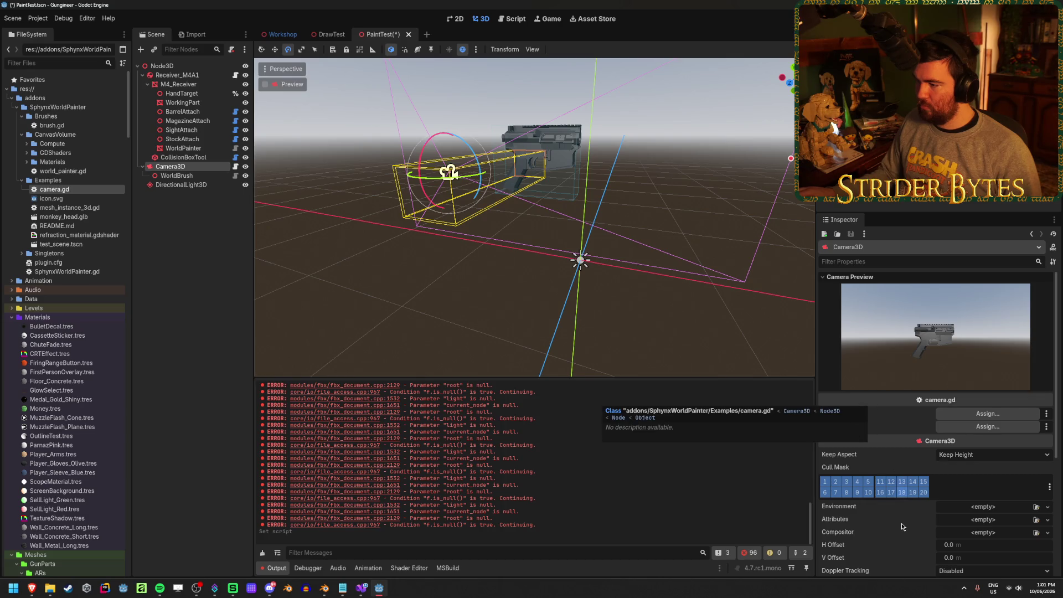
# - Set the camera's Brush to WorldBrush, leaving Draw Timer unassigned
pyautogui.click(988, 427)
pyautogui.click(531, 213)
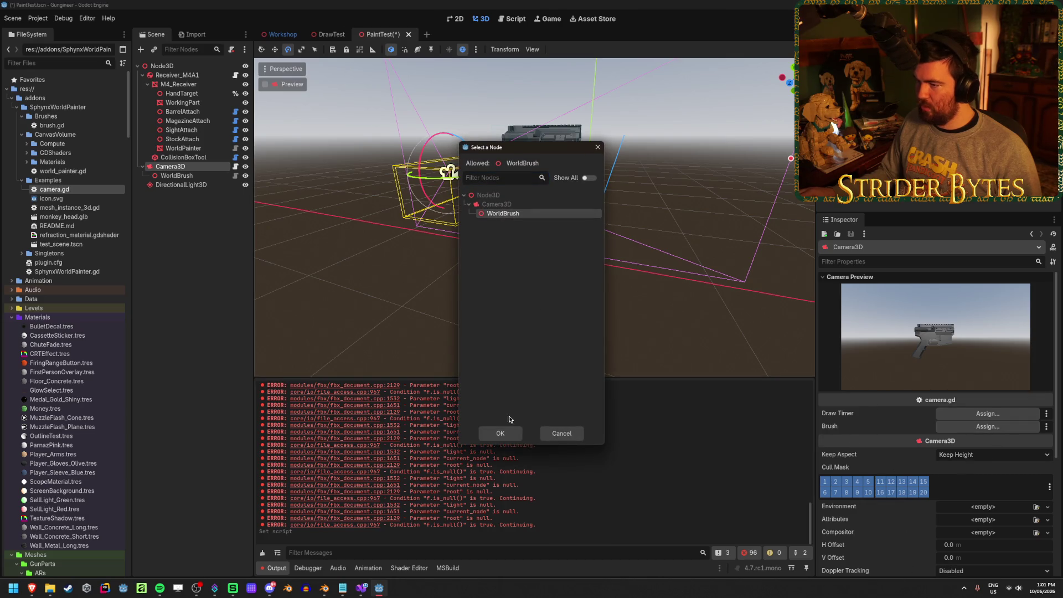
pyautogui.click(501, 433)
pyautogui.click(964, 417)
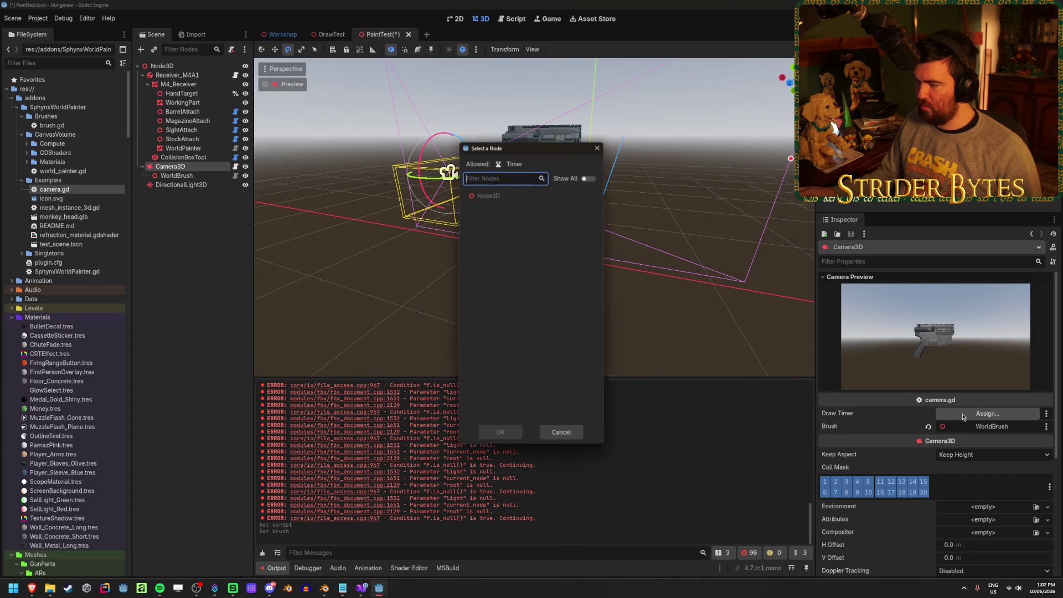
pyautogui.press('Escape')
pyautogui.moveTo(31, 590)
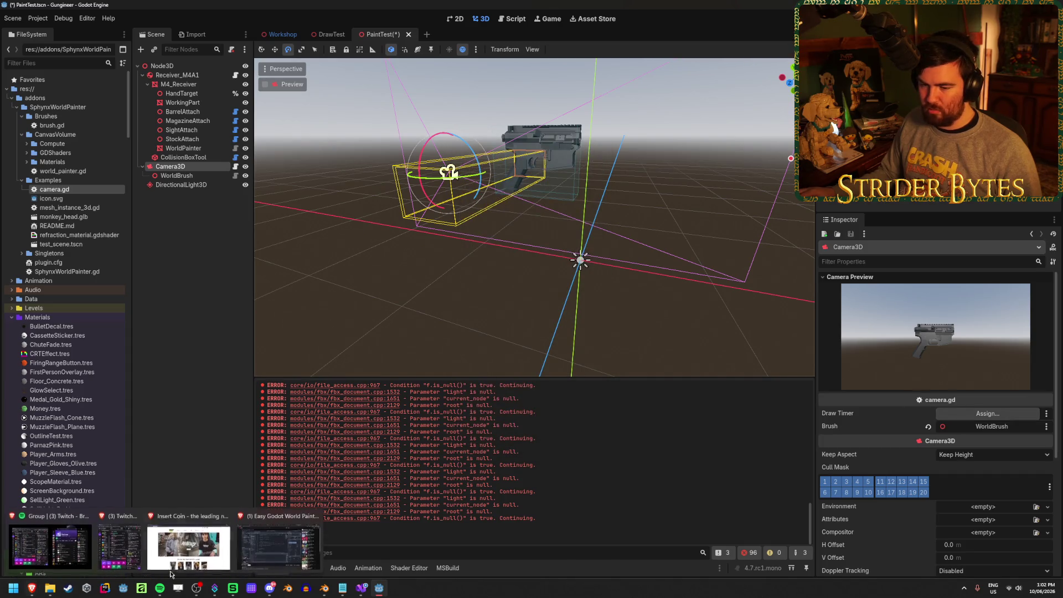
pyautogui.click(72, 549)
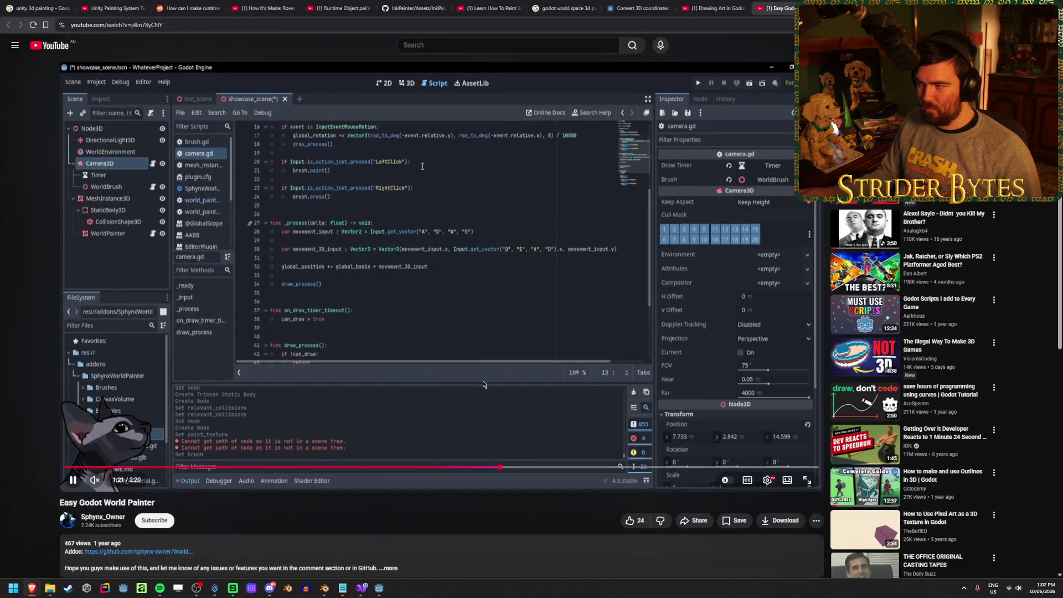
# - Replay the tutorial from 0:56 through its Timer node setup
pyautogui.click(115, 179)
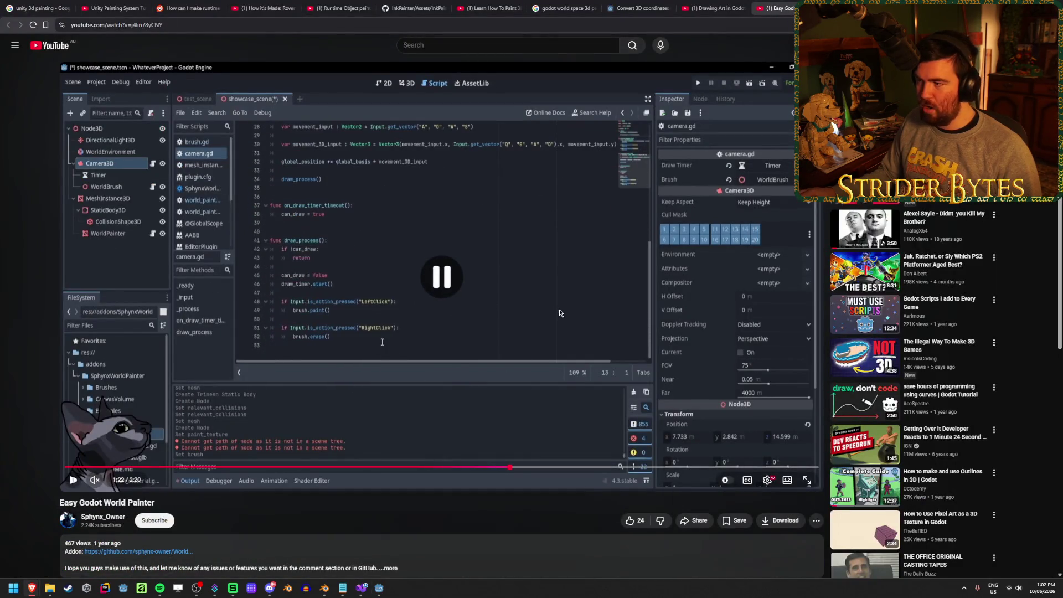
pyautogui.click(456, 467)
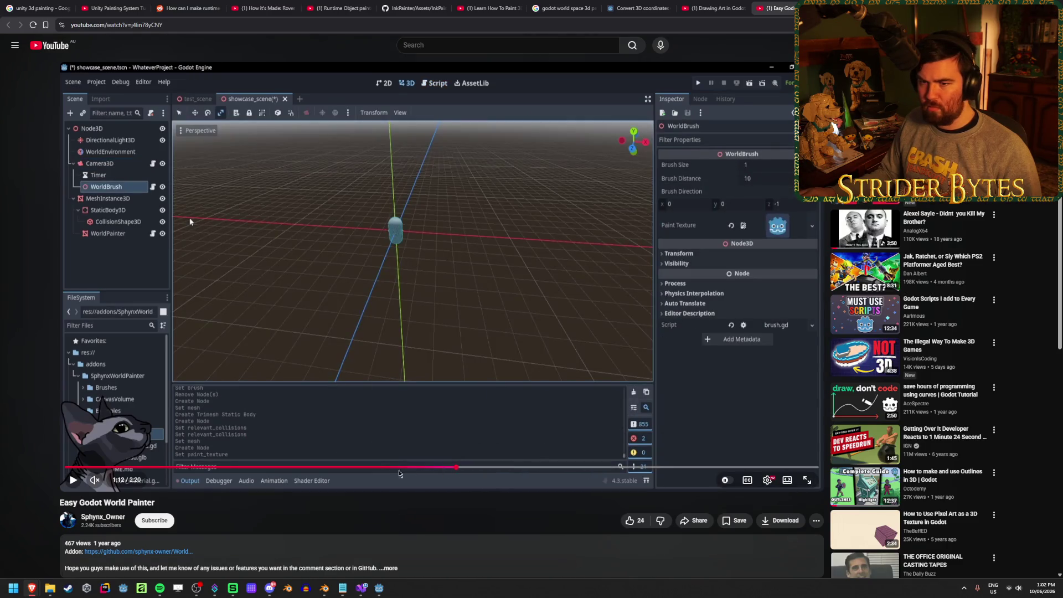
pyautogui.click(371, 467)
pyautogui.press('space')
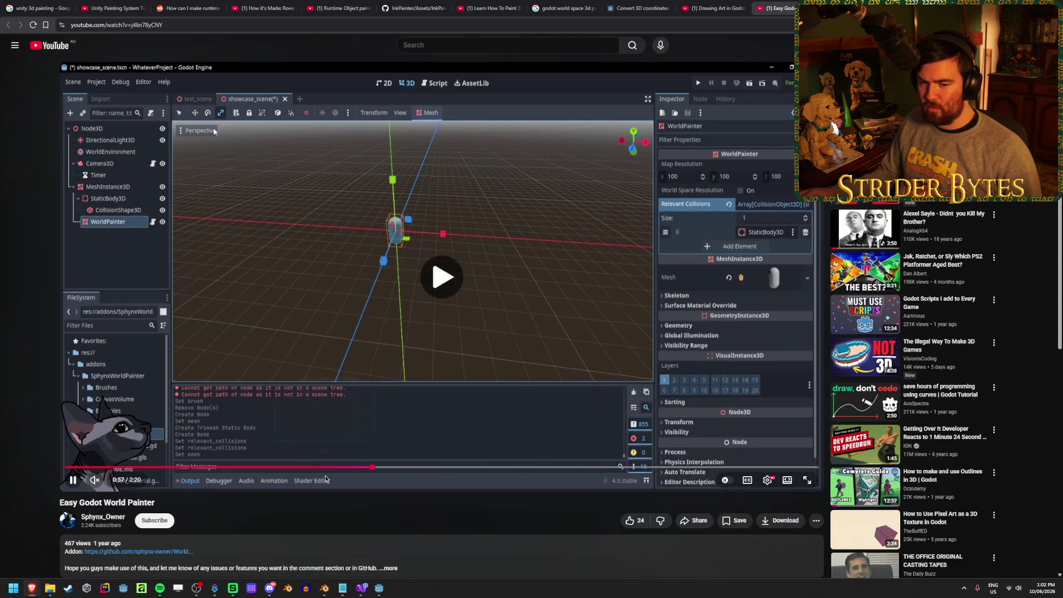
pyautogui.moveTo(363, 470); pyautogui.dragTo(556, 471)
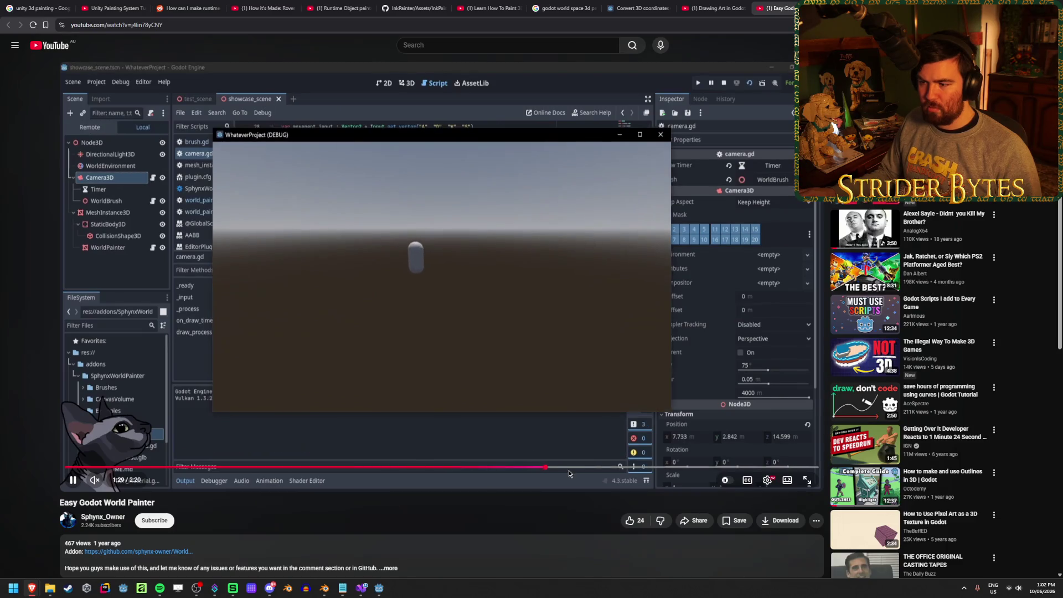
pyautogui.hotkey('alt', 'Tab')
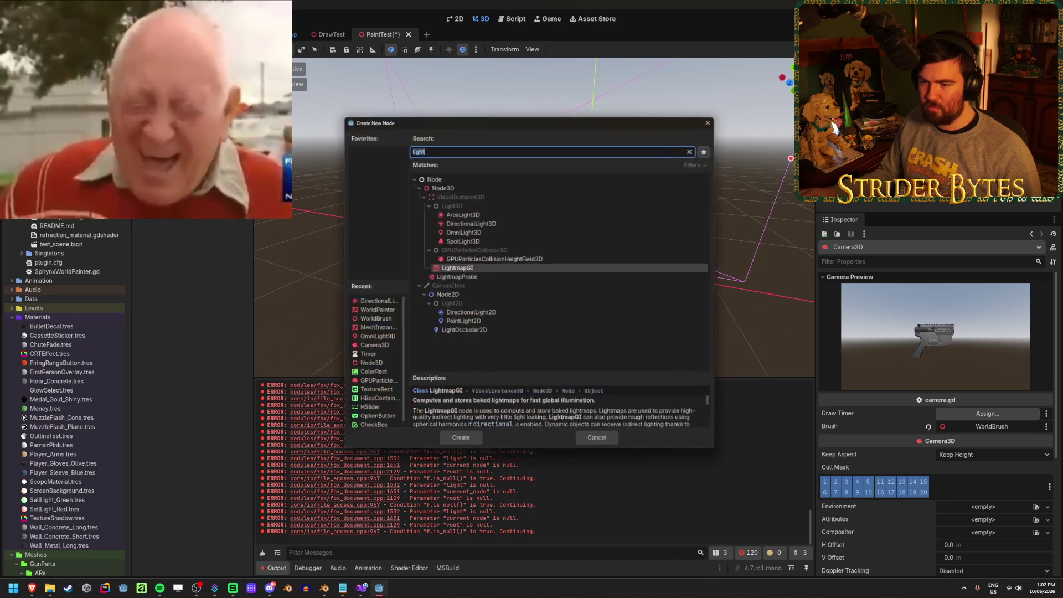
# - Add a 0.1 s Timer under Camera3D, assign it as the Draw Timer, save, and run
pyautogui.press('Return')
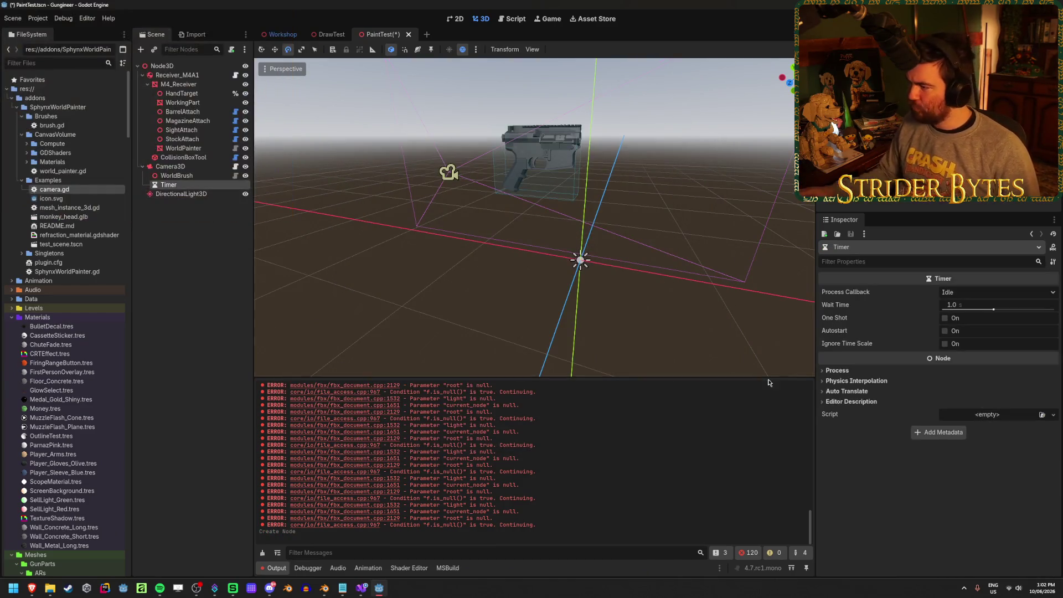
pyautogui.click(964, 306)
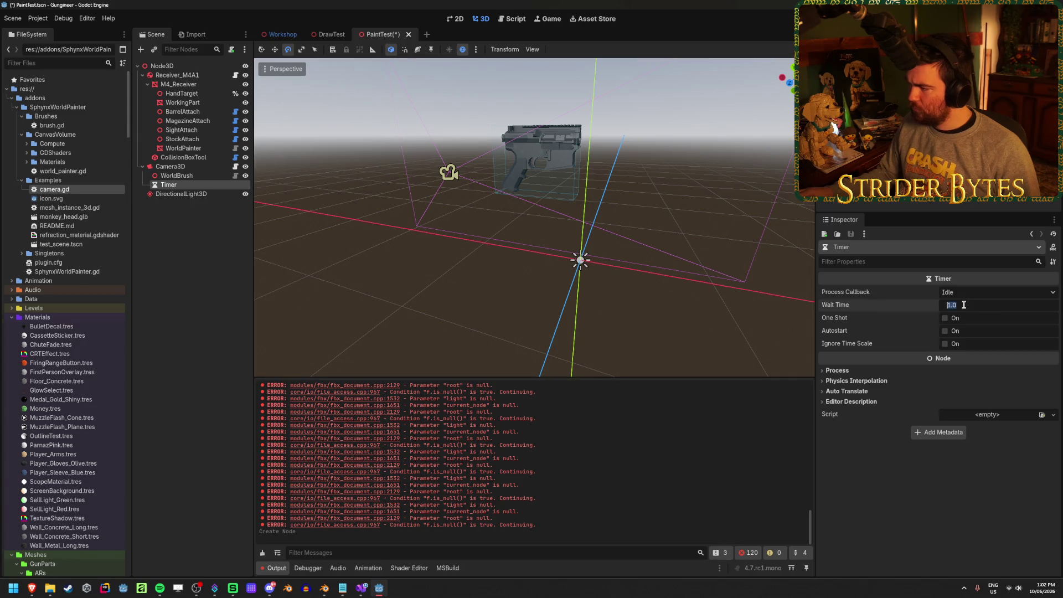
pyautogui.write('.1')
pyautogui.press('Return')
pyautogui.hotkey('ctrl', 's')
pyautogui.click(183, 166)
pyautogui.moveTo(177, 184)
pyautogui.mouseDown()
pyautogui.moveTo(444, 247)
pyautogui.moveTo(989, 414)
pyautogui.mouseUp()
pyautogui.press('F6')
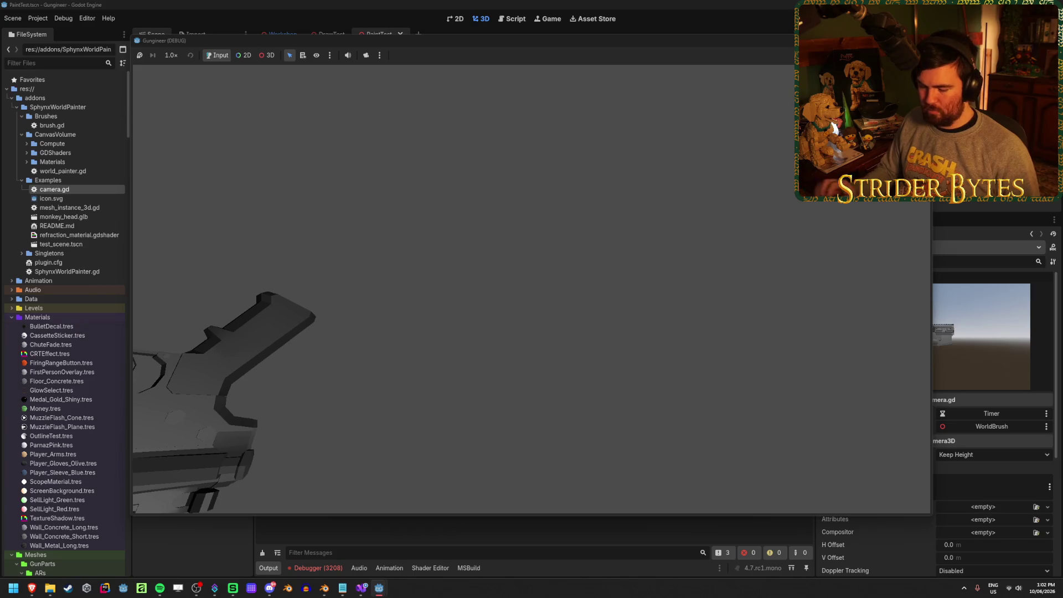
# - Stop the game, review the 4010 missing-InputMap-action errors, and open camera.gd
pyautogui.press('F8')
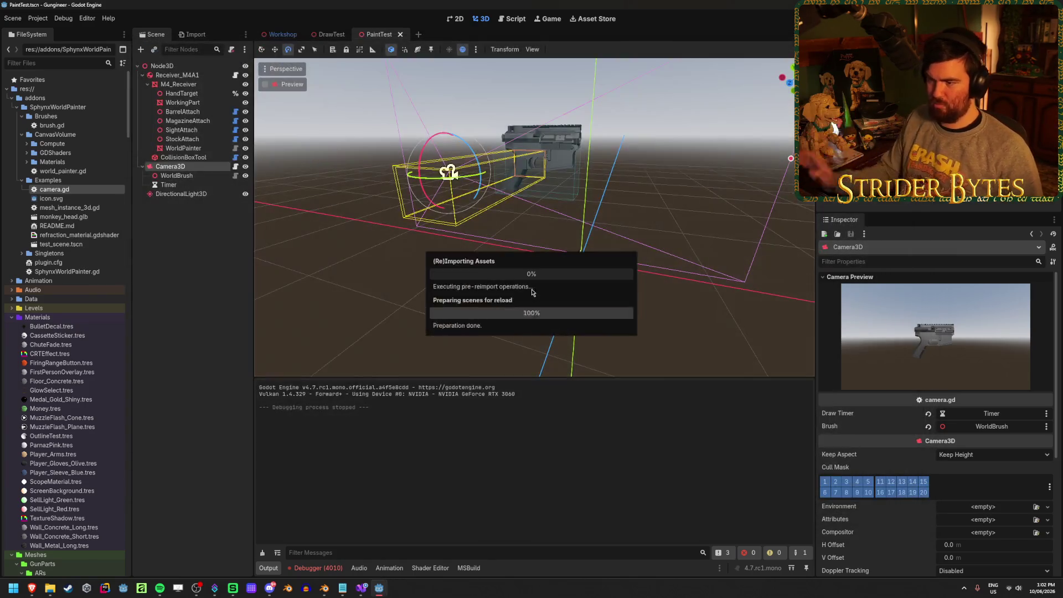
pyautogui.click(335, 568)
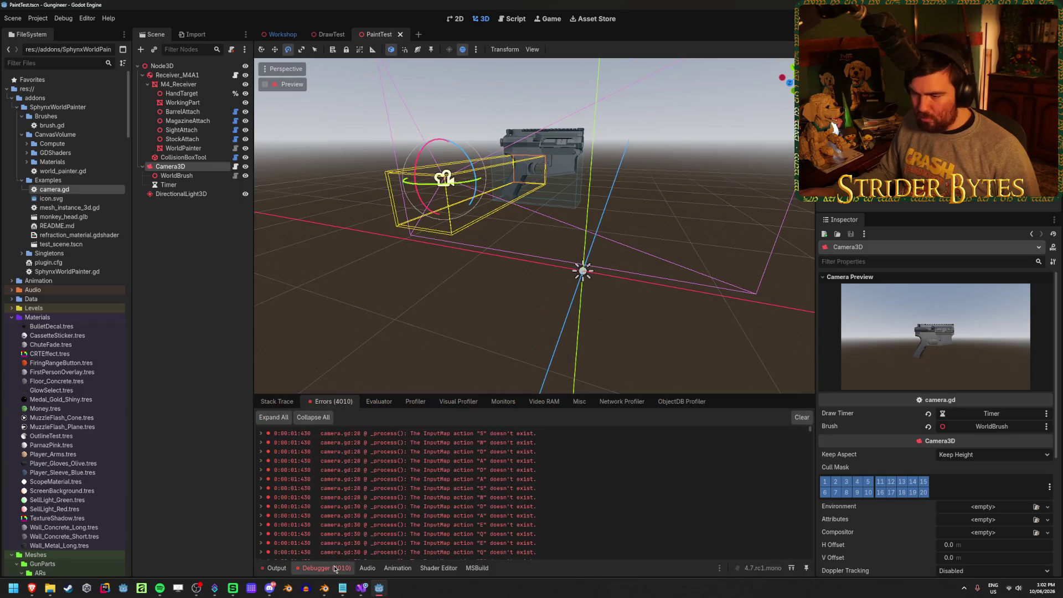
pyautogui.scroll(-5, 516, 504)
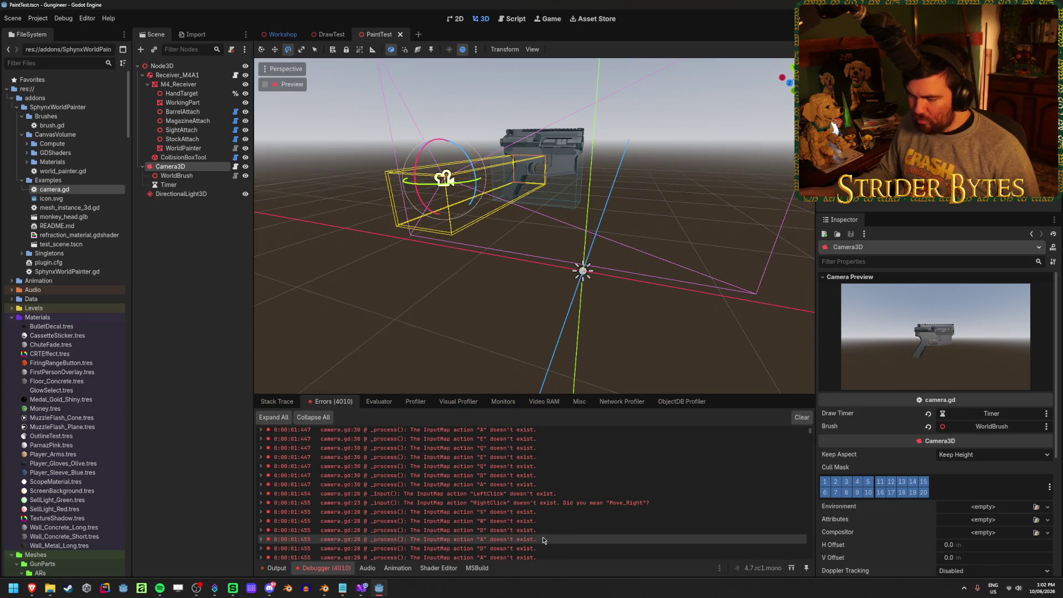
pyautogui.scroll(5, 552, 493)
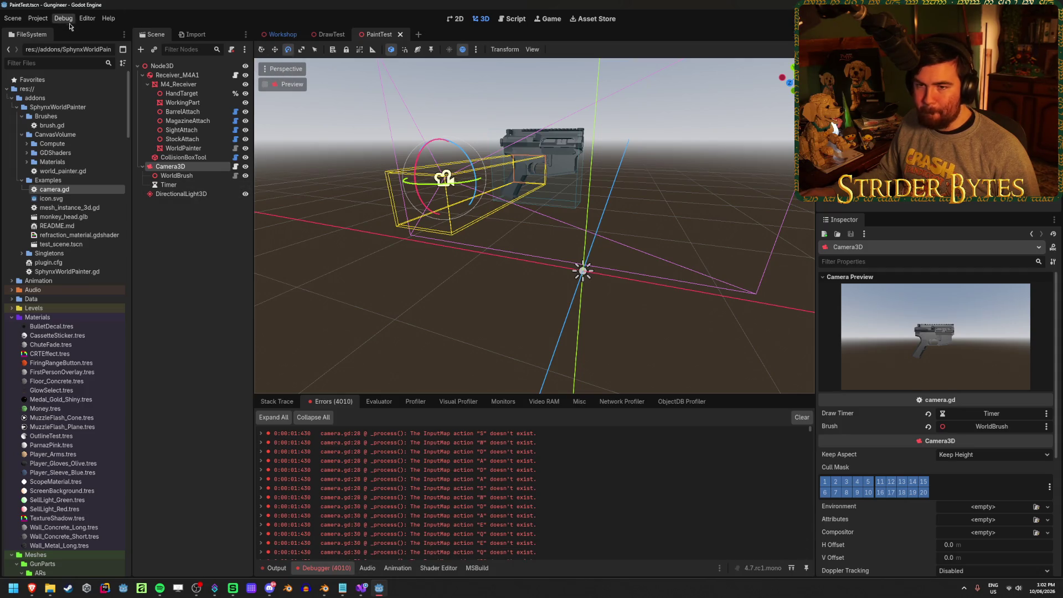
pyautogui.doubleClick(78, 191)
# - Comment out the _process function (lines 27–34) in camera.gd
pyautogui.scroll(-6, 596, 205)
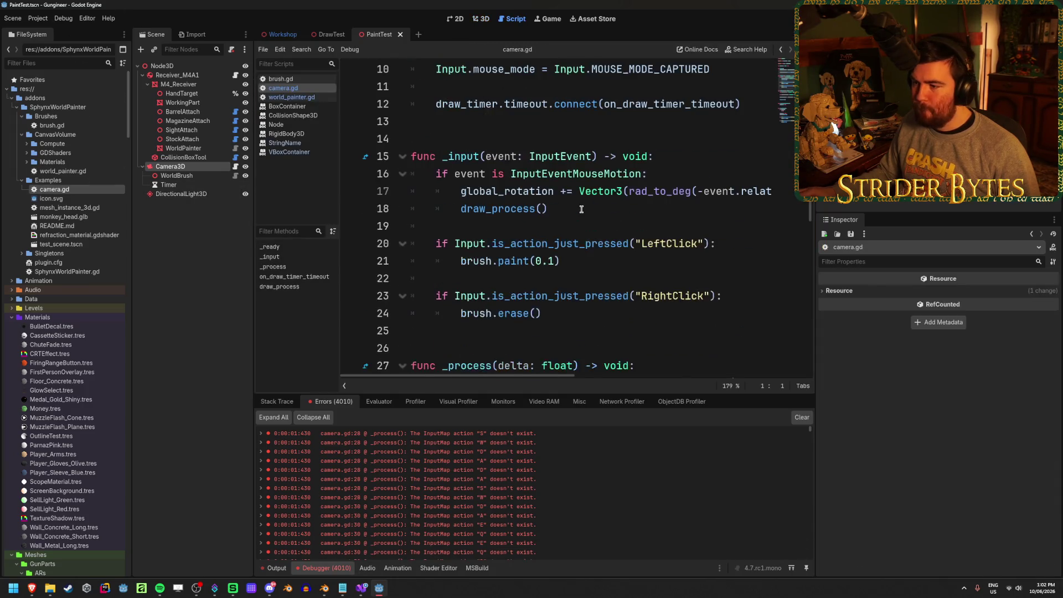
pyautogui.scroll(-1, 581, 197)
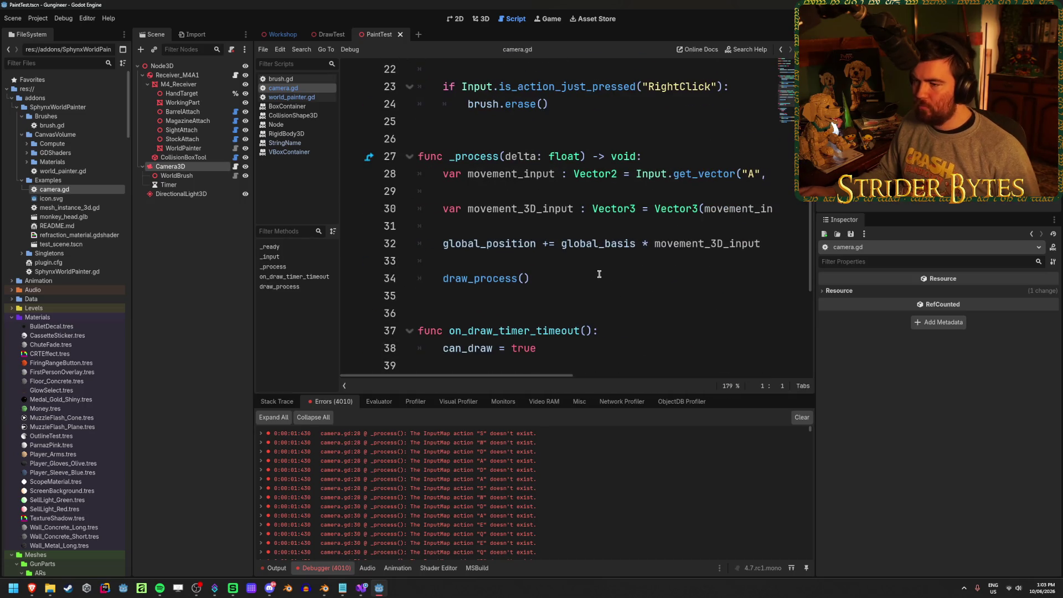
pyautogui.keyDown('ctrl'); pyautogui.scroll(-3, 599, 274); pyautogui.keyUp('ctrl')
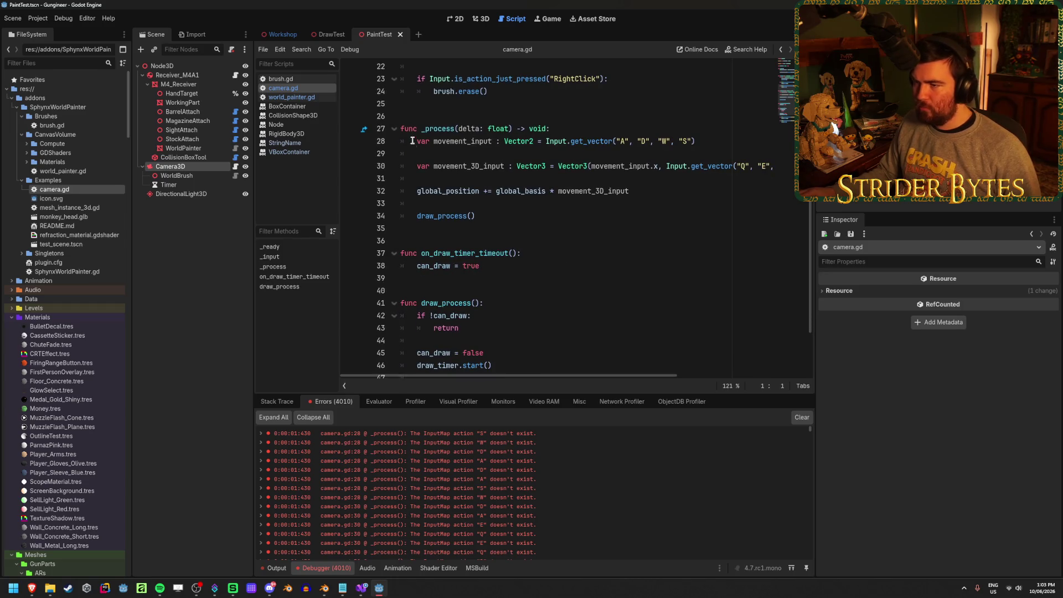
pyautogui.click(417, 141)
pyautogui.write('//')
pyautogui.click(417, 166)
pyautogui.write('//')
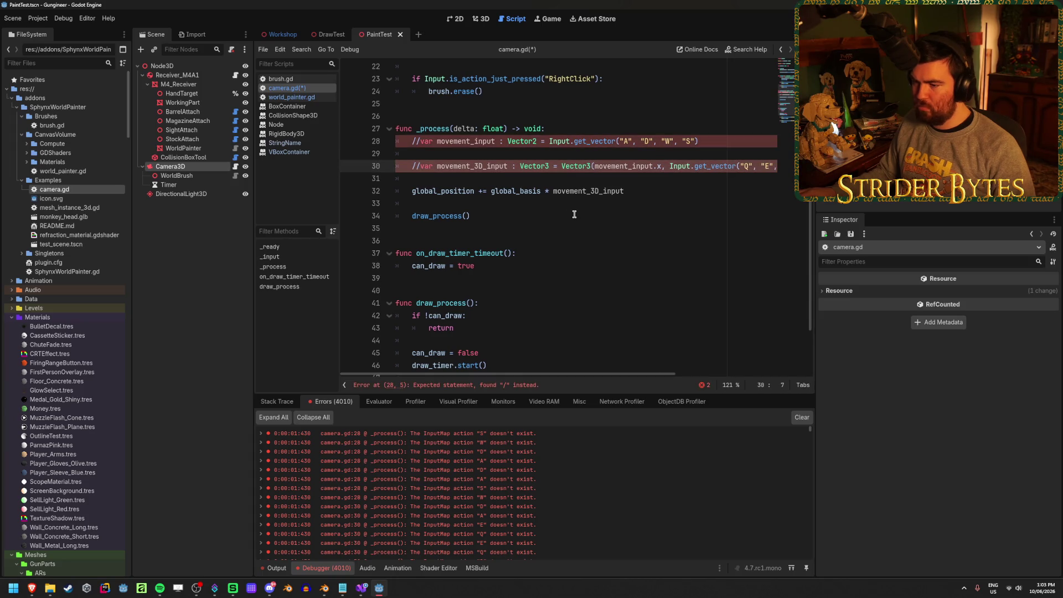
pyautogui.hotkey('ctrl', 'z')
pyautogui.hotkey('ctrl', 'z')
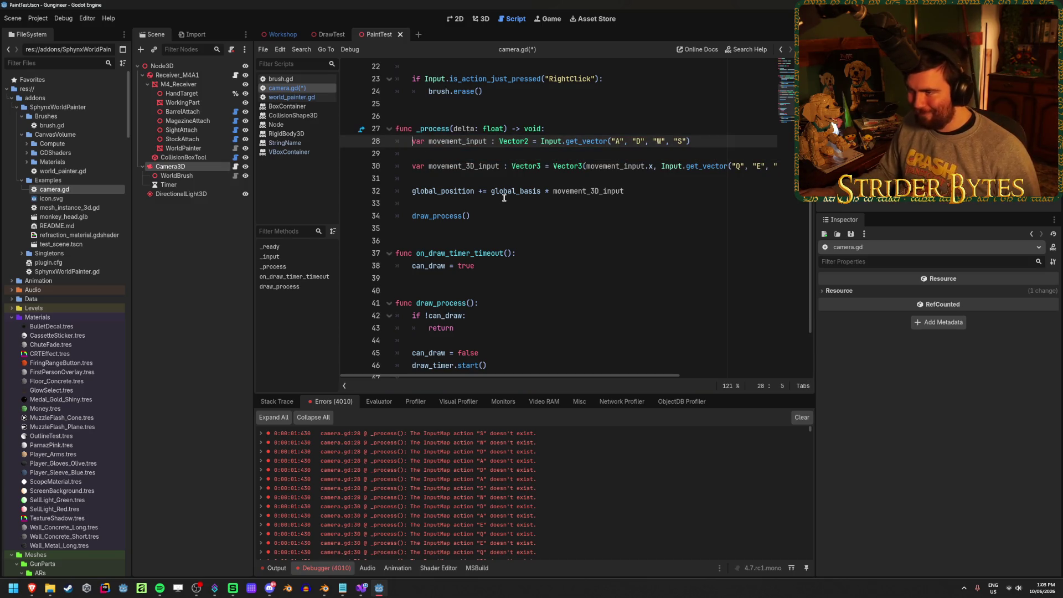
pyautogui.scroll(-2, 504, 203)
pyautogui.scroll(2, 540, 202)
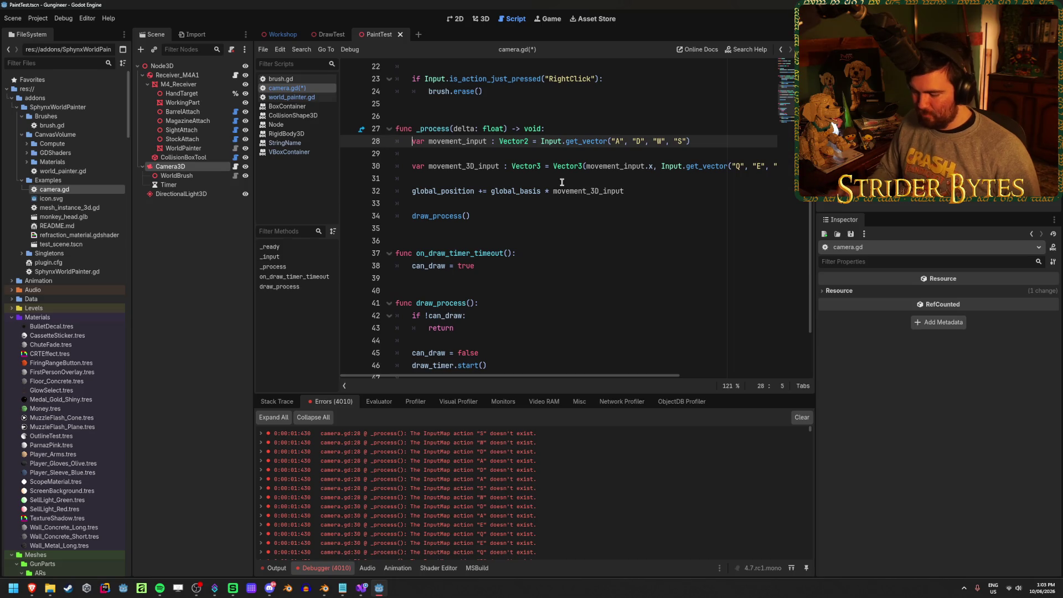
pyautogui.write('#')
pyautogui.press('Down')
pyautogui.press('Down')
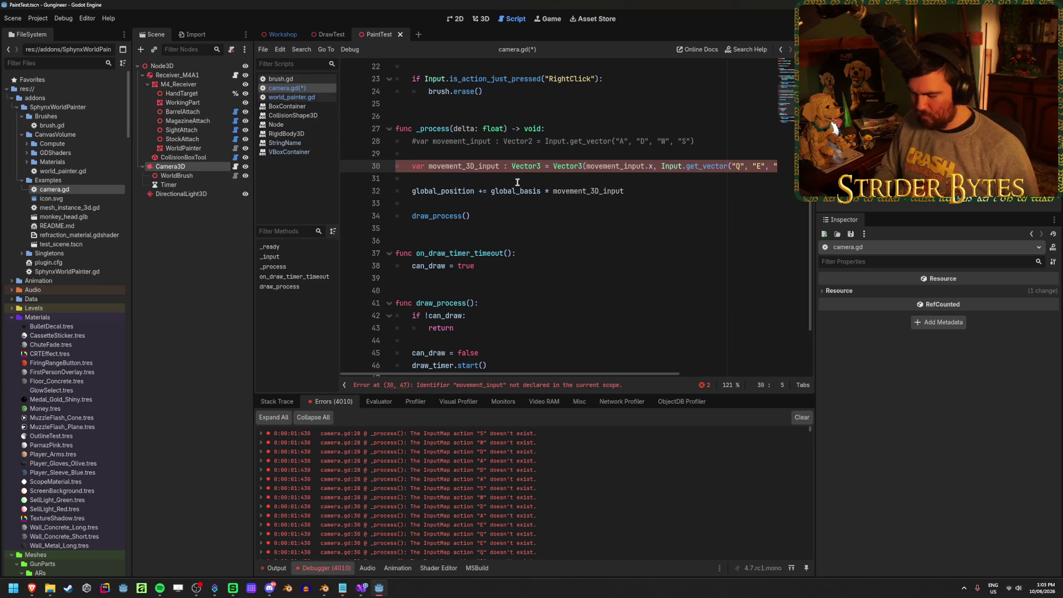
pyautogui.write('#')
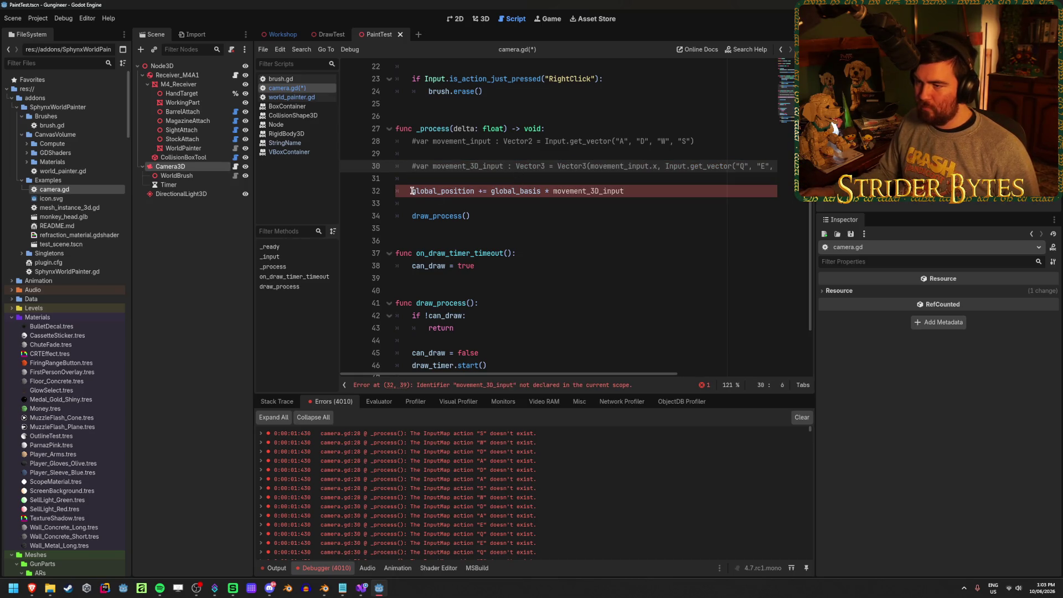
pyautogui.moveTo(475, 216)
pyautogui.mouseDown()
pyautogui.moveTo(388, 131)
pyautogui.moveTo(310, 131)
pyautogui.mouseUp()
pyautogui.hotkey('ctrl', 'k')
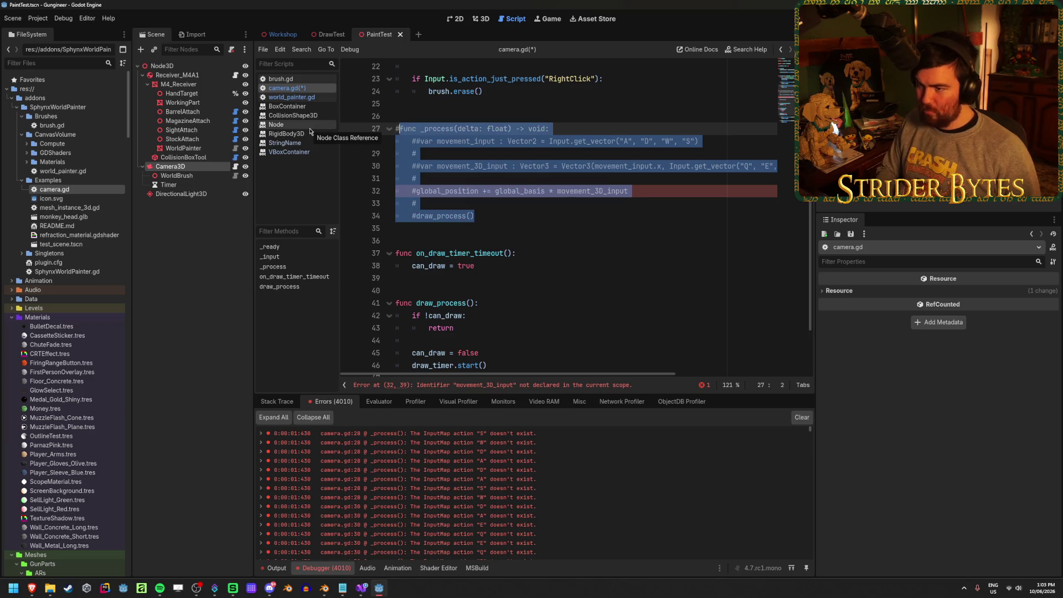
# - In draw_process, switch LeftClick to "Fire", comment out the RightClick erase lines, and run
pyautogui.scroll(-2, 521, 271)
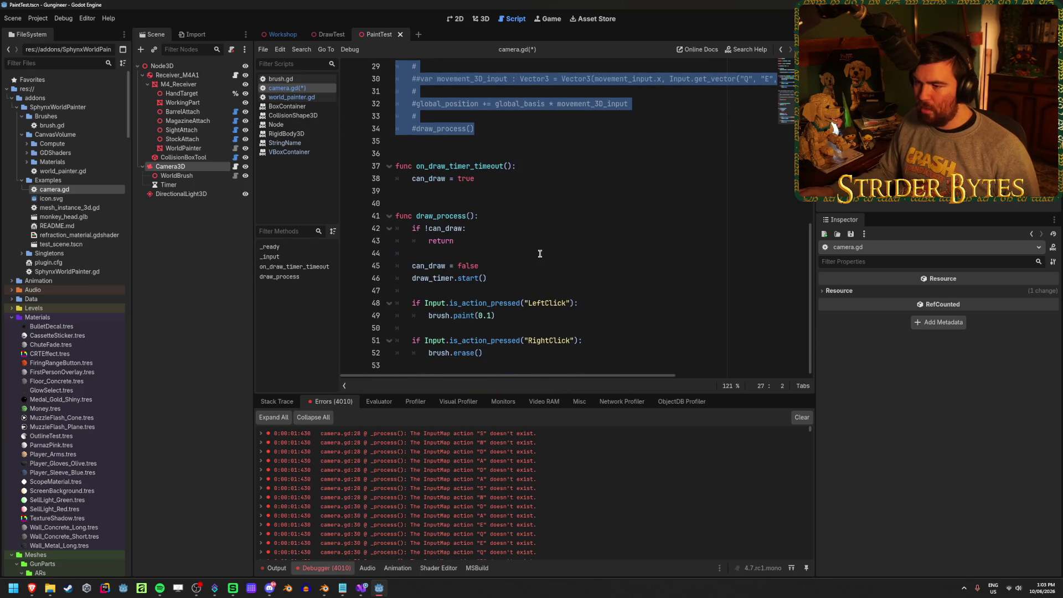
pyautogui.click(597, 302)
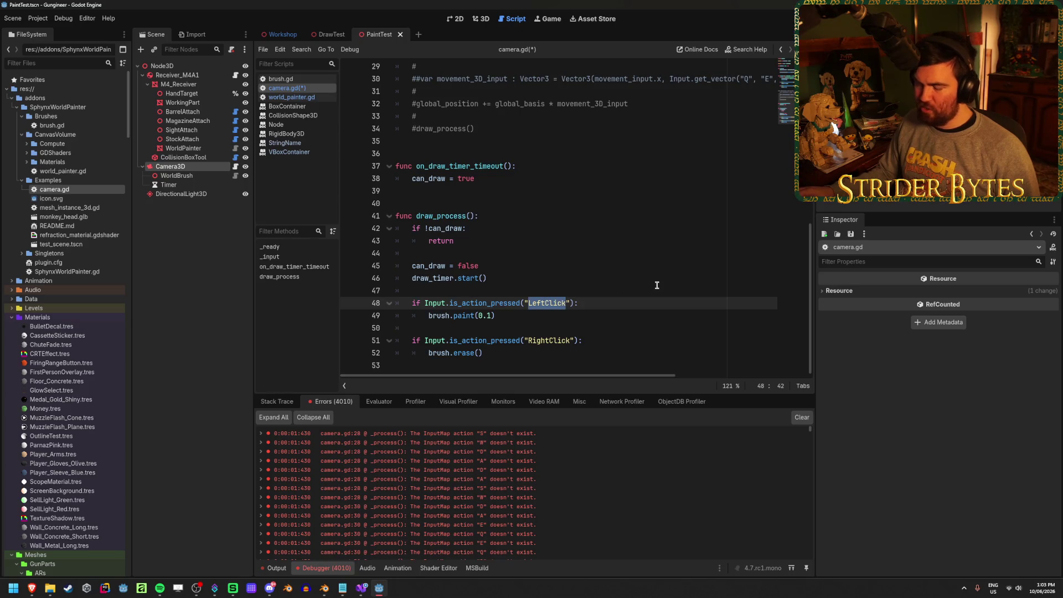
pyautogui.write('Fire')
pyautogui.moveTo(497, 353); pyautogui.dragTo(348, 342)
pyautogui.hotkey('ctrl', 'k')
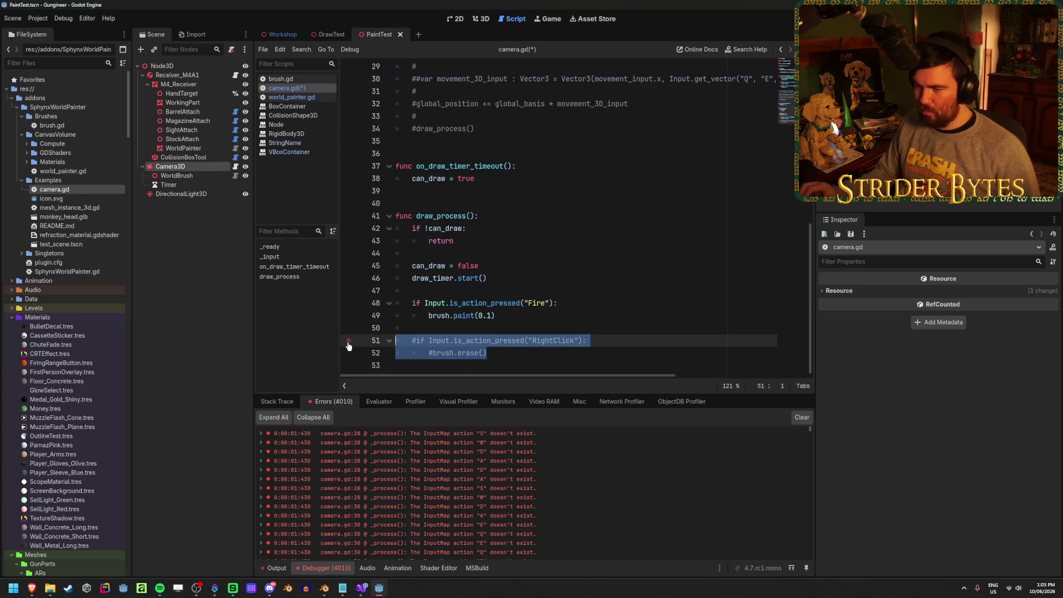
pyautogui.click(637, 341)
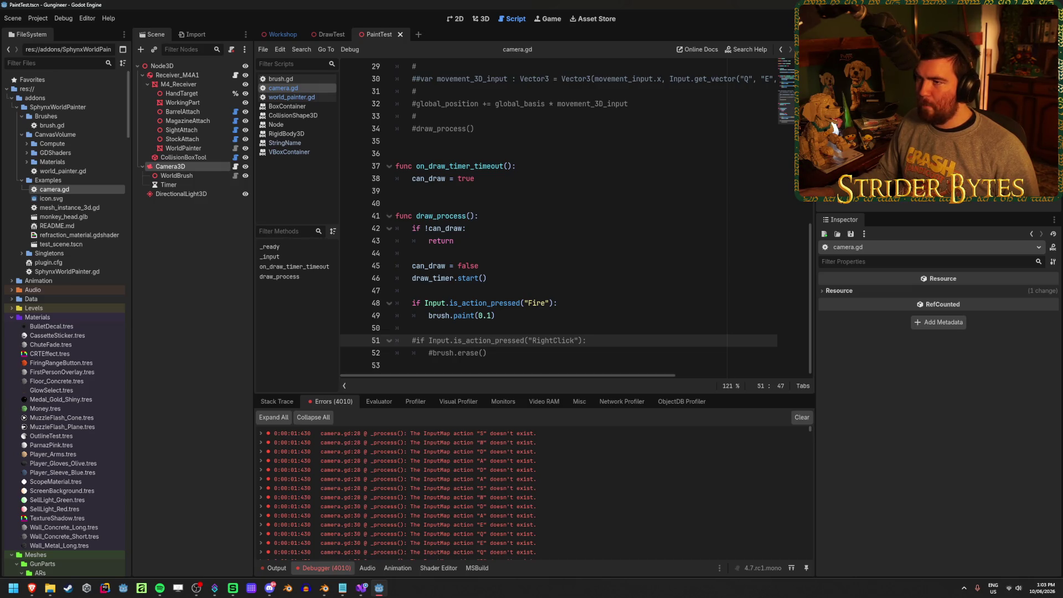
pyautogui.press('F5')
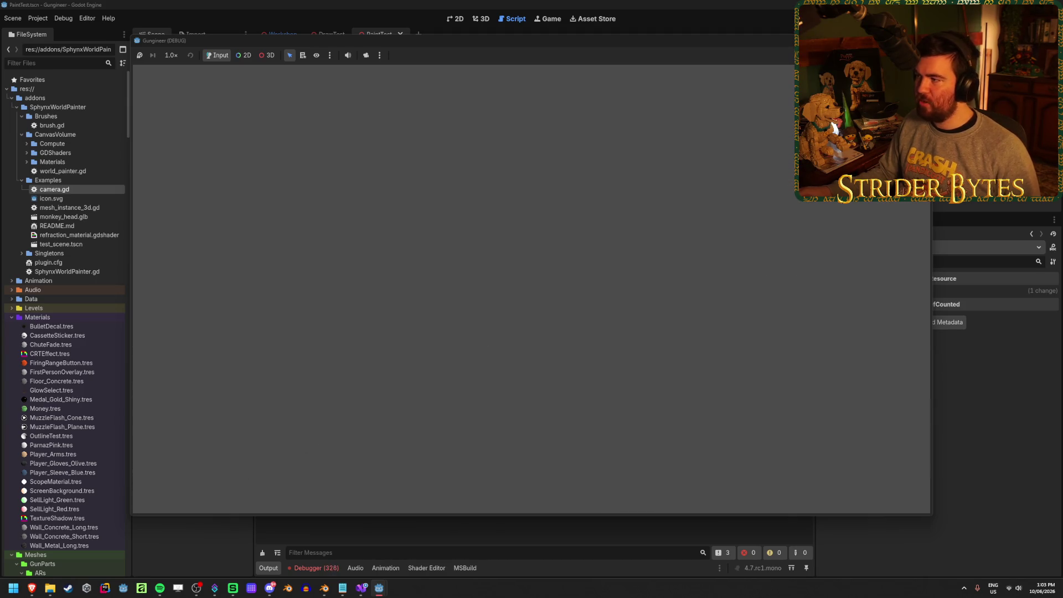
# - In _input, comment out the mouse-look and erase blocks, switch LeftClick to "Fire", and save
pyautogui.hotkey('alt', 'F4')
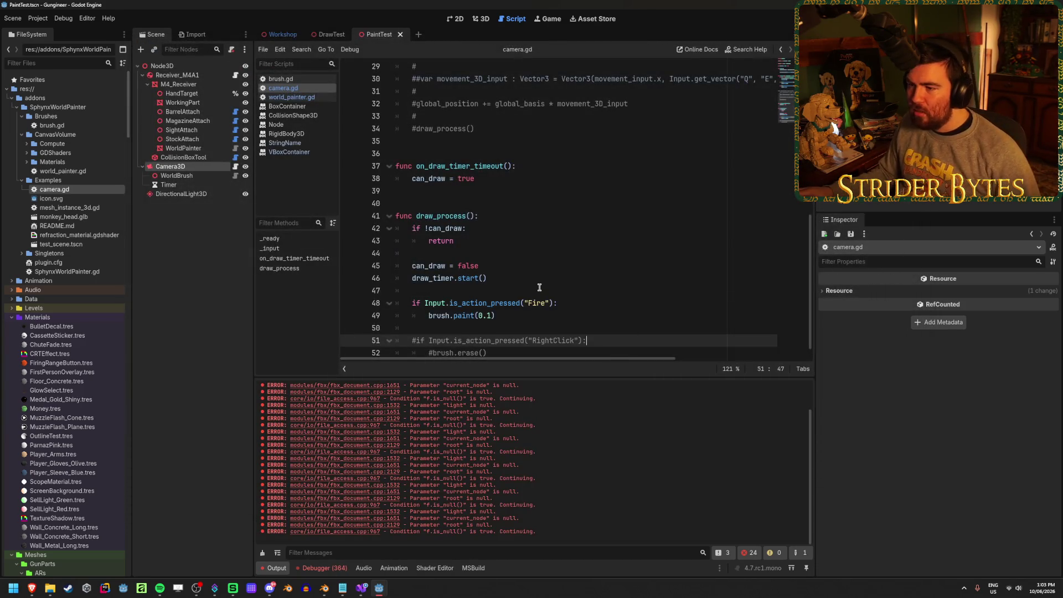
pyautogui.scroll(1, 540, 287)
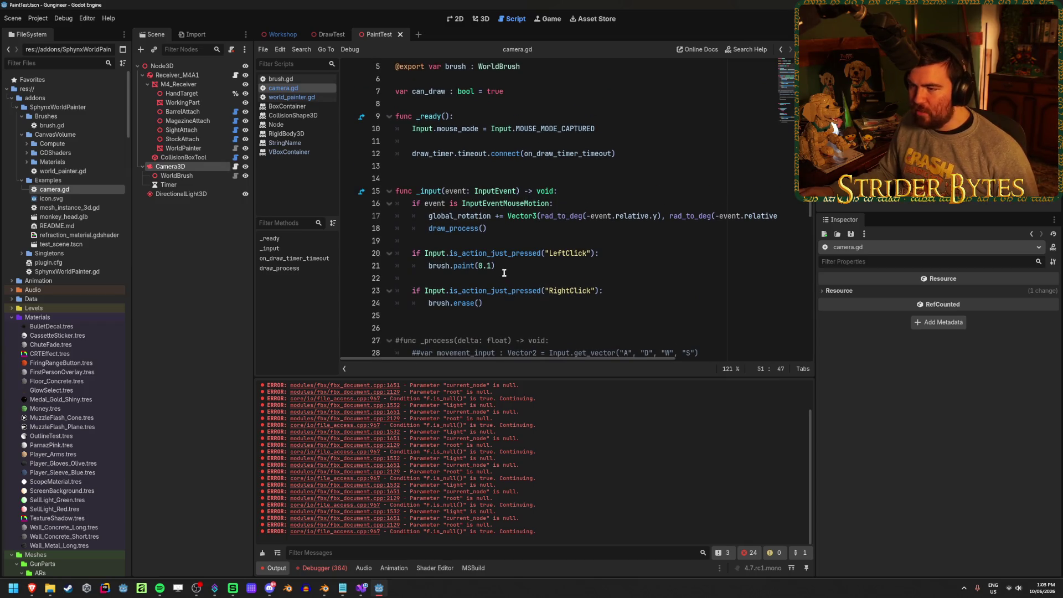
pyautogui.moveTo(503, 231); pyautogui.dragTo(375, 206)
pyautogui.hotkey('ctrl', 'k')
pyautogui.click(556, 251)
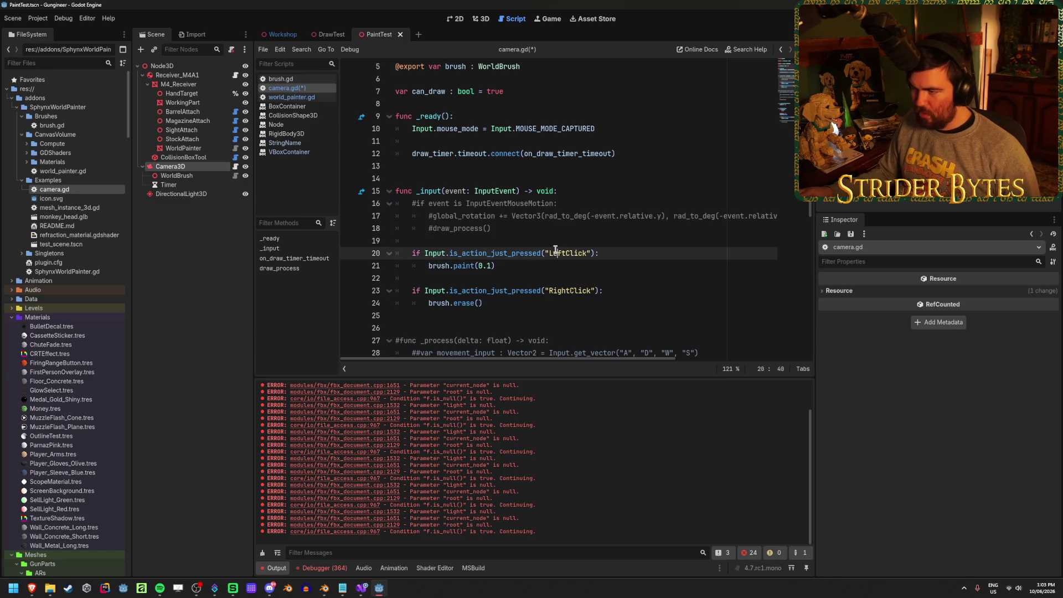
pyautogui.write('Fir')
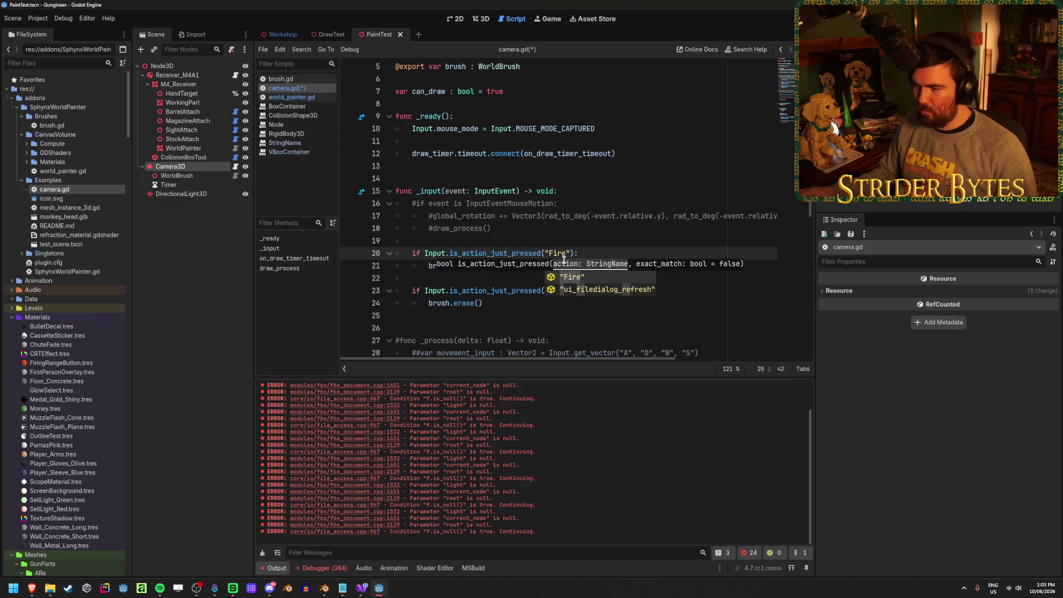
pyautogui.click(509, 292)
pyautogui.moveTo(495, 302); pyautogui.dragTo(308, 278)
pyautogui.hotkey('ctrl', 'k')
pyautogui.hotkey('ctrl', 's')
# - Comment out the mouse-capture line 10, test-run the game, and select the Timer
pyautogui.scroll(1, 487, 238)
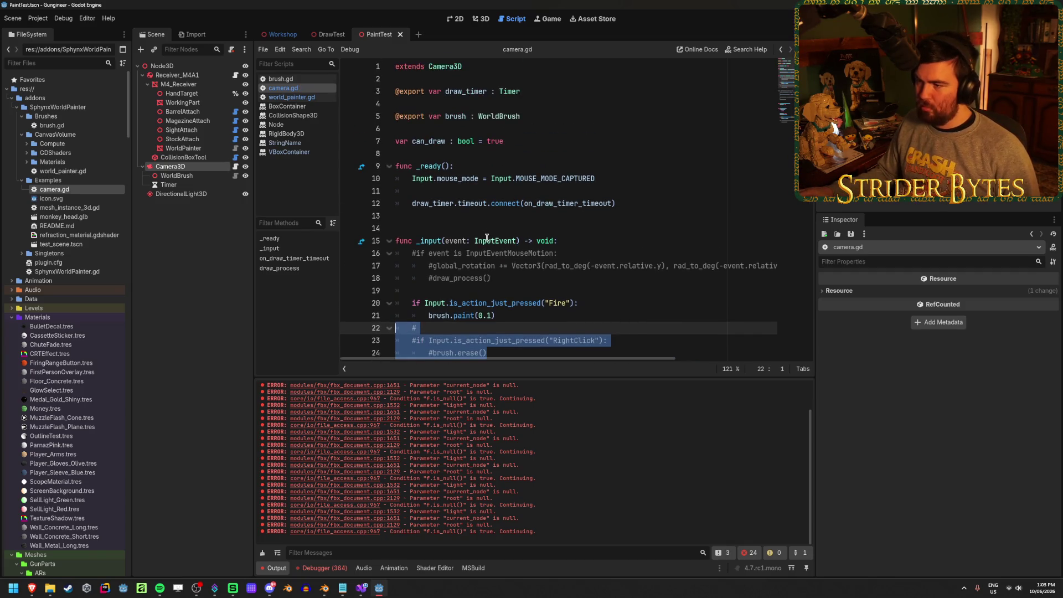
pyautogui.moveTo(619, 176); pyautogui.dragTo(379, 179)
pyautogui.hotkey('ctrl', 'k')
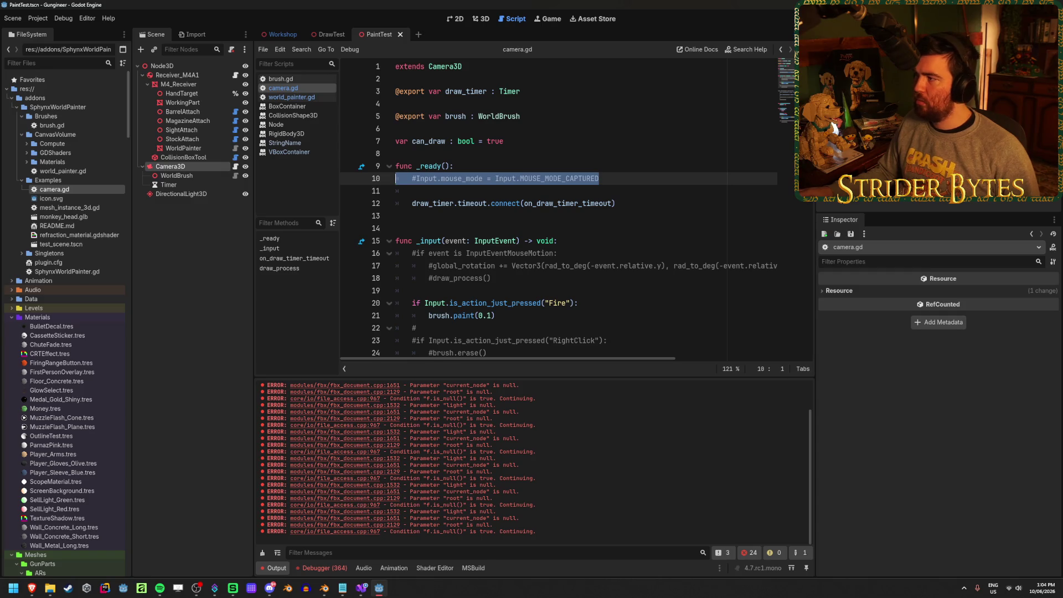
pyautogui.press('F6')
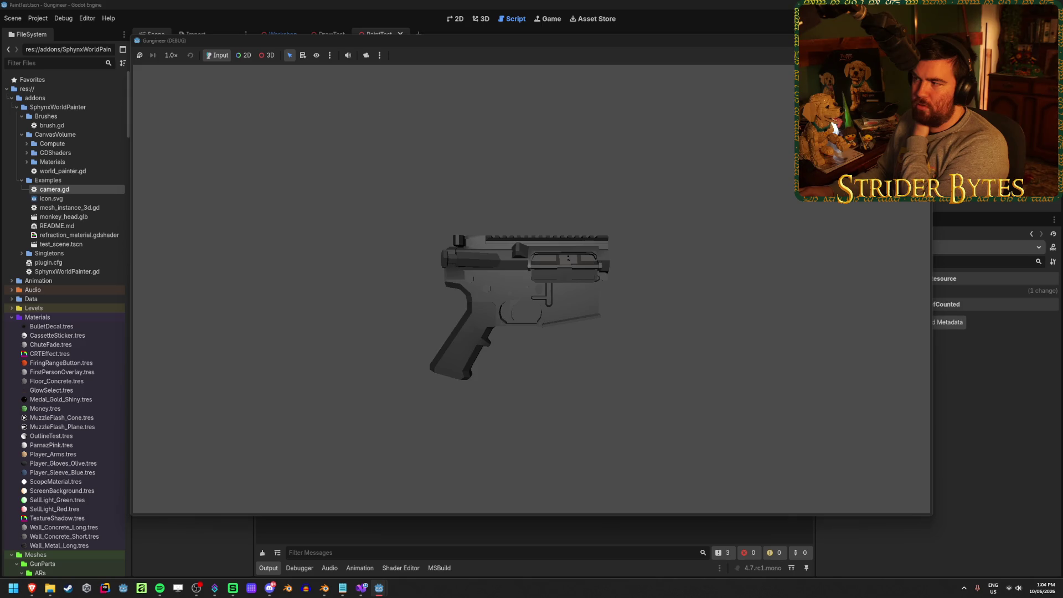
pyautogui.press('F8')
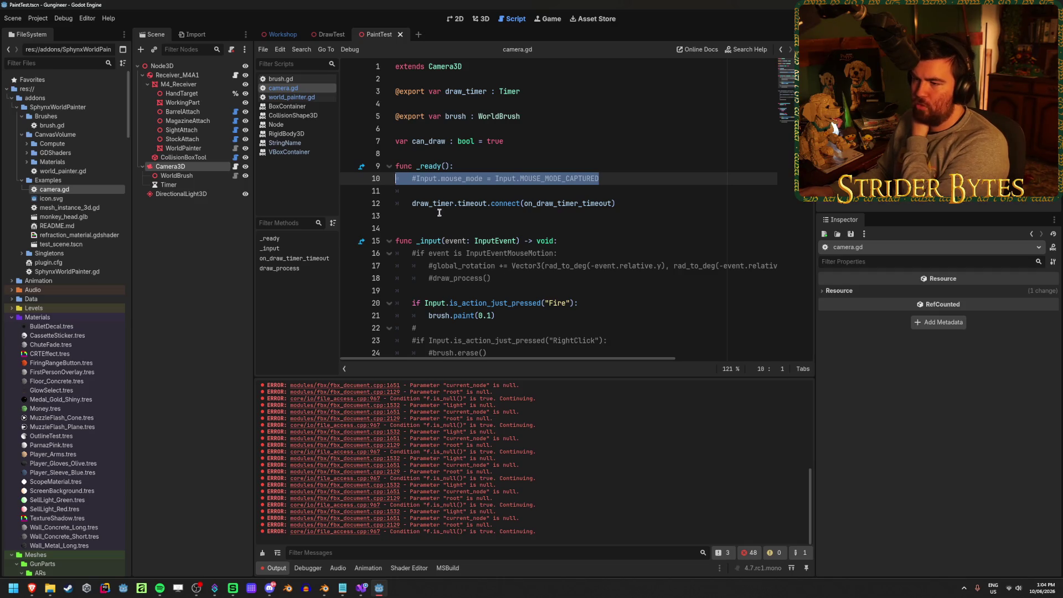
pyautogui.click(623, 205)
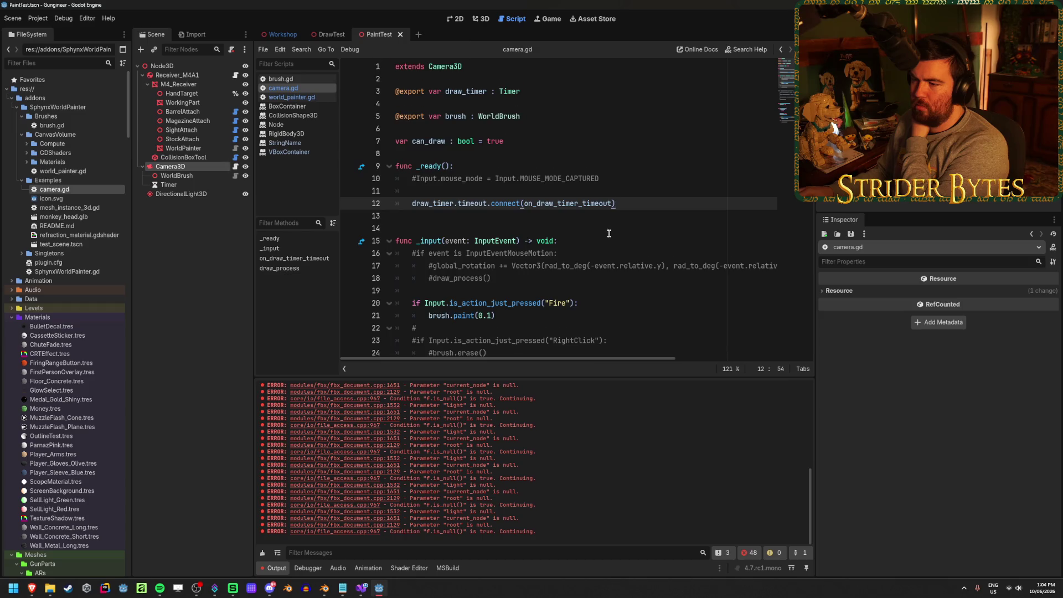
pyautogui.scroll(-3, 609, 233)
pyautogui.scroll(-6, 609, 233)
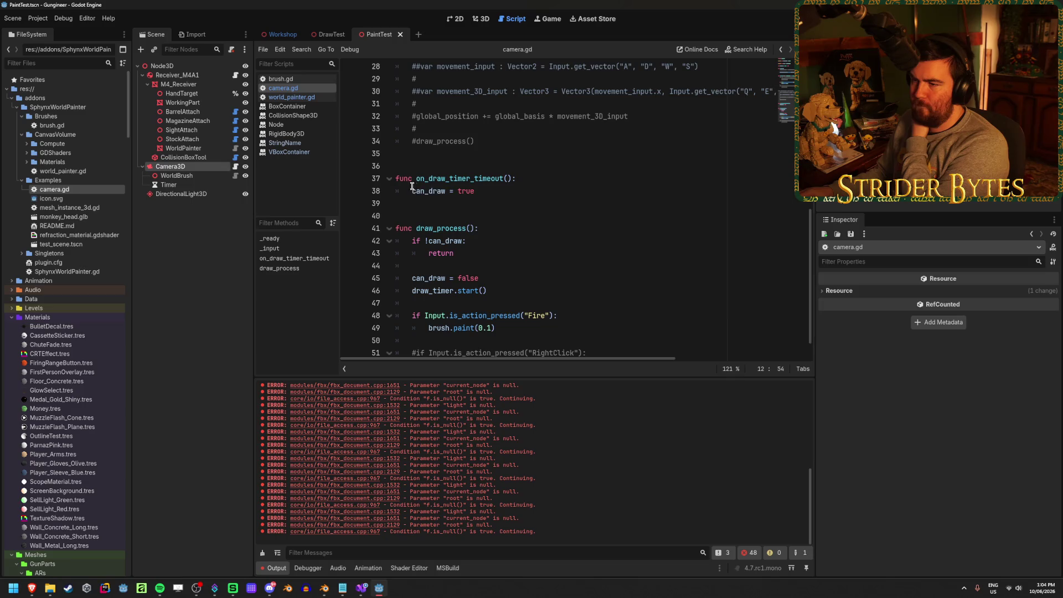
pyautogui.scroll(-1, 487, 252)
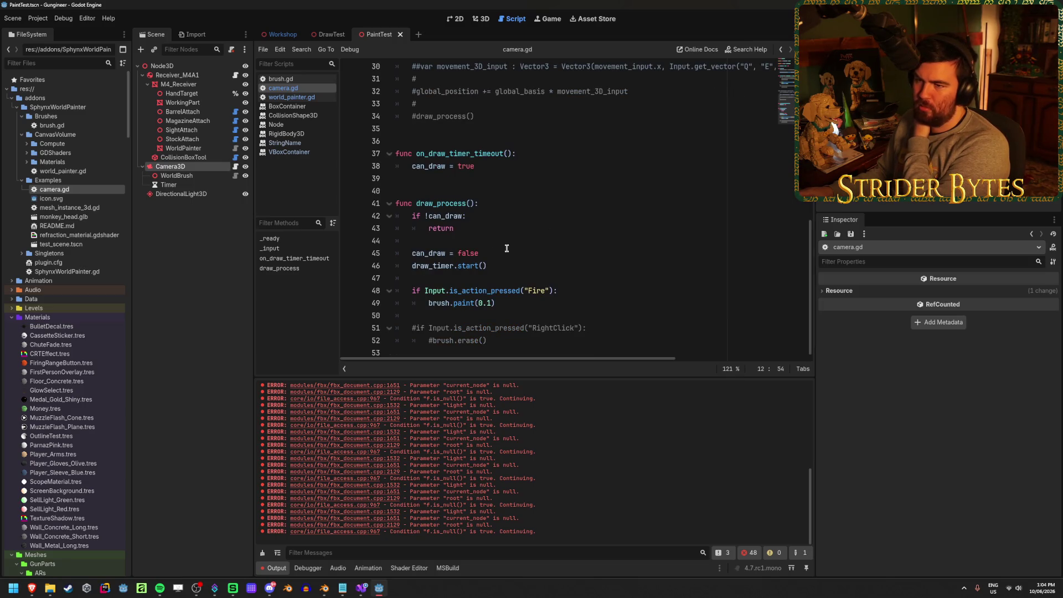
pyautogui.click(169, 185)
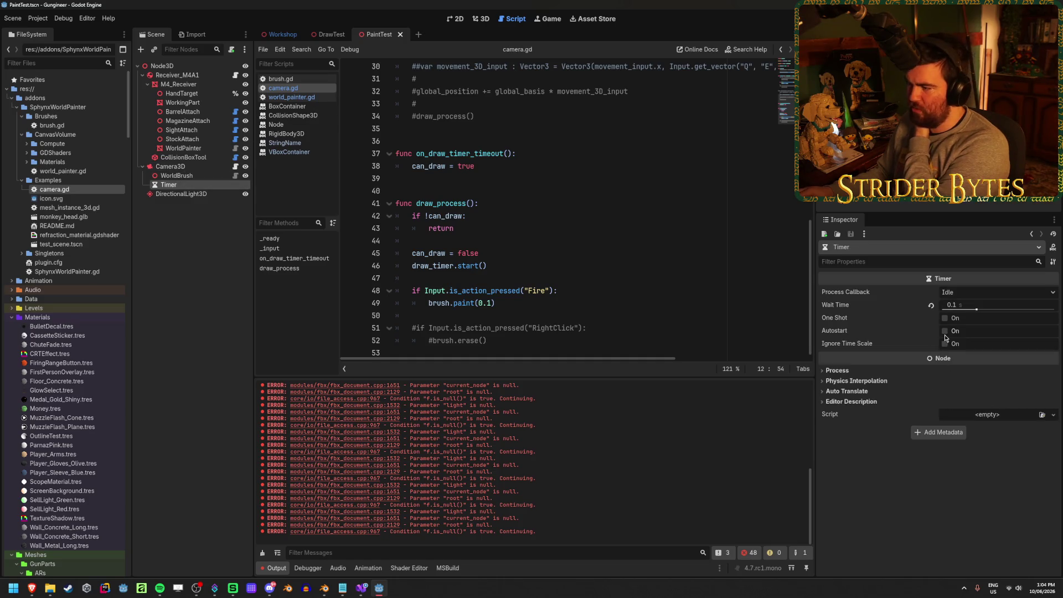
# - Turn on the Timer's Autostart, test-run, then select WorldBrush in the 3D view
pyautogui.click(945, 332)
pyautogui.press('F6')
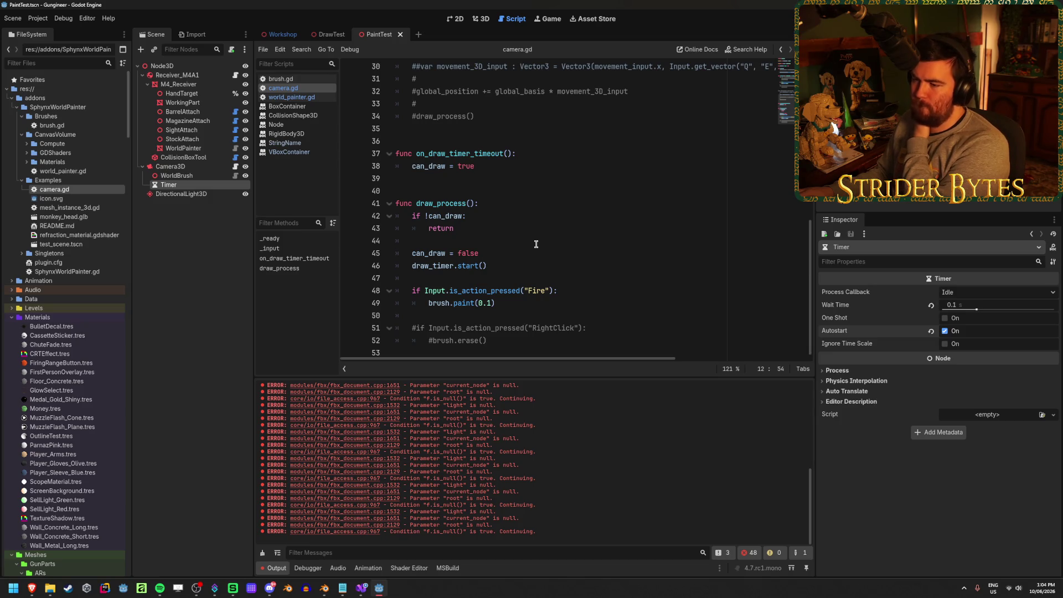
pyautogui.moveTo(334, 32)
pyautogui.click(187, 66)
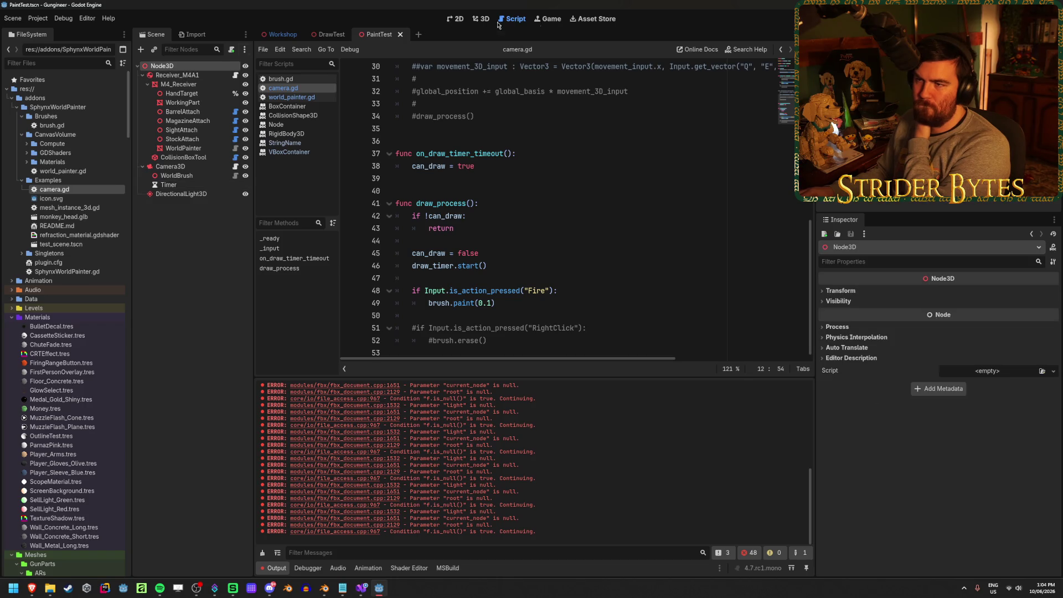
pyautogui.click(485, 19)
pyautogui.click(190, 167)
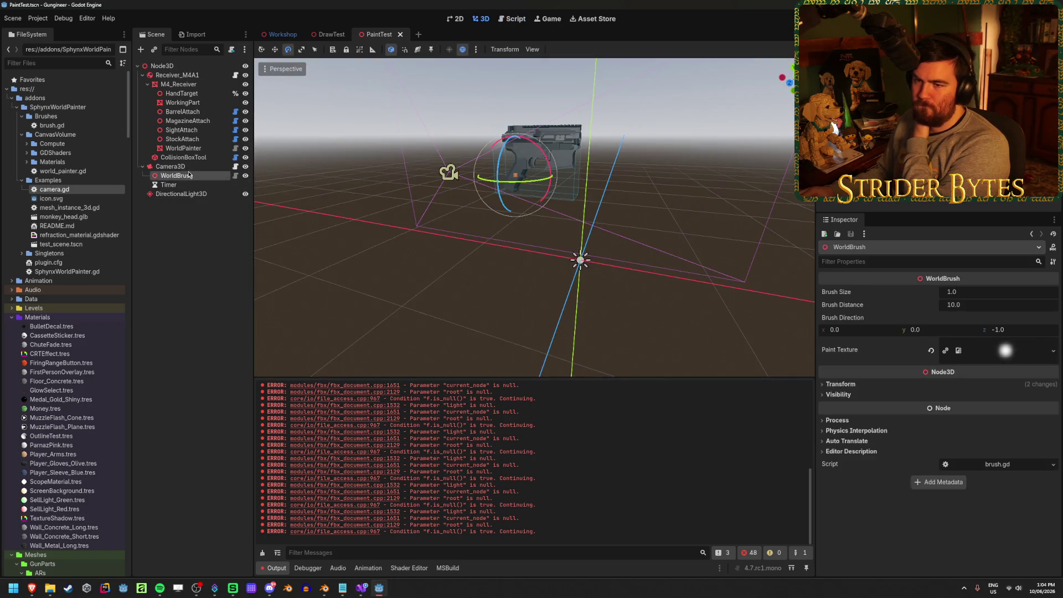
pyautogui.click(177, 176)
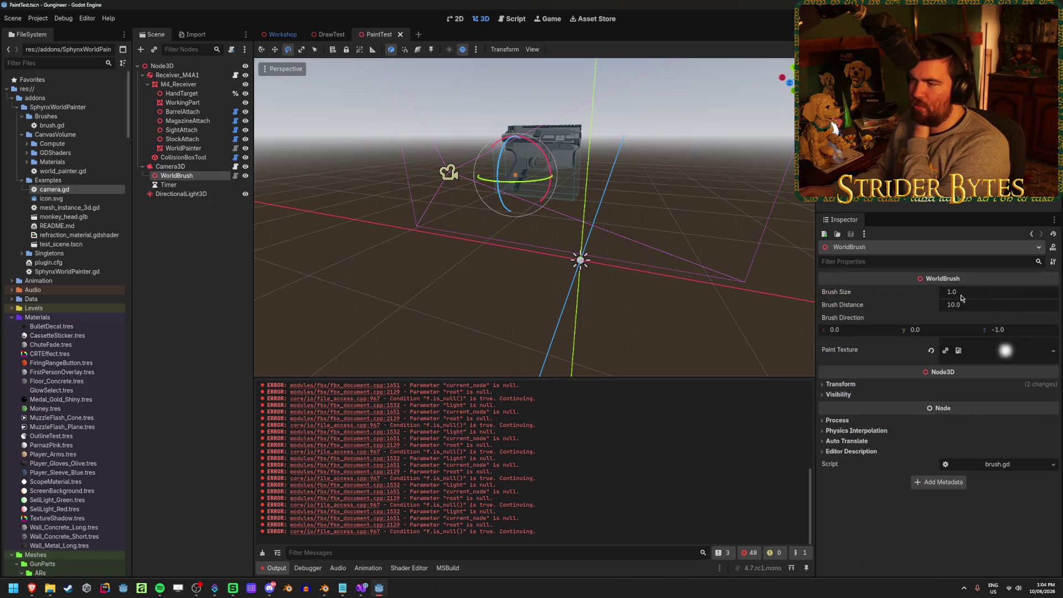
pyautogui.moveTo(554, 249); pyautogui.dragTo(609, 238)
pyautogui.moveTo(532, 221)
pyautogui.mouseDown()
pyautogui.moveTo(548, 227)
pyautogui.moveTo(560, 255)
pyautogui.moveTo(526, 222)
pyautogui.mouseUp()
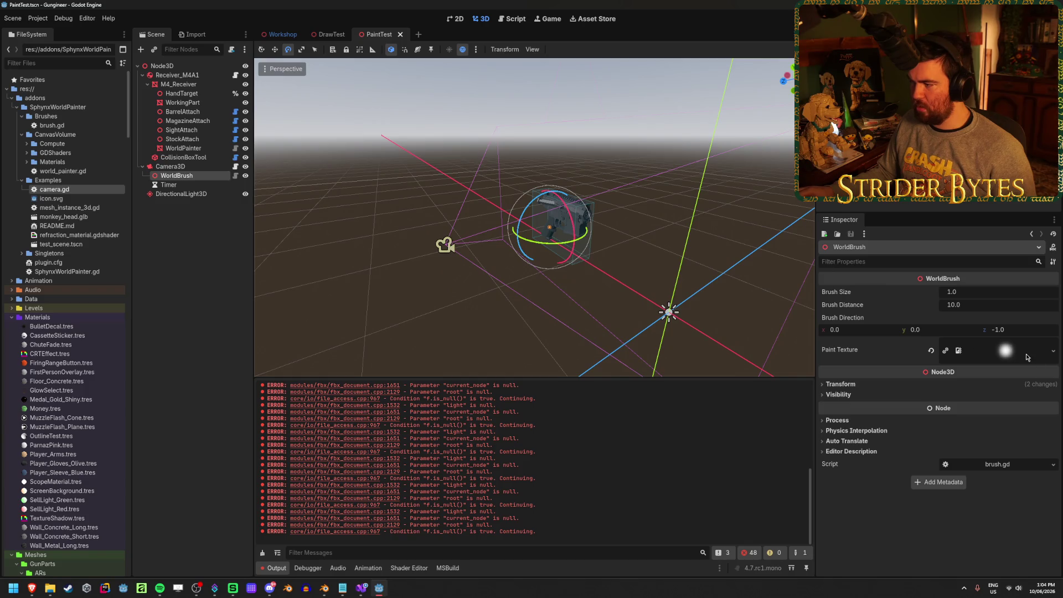
# - Set WorldBrush's Paint Texture to icon.svg and Brush Size to 20
pyautogui.click(931, 351)
pyautogui.click(1042, 342)
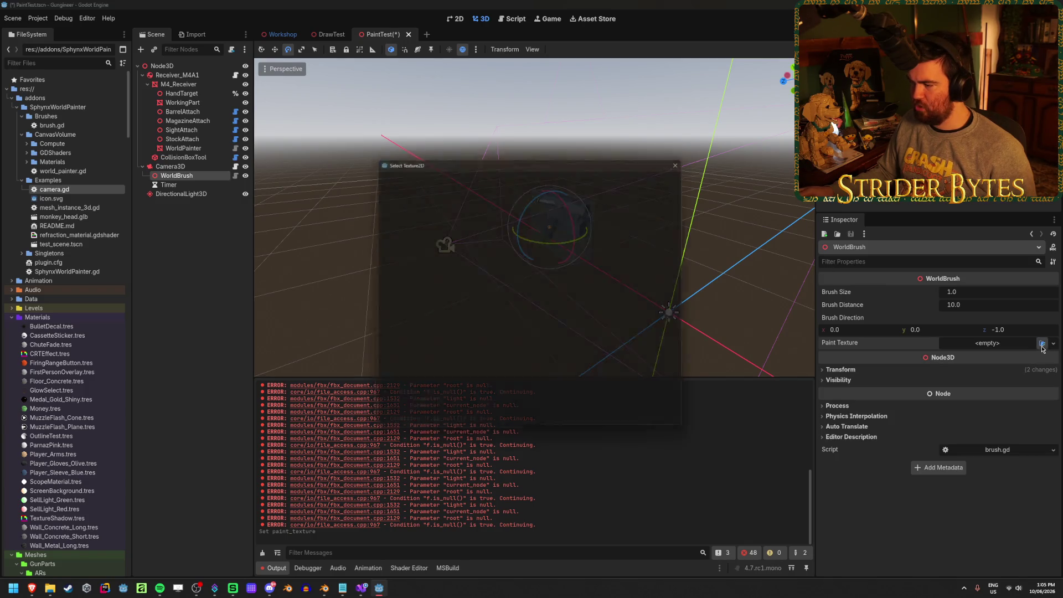
pyautogui.click(500, 327)
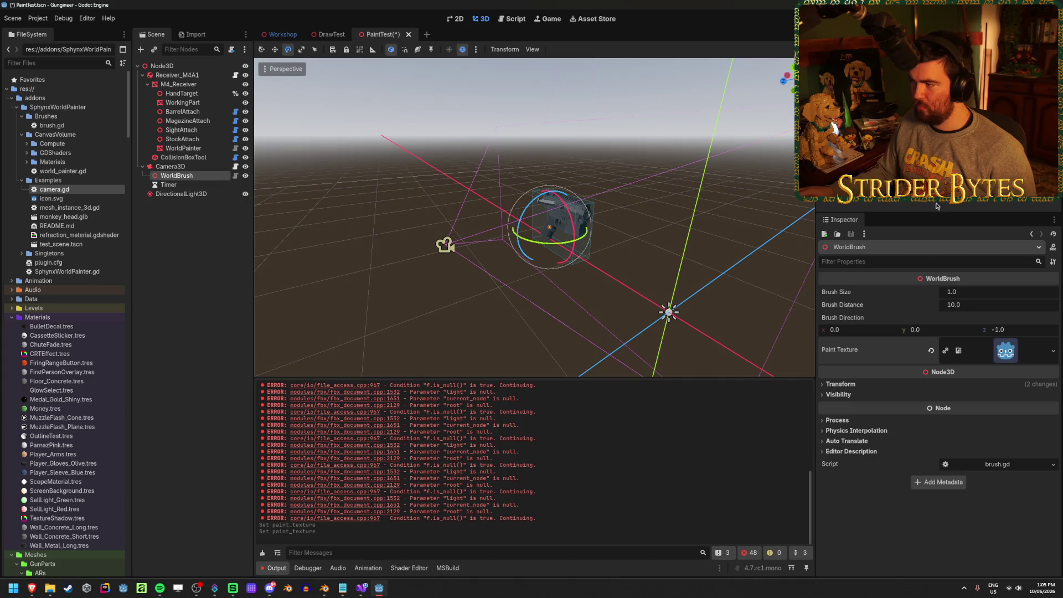
pyautogui.moveTo(974, 292); pyautogui.dragTo(976, 292)
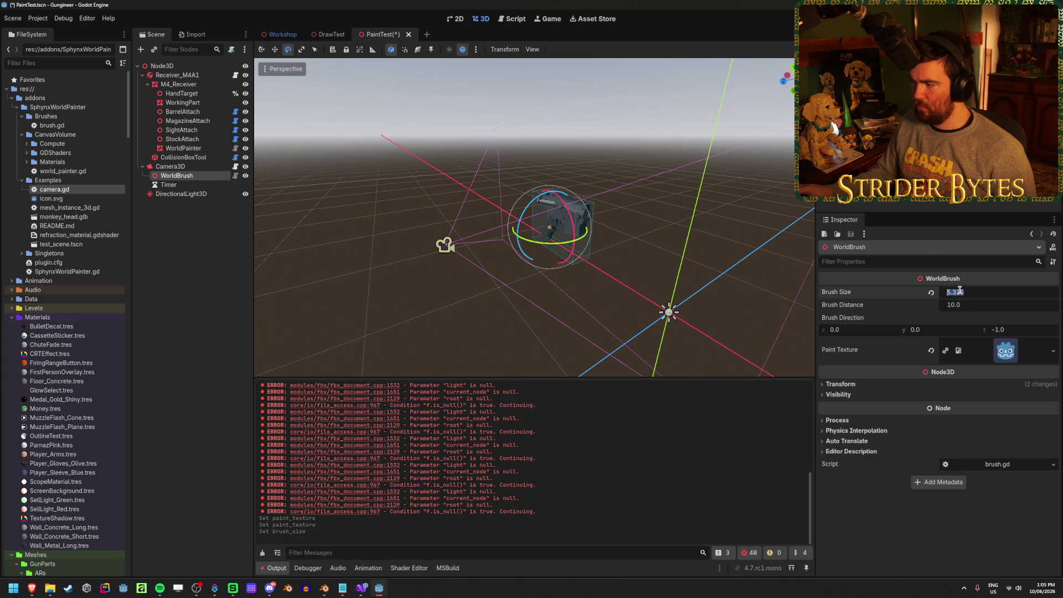
pyautogui.write('20')
pyautogui.press('Return')
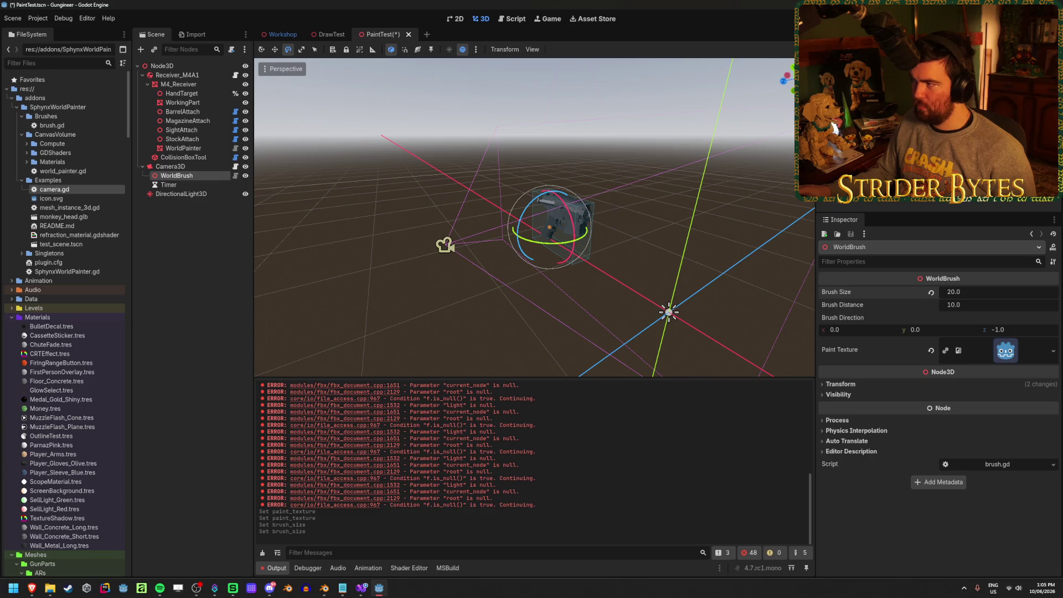
# - Enable World Space Resolution on WorldPainter, then save and run the game
pyautogui.click(183, 148)
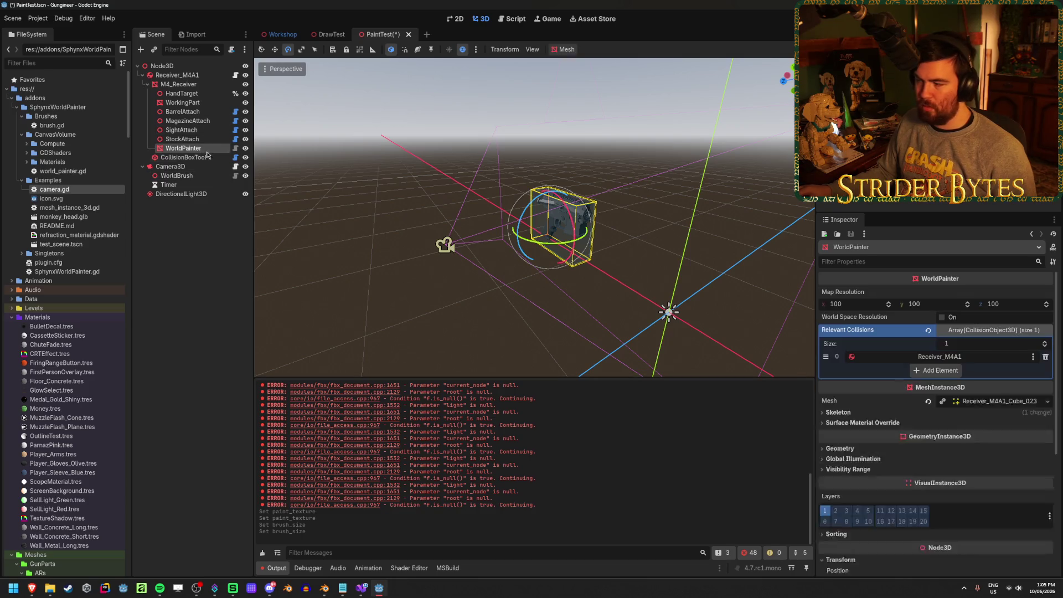
pyautogui.click(942, 318)
pyautogui.press('F6')
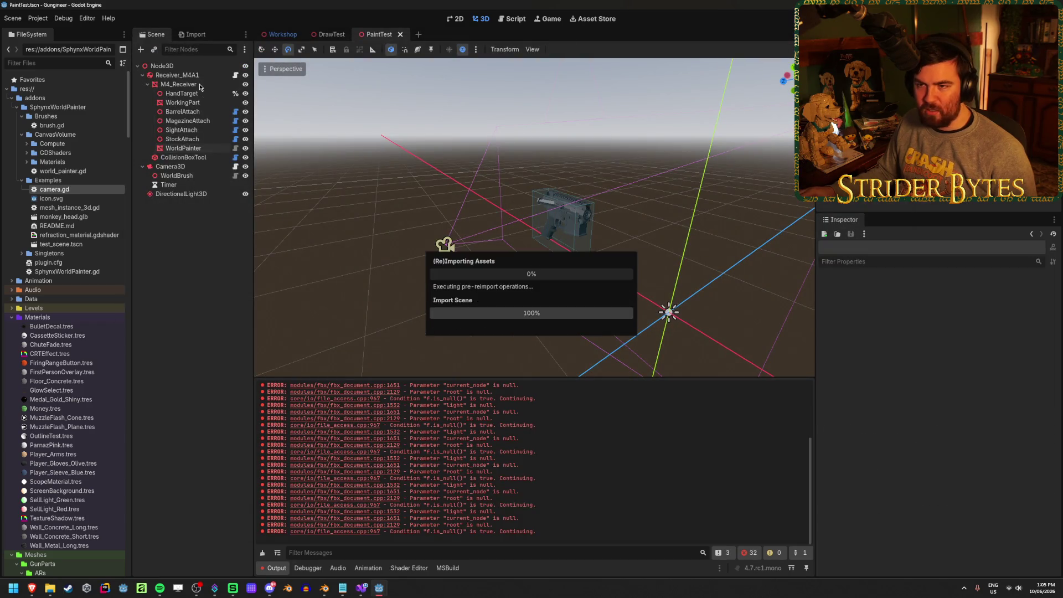
pyautogui.click(182, 85)
# - Create a trimesh collision shape from M4_Receiver as a Static Body child
pyautogui.click(563, 50)
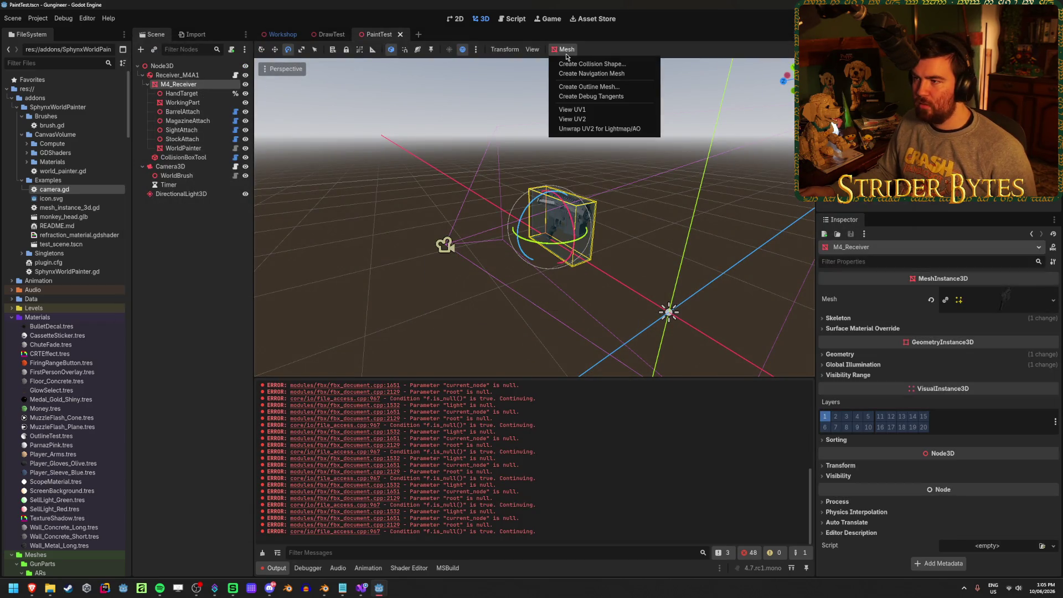
pyautogui.click(582, 63)
pyautogui.click(538, 268)
pyautogui.click(523, 292)
pyautogui.click(514, 343)
# - Hide CollisionBoxTool and disable its collision shape
pyautogui.click(188, 176)
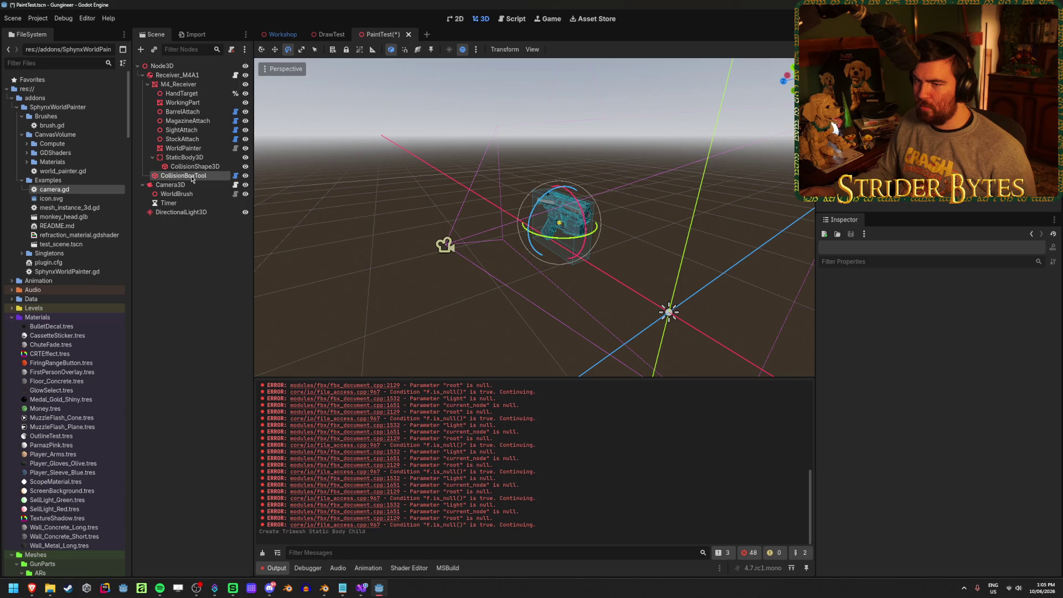
pyautogui.click(246, 176)
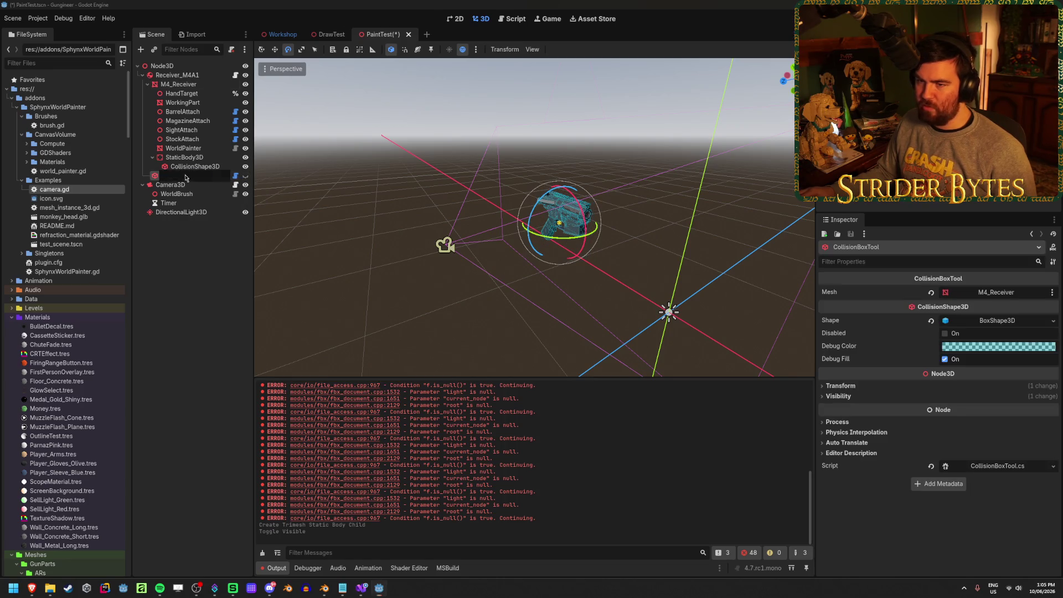
pyautogui.click(948, 333)
# - Move CollisionShape3D directly under Receiver_M4A1, delete the StaticBody3D, and run
pyautogui.click(209, 158)
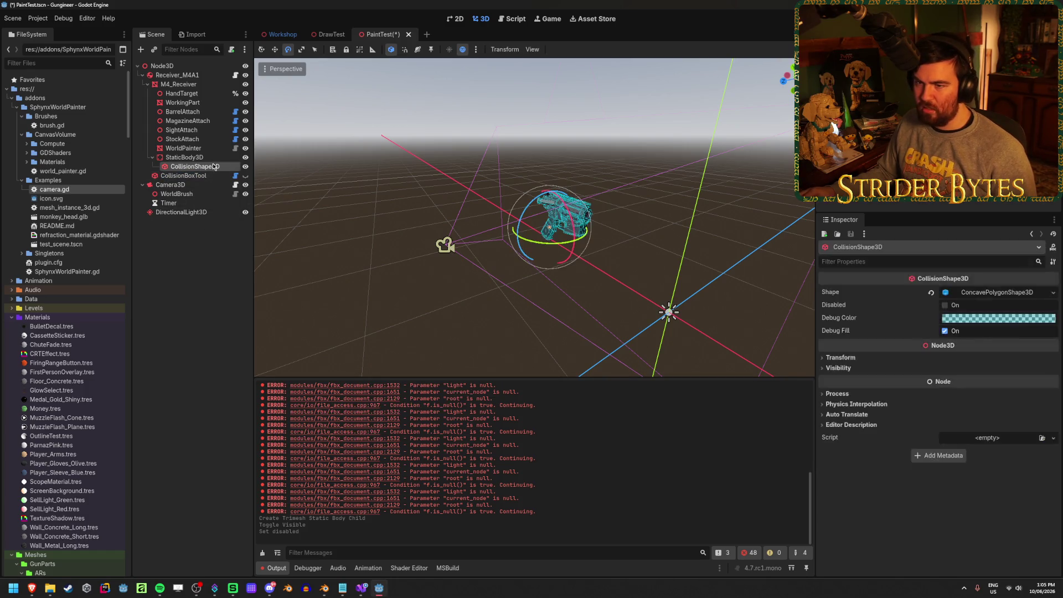
pyautogui.moveTo(199, 166); pyautogui.dragTo(181, 76)
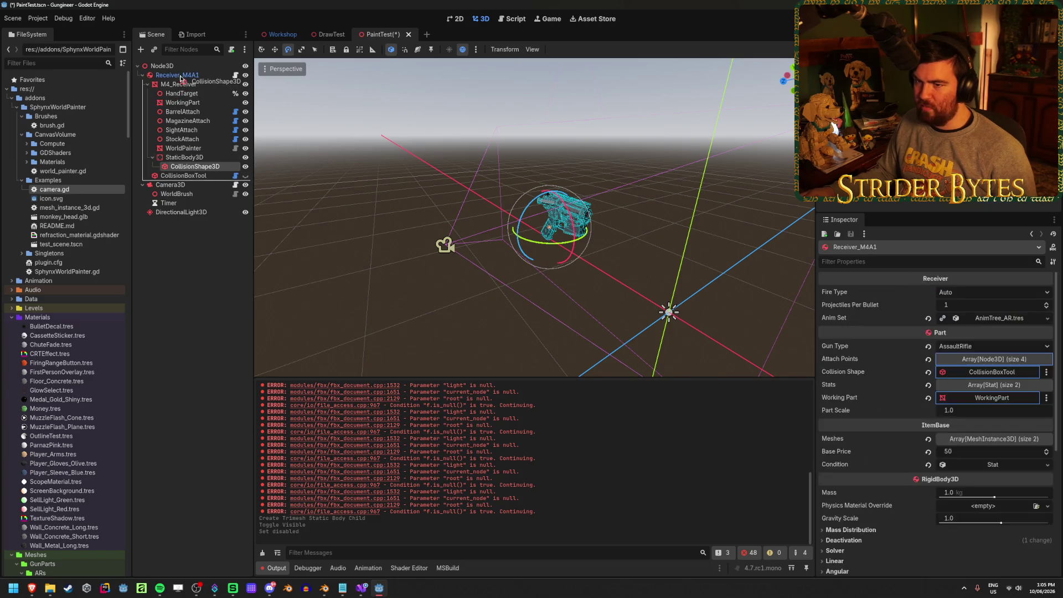
pyautogui.click(195, 160)
pyautogui.press('Delete')
pyautogui.press('Return')
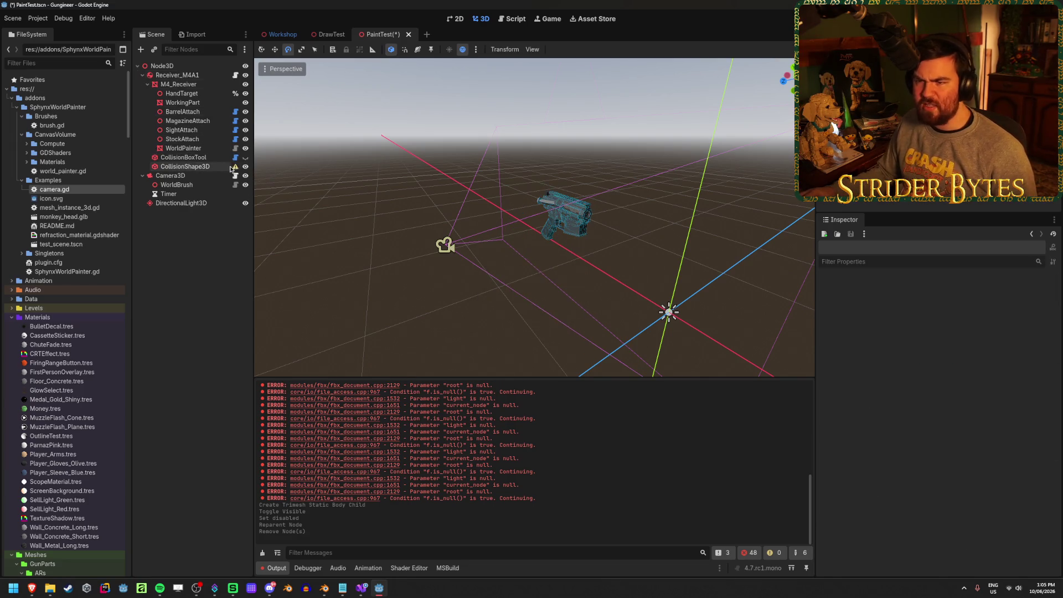
pyautogui.moveTo(235, 169)
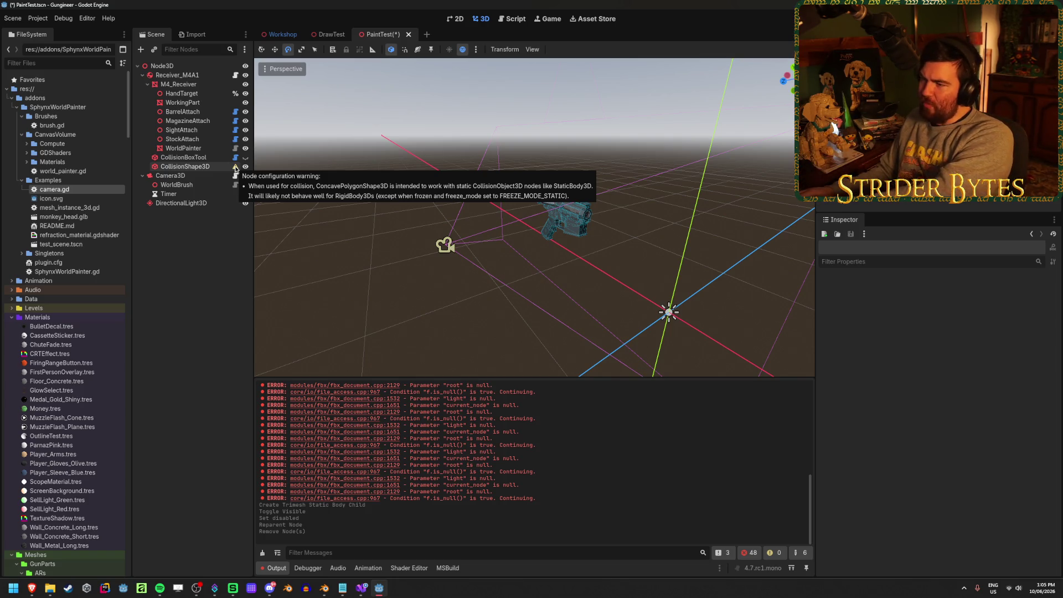
pyautogui.click(216, 168)
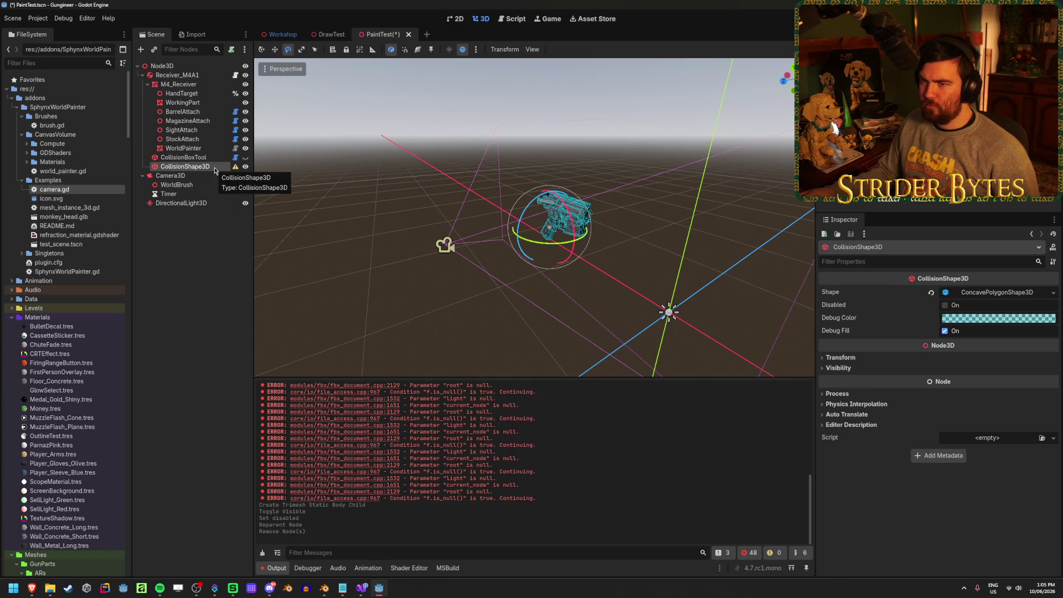
pyautogui.press('F6')
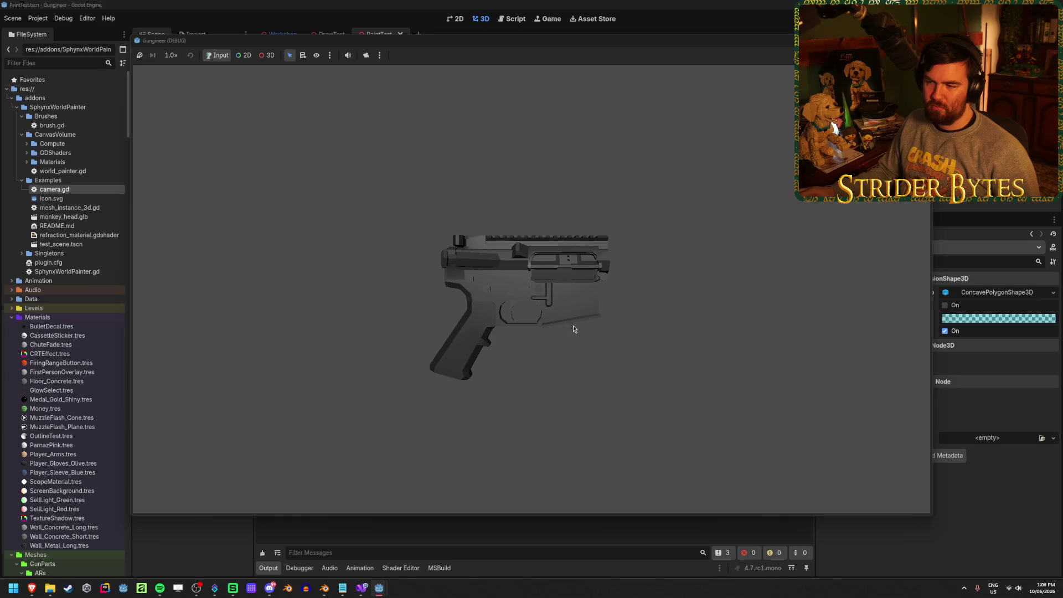
# - Stop the test game, check the WorldBrush node, and bring up TextureDrawing.cs in Visual Studio
pyautogui.press('F8')
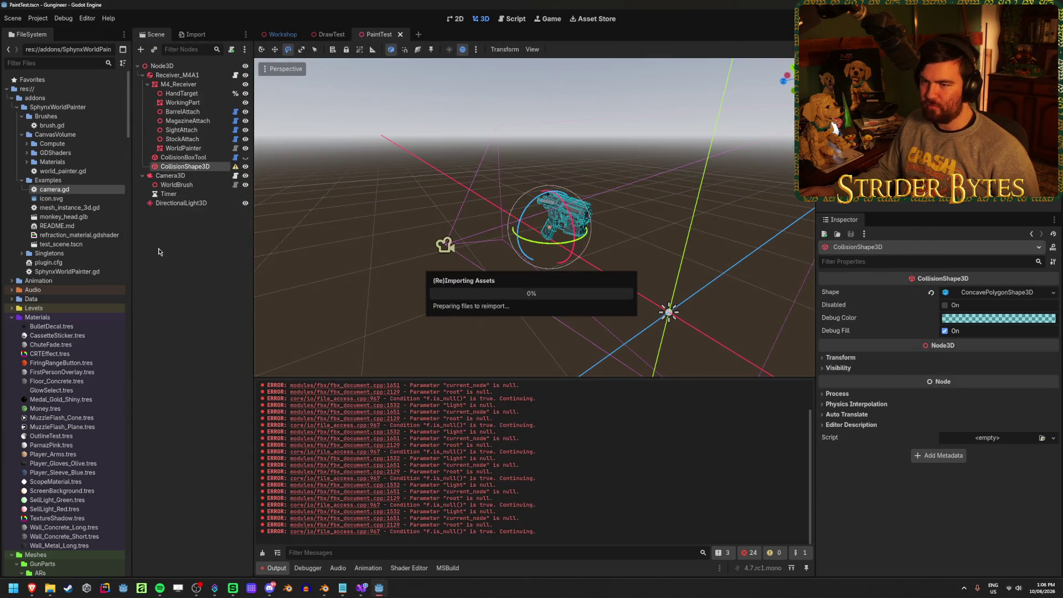
pyautogui.click(183, 157)
pyautogui.click(191, 167)
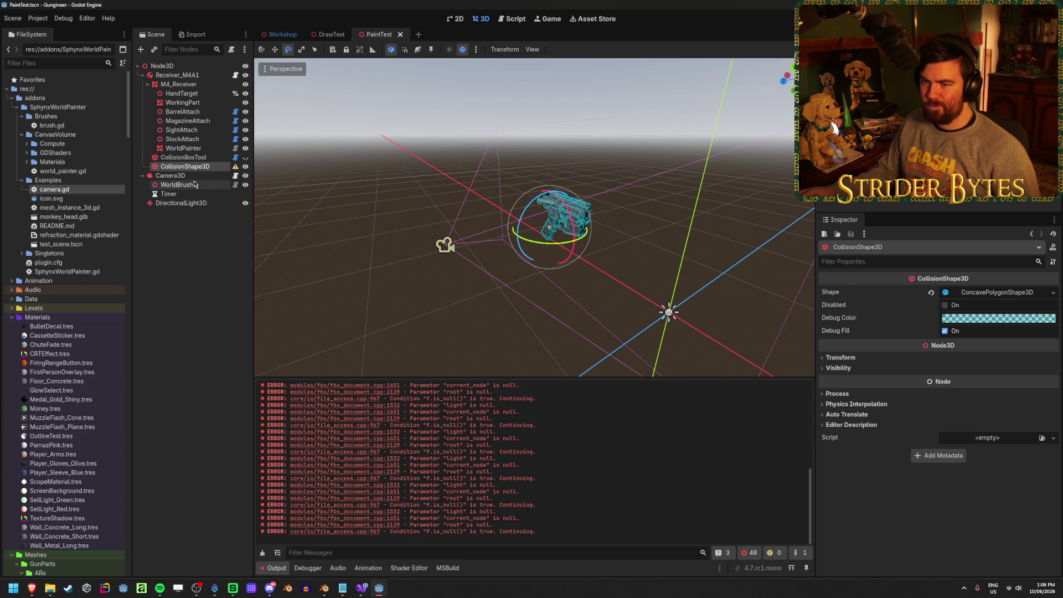
pyautogui.click(193, 184)
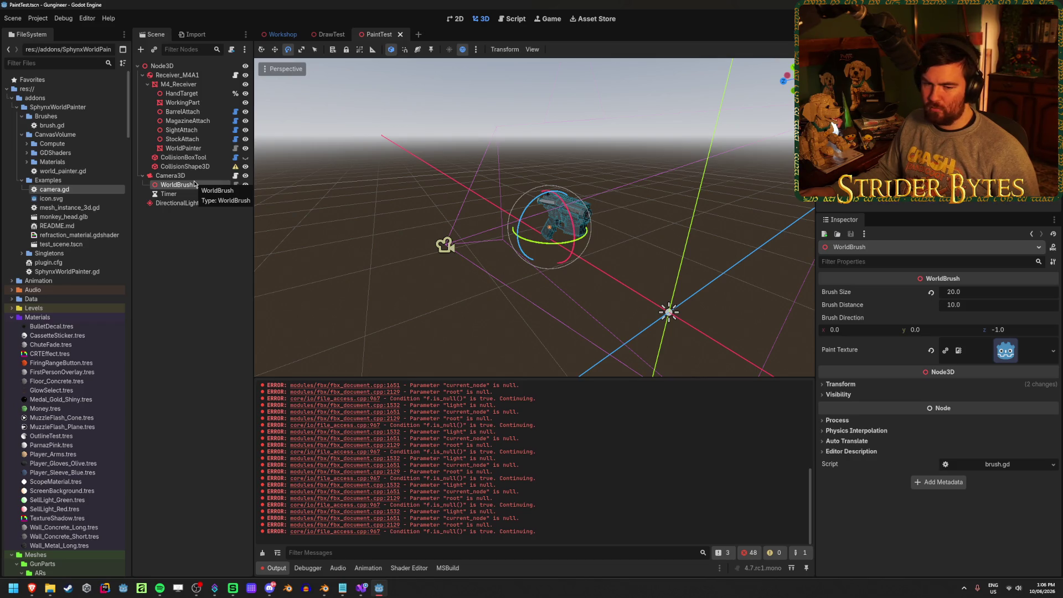
pyautogui.click(188, 342)
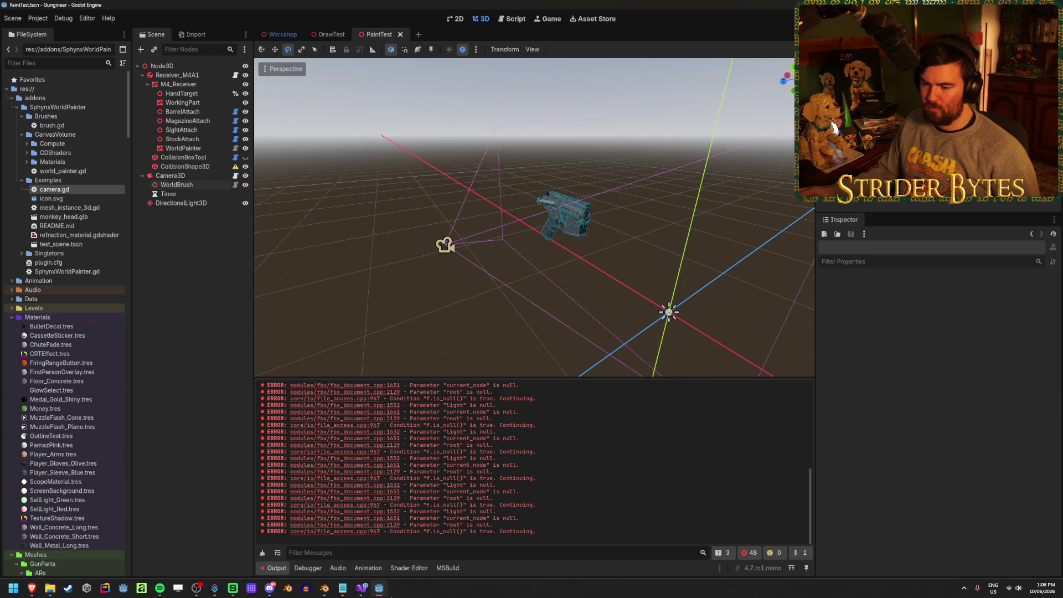
pyautogui.click(361, 588)
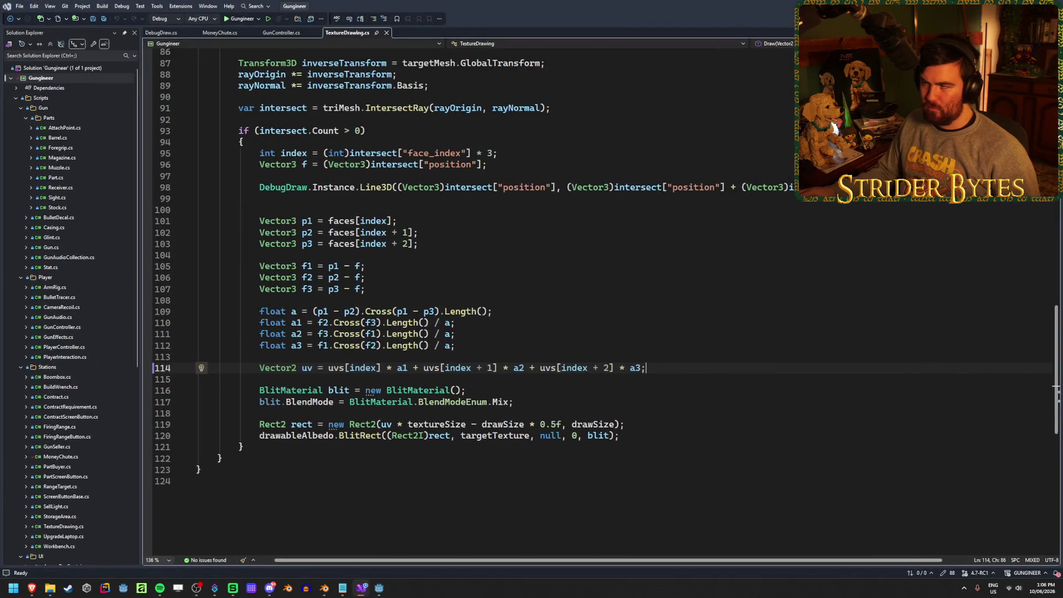
# - Back in Godot, review the camera.gd, world_painter.gd and brush.gd scripts
pyautogui.hotkey('alt', 'Tab')
pyautogui.click(513, 21)
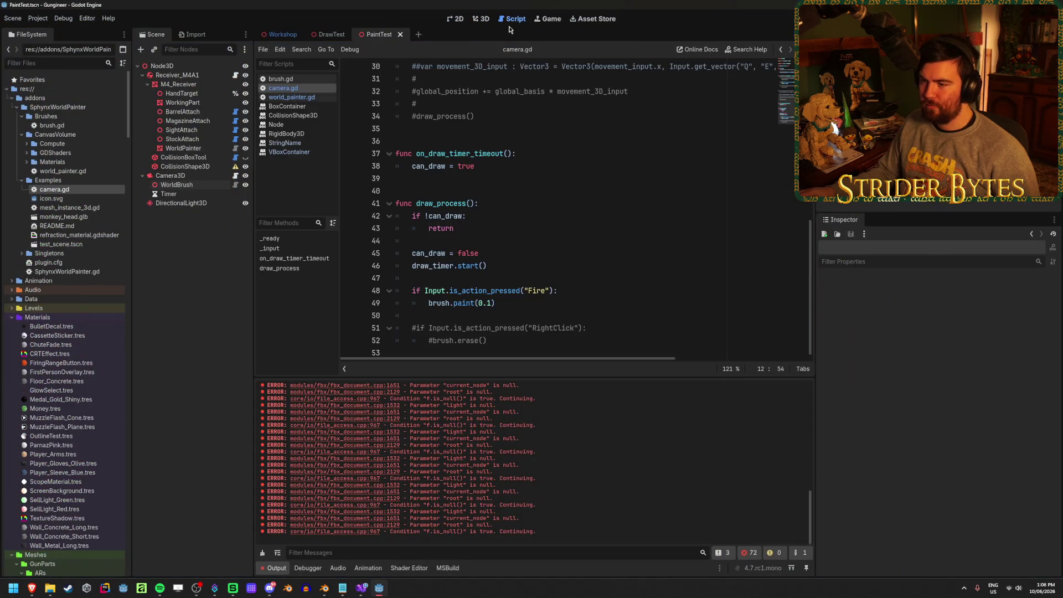
pyautogui.scroll(1, 562, 325)
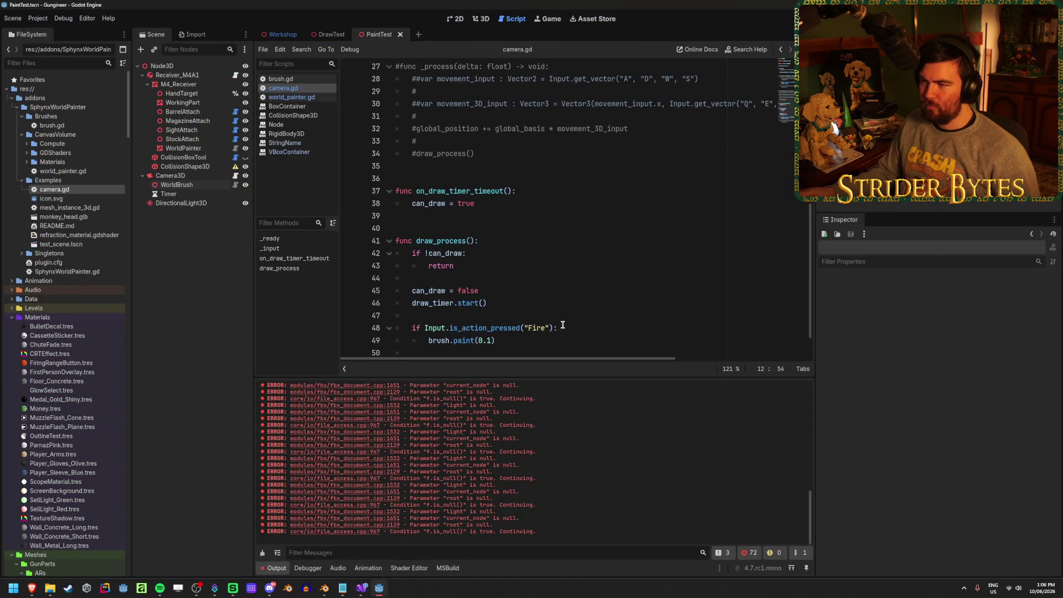
pyautogui.scroll(9, 563, 325)
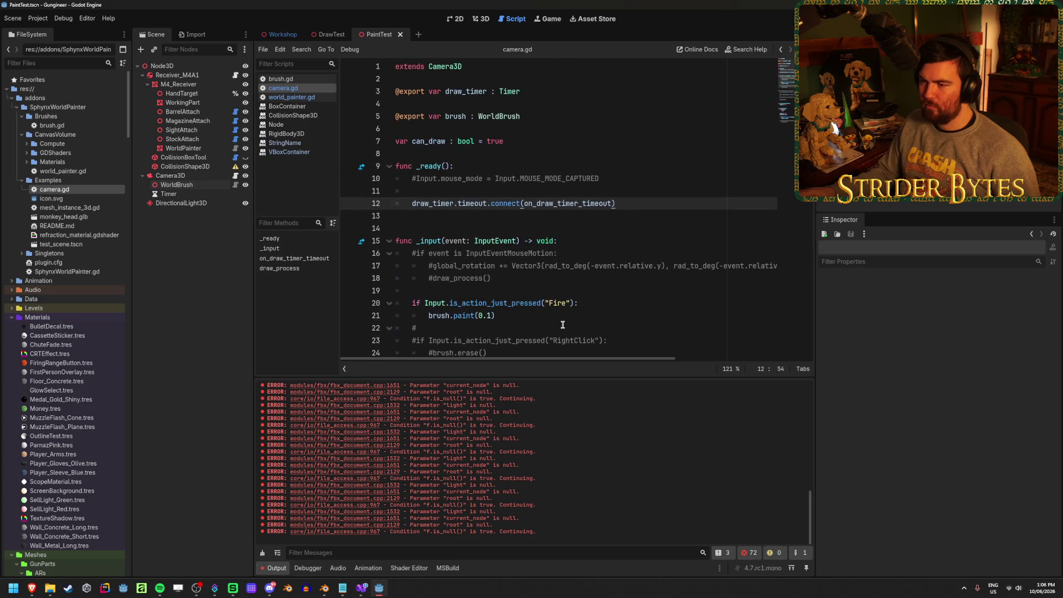
pyautogui.scroll(-1, 563, 325)
pyautogui.click(443, 280)
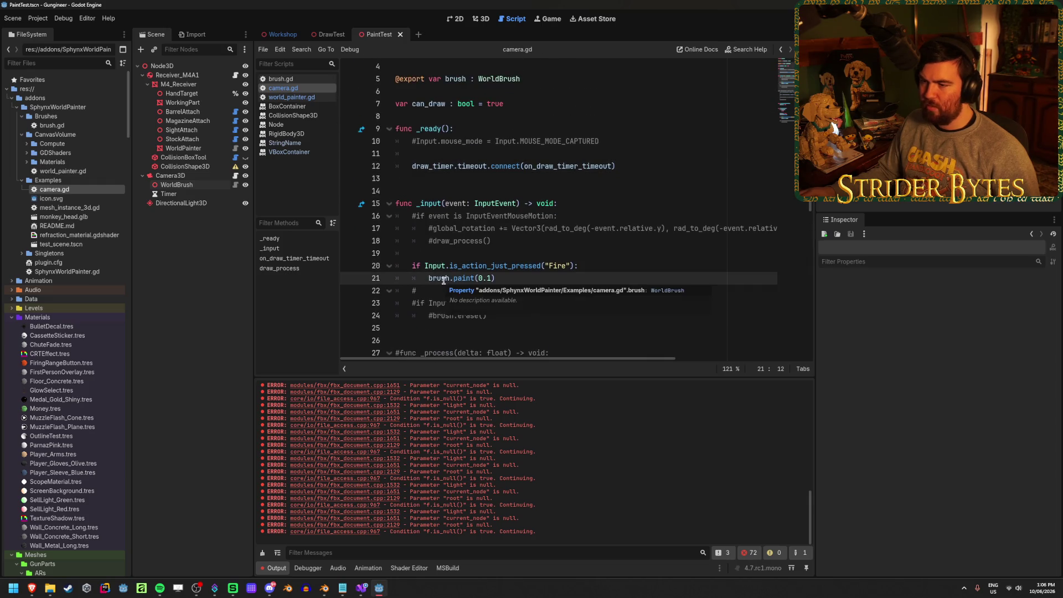
pyautogui.click(292, 97)
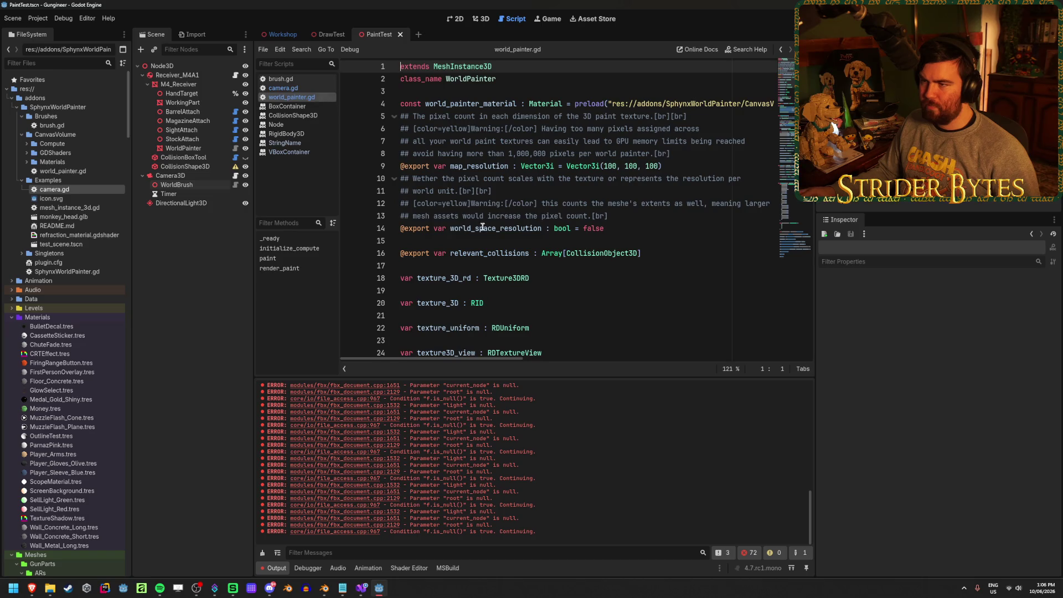
pyautogui.scroll(-2, 483, 227)
pyautogui.click(281, 78)
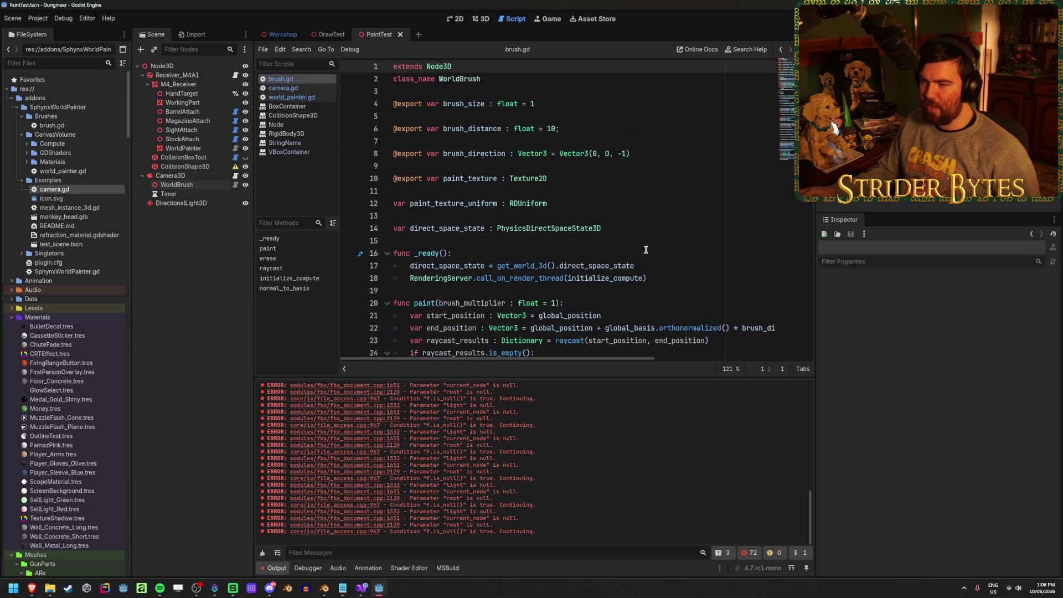
pyautogui.scroll(-3, 646, 250)
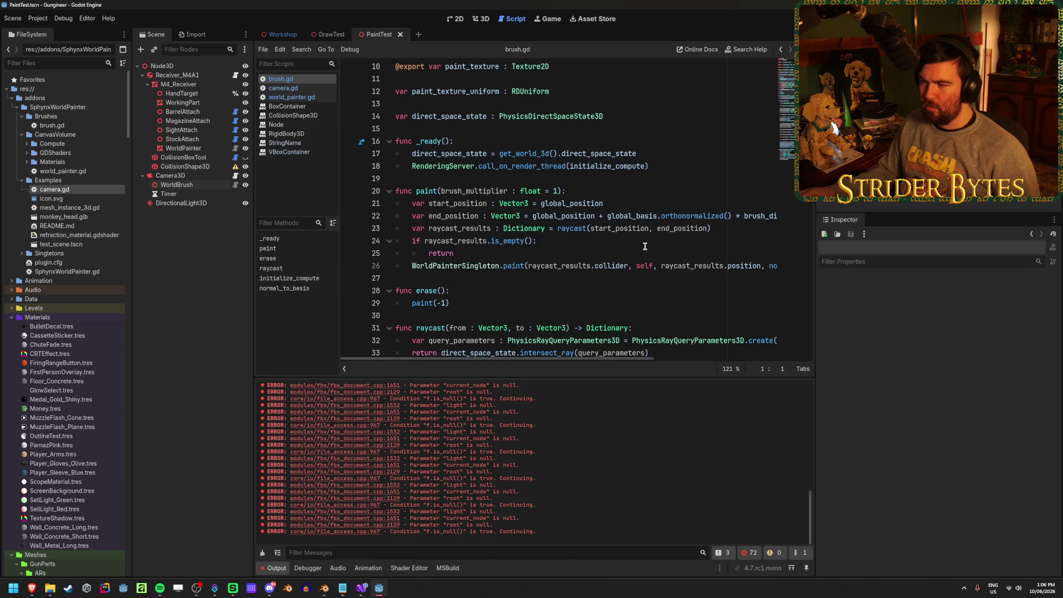
pyautogui.scroll(1, 645, 245)
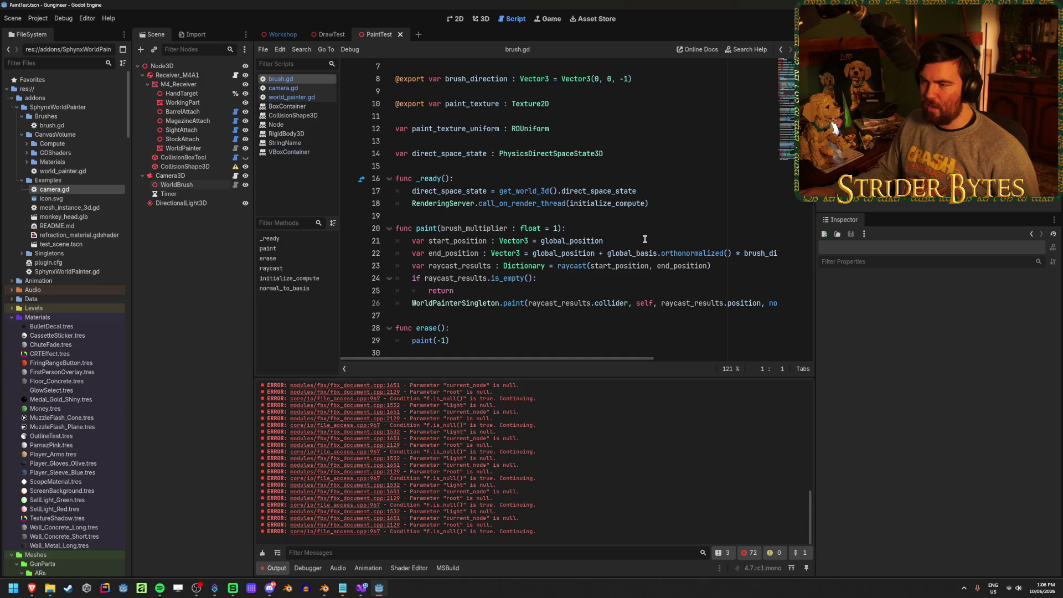
# - Return to the PaintTest 3D view with WorldBrush selected and the move tool active
pyautogui.click(187, 185)
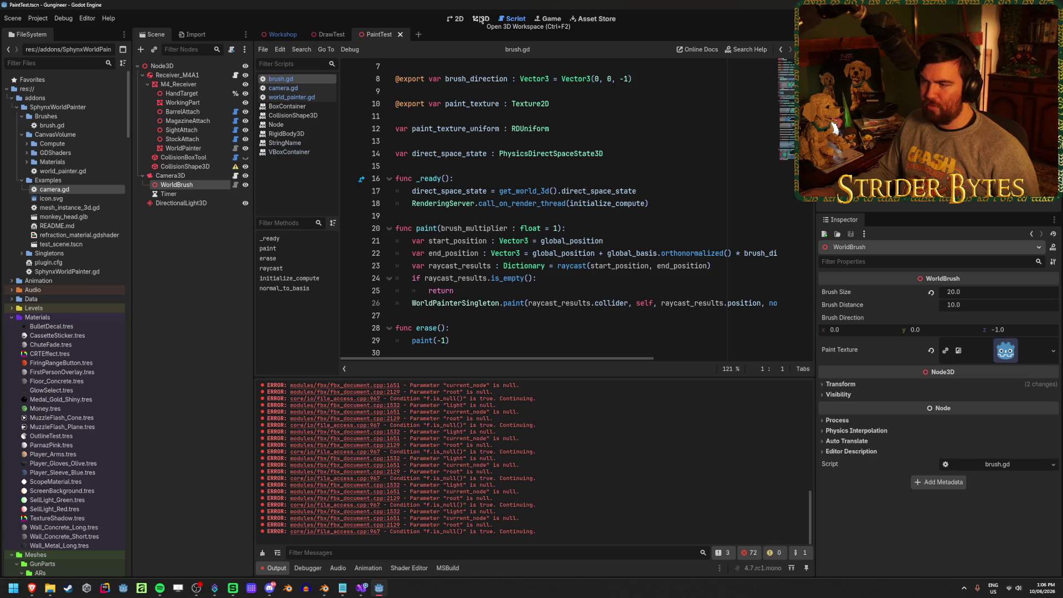
pyautogui.moveTo(558, 359)
pyautogui.mouseDown()
pyautogui.moveTo(686, 359)
pyautogui.moveTo(559, 359)
pyautogui.mouseUp()
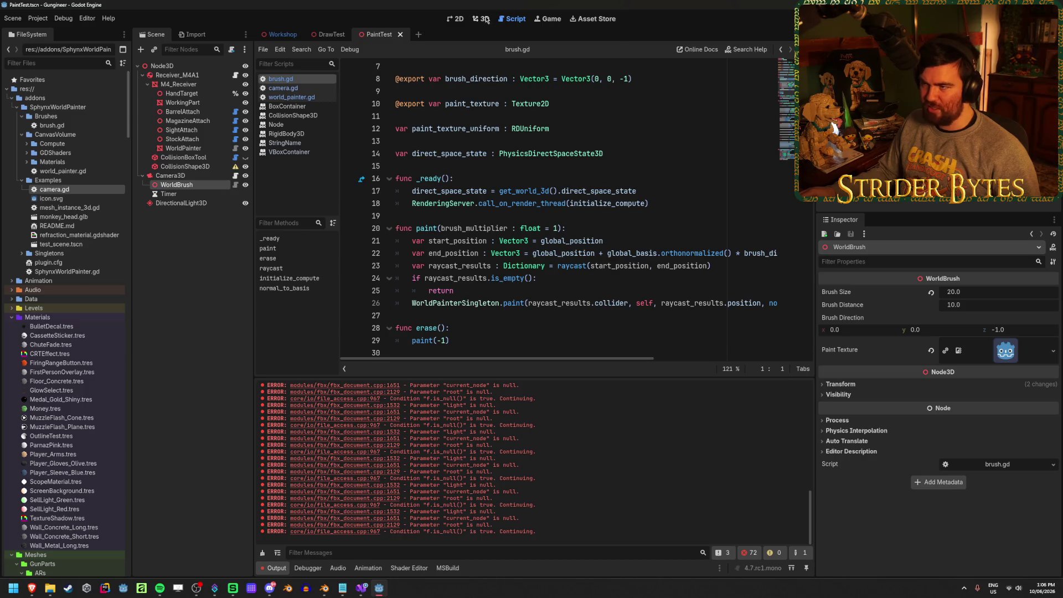
pyautogui.click(480, 18)
pyautogui.click(446, 244)
pyautogui.press('w')
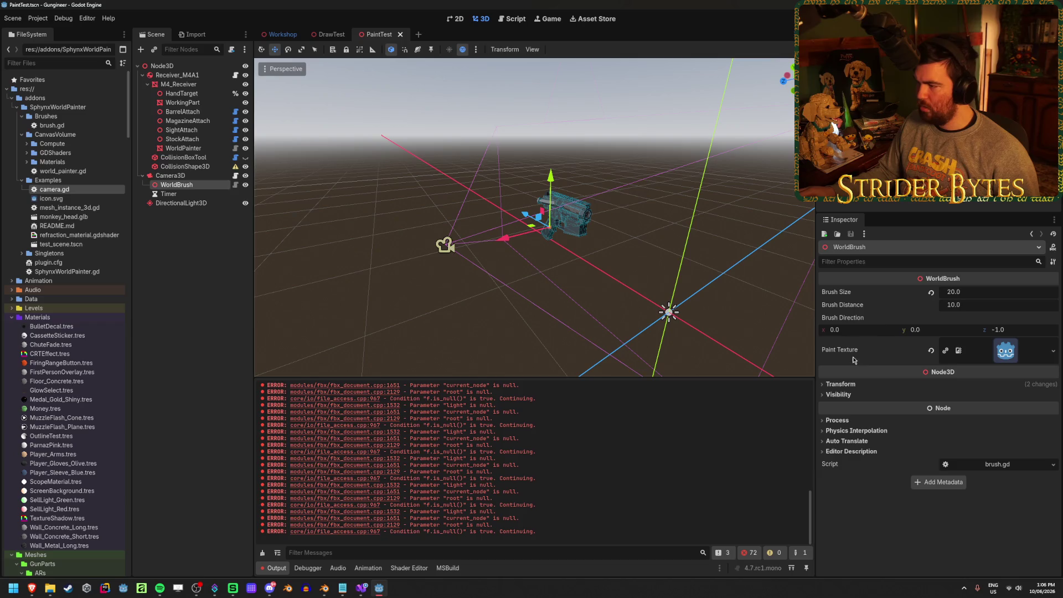
# - Revert WorldBrush's Position and Rotation to zero and save the scene
pyautogui.click(850, 385)
pyautogui.click(1048, 396)
pyautogui.click(1048, 421)
pyautogui.hotkey('ctrl', 's')
# - Test-run the scene, then inspect the render_paint sync errors in brush.gd
pyautogui.press('F6')
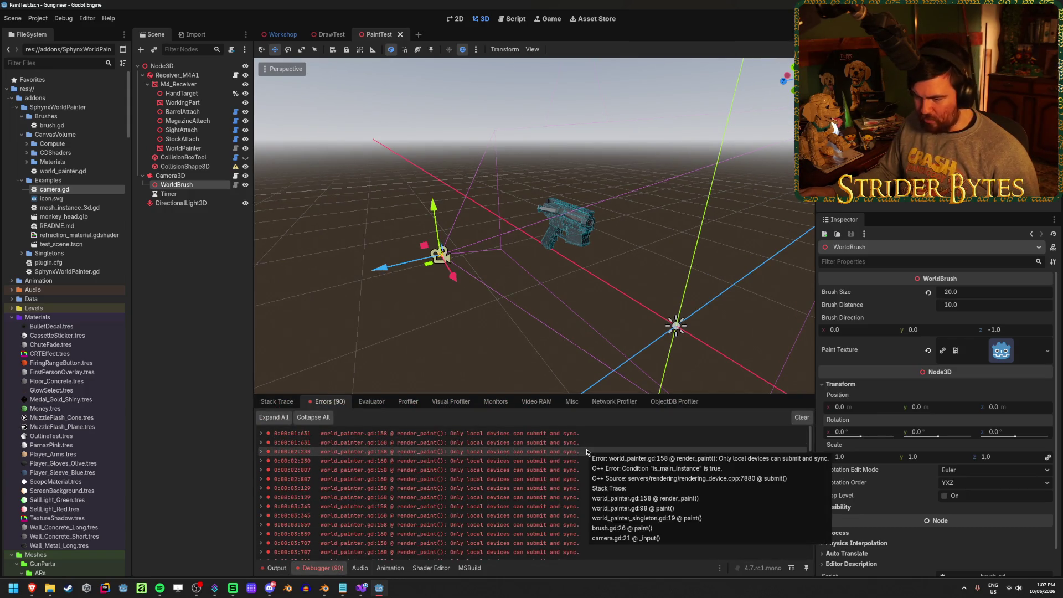
pyautogui.moveTo(581, 485)
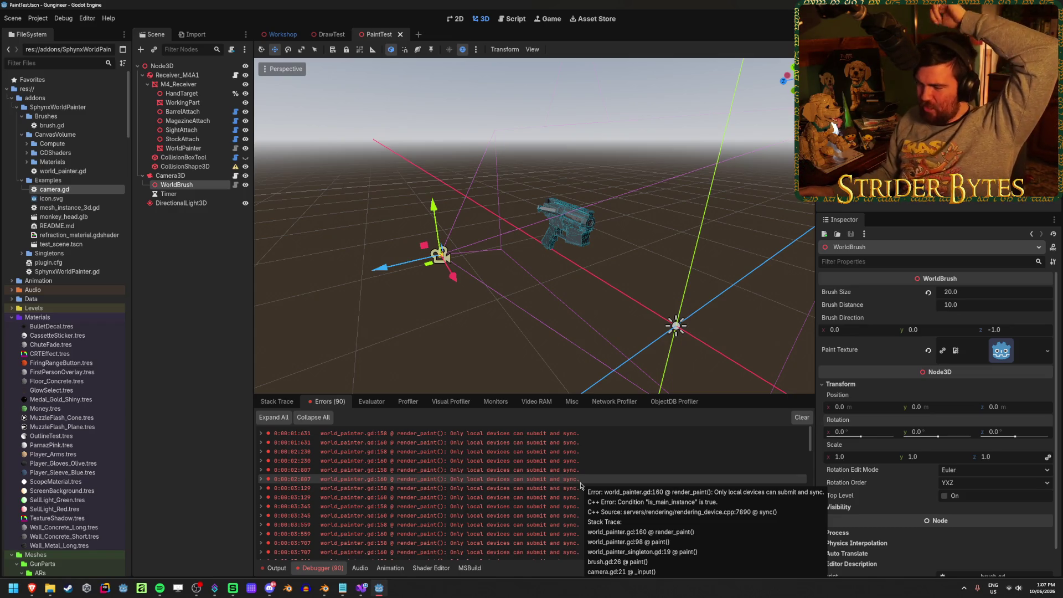
pyautogui.click(514, 19)
pyautogui.scroll(-12, 523, 166)
pyautogui.scroll(-3, 524, 173)
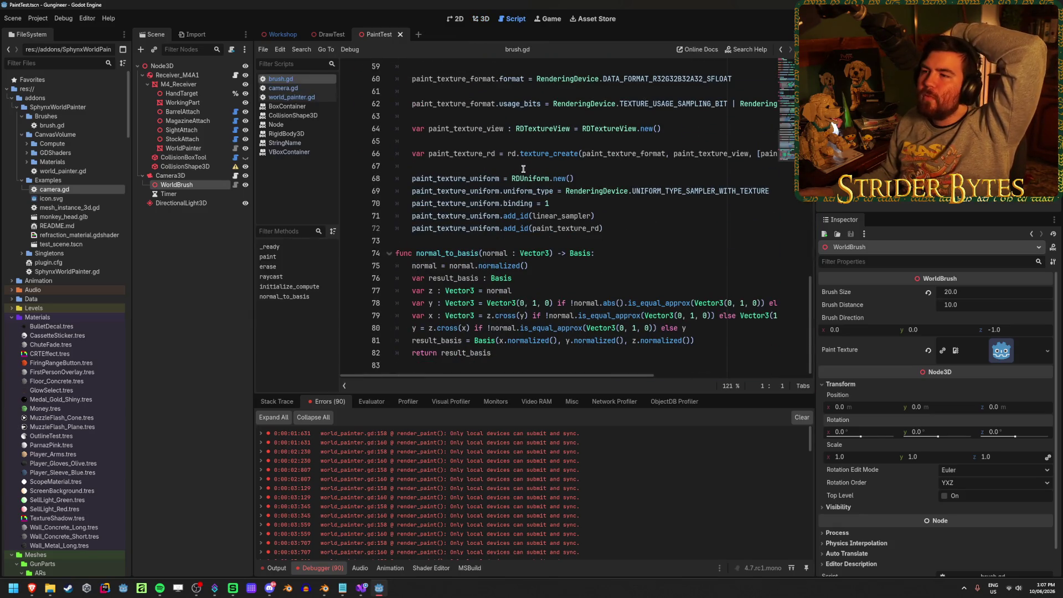
# - Examine the rd.submit() and rd.sync() calls at the end of render_paint in world_painter.gd
pyautogui.click(281, 97)
pyautogui.scroll(-8, 504, 221)
pyautogui.scroll(-20, 504, 222)
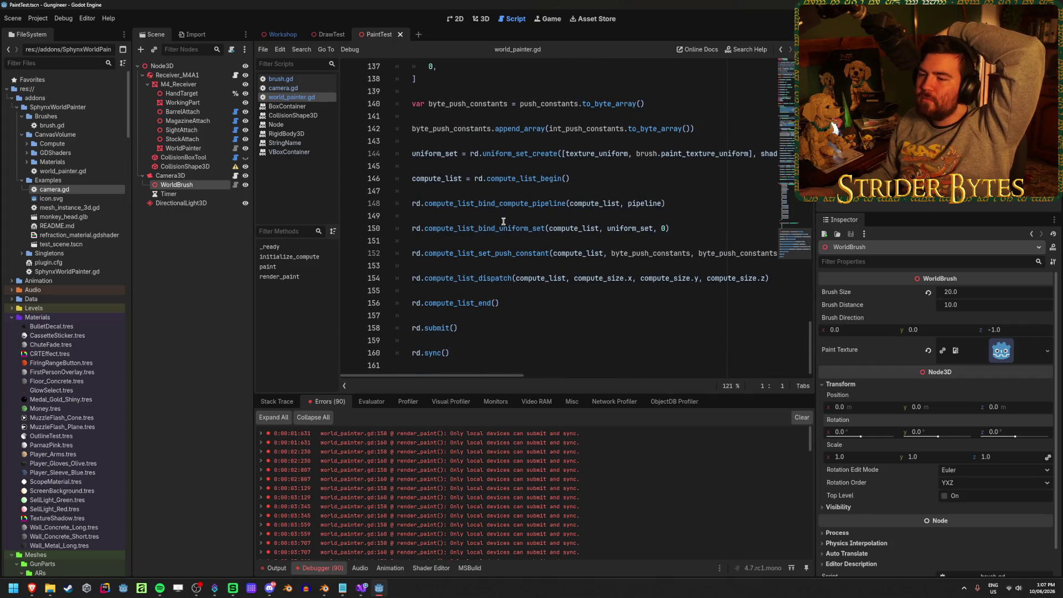
pyautogui.click(468, 358)
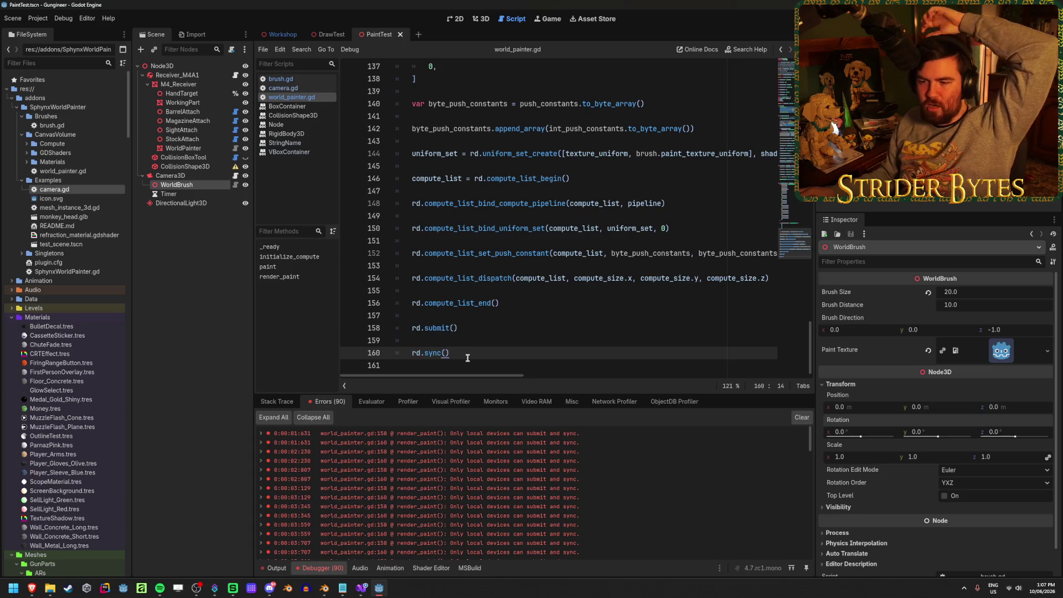
pyautogui.scroll(6, 471, 353)
pyautogui.scroll(-6, 500, 353)
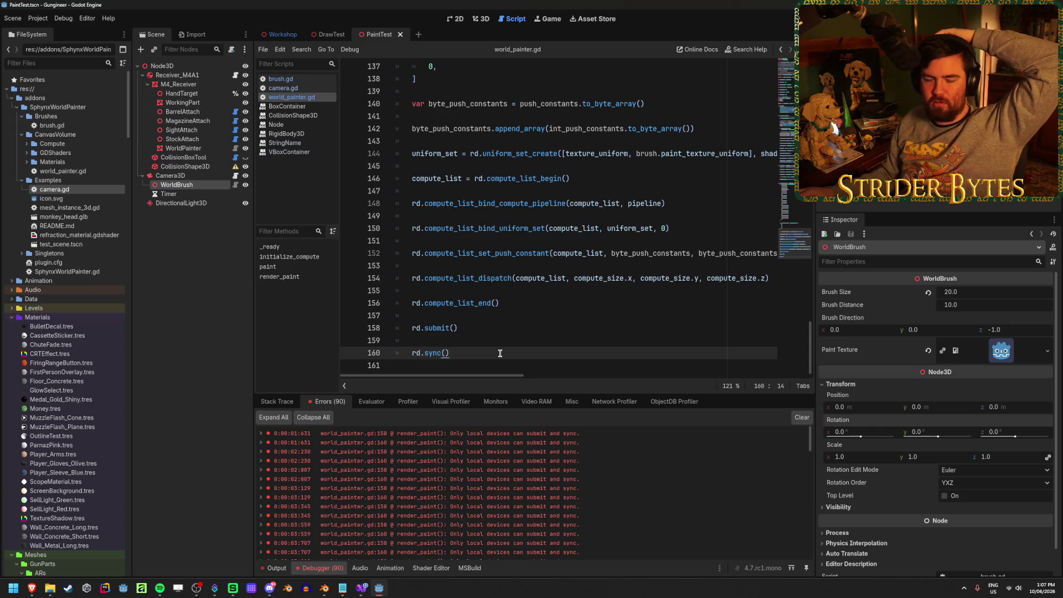
pyautogui.scroll(20, 500, 354)
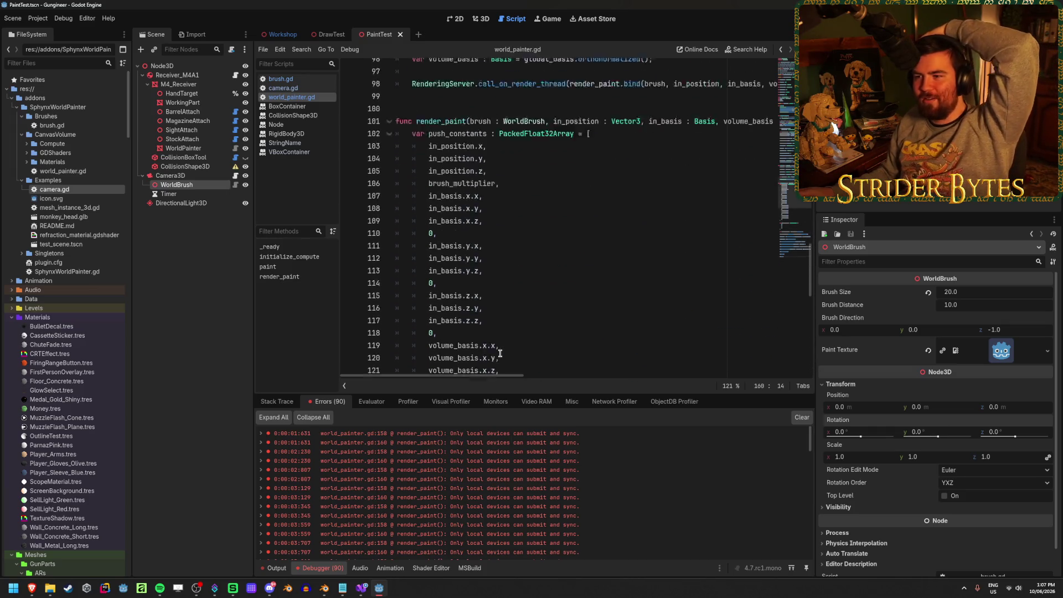
pyautogui.scroll(9, 501, 353)
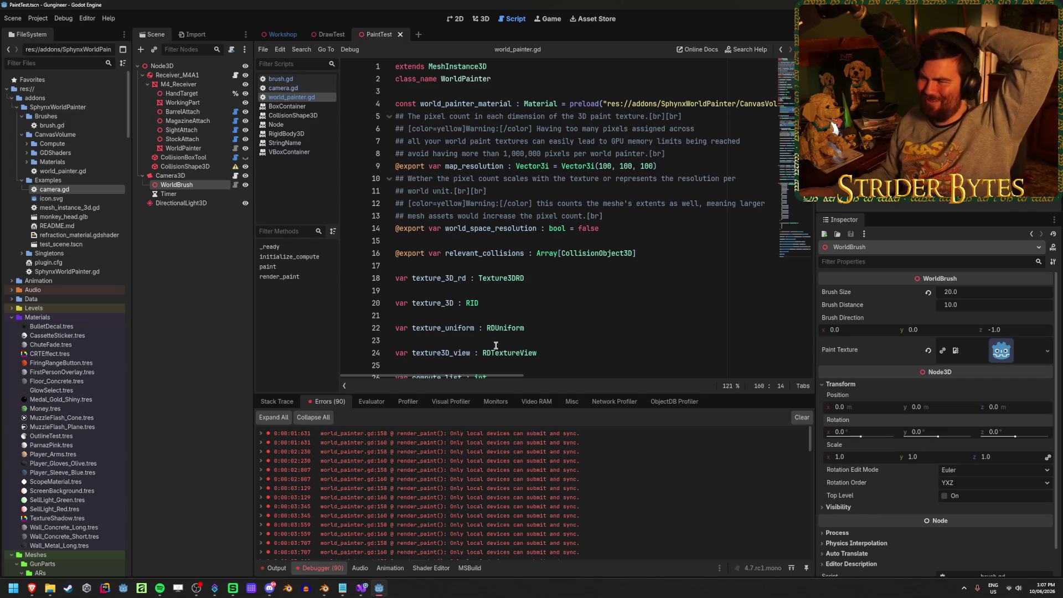
pyautogui.scroll(-20, 495, 346)
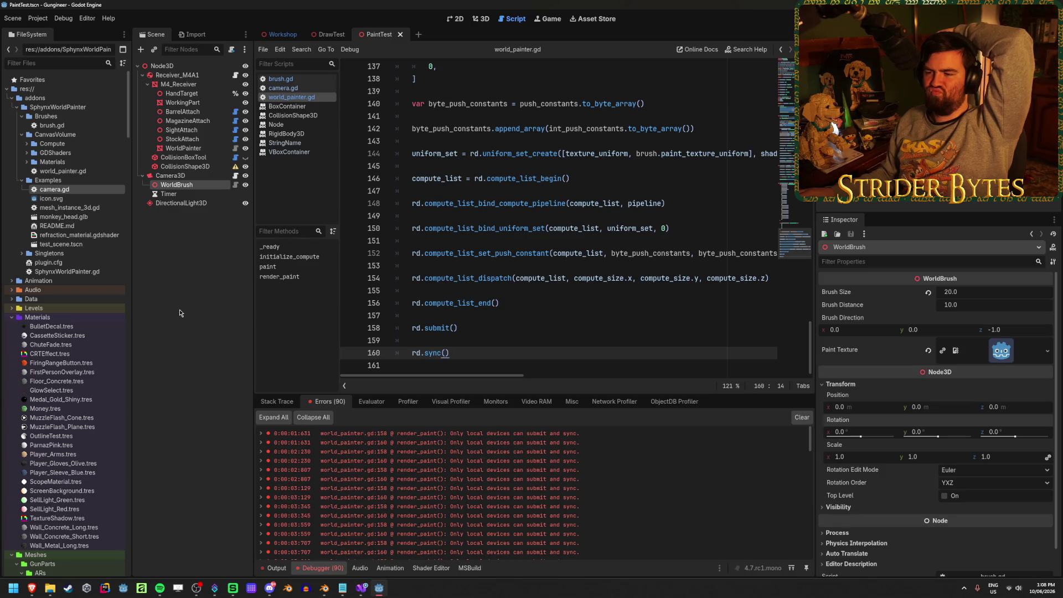
# - Compare camera.gd and brush.gd, then return to world_painter.gd's rd.sync() line 160
pyautogui.click(322, 88)
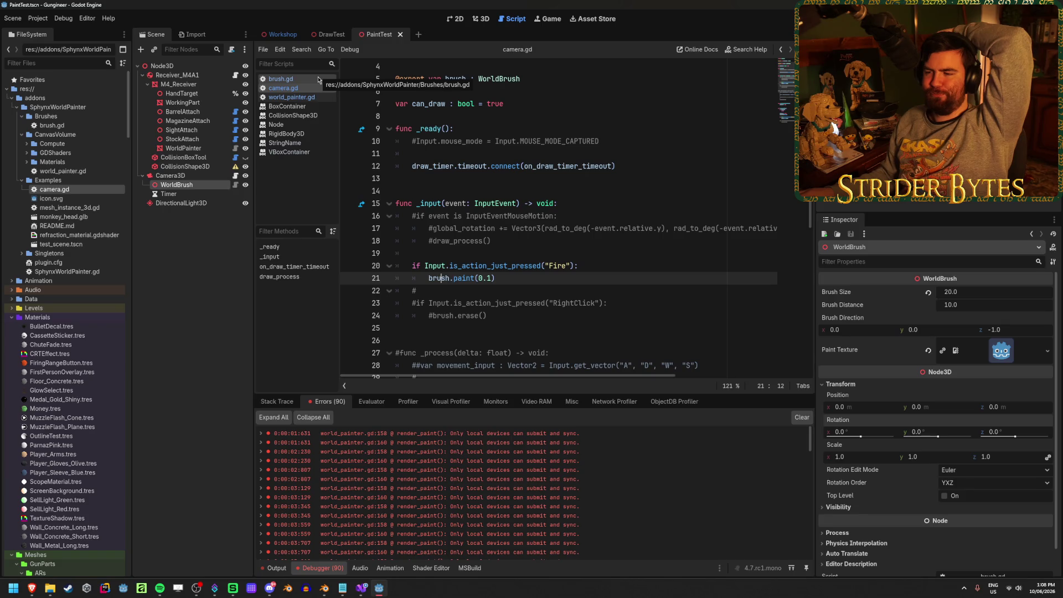
pyautogui.click(319, 80)
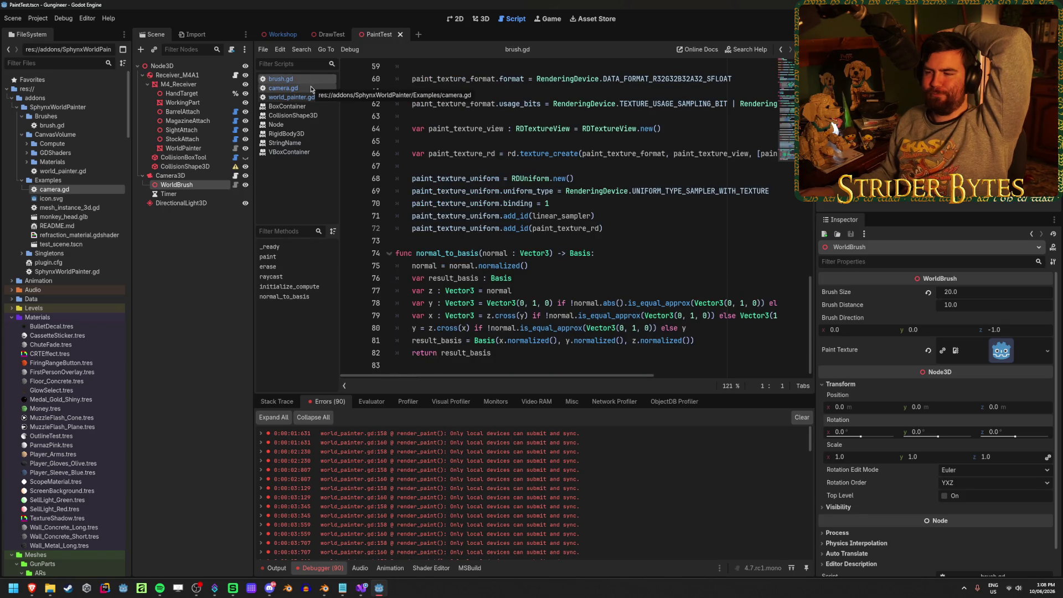
pyautogui.click(311, 88)
pyautogui.click(294, 96)
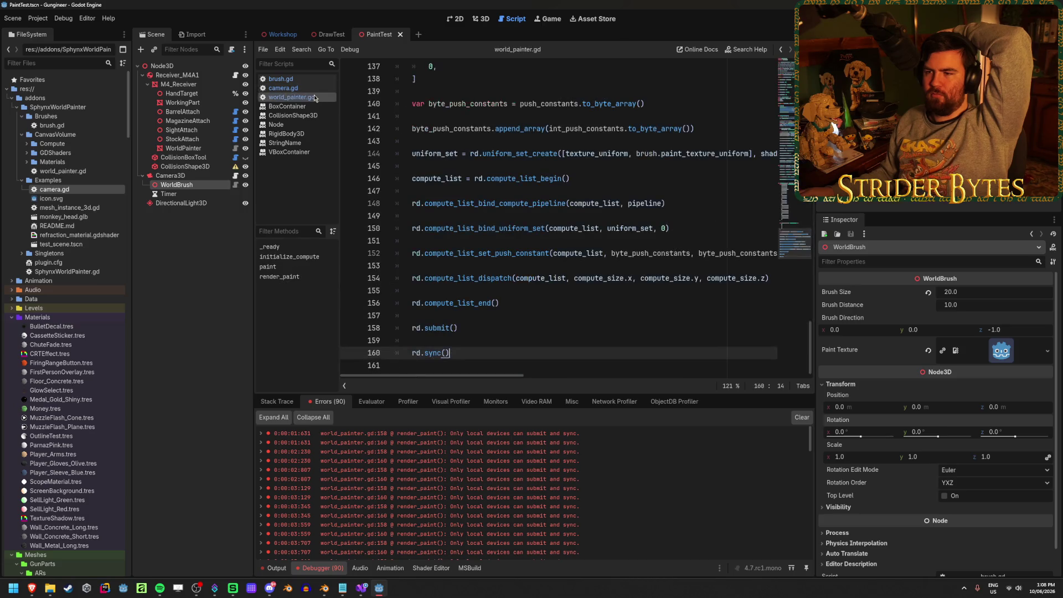
pyautogui.press('Home')
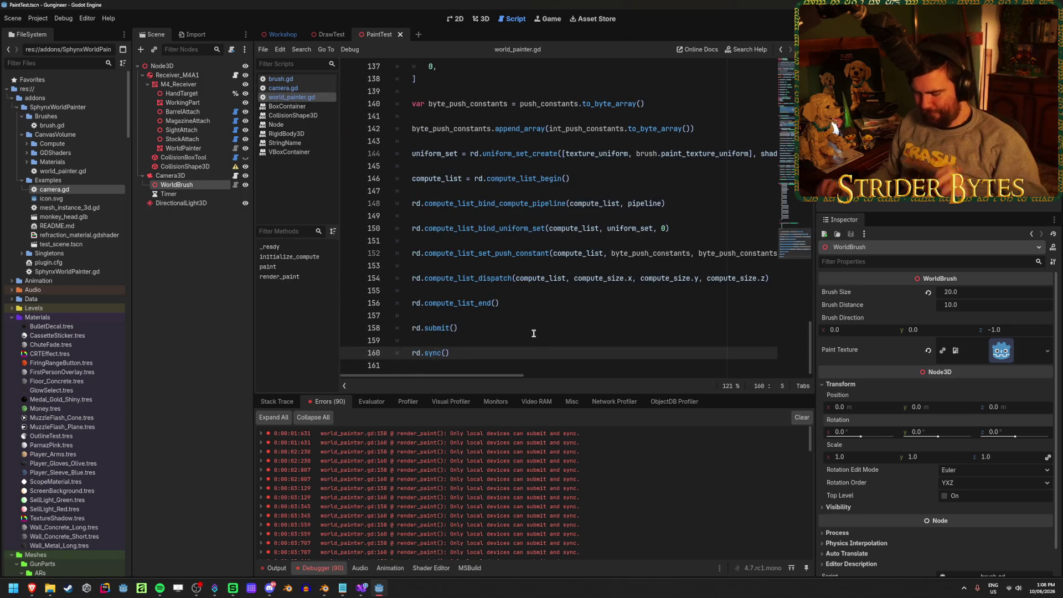
# - Comment out rd.sync() on line 160, test-run, and trace the resulting submit error
pyautogui.write('#')
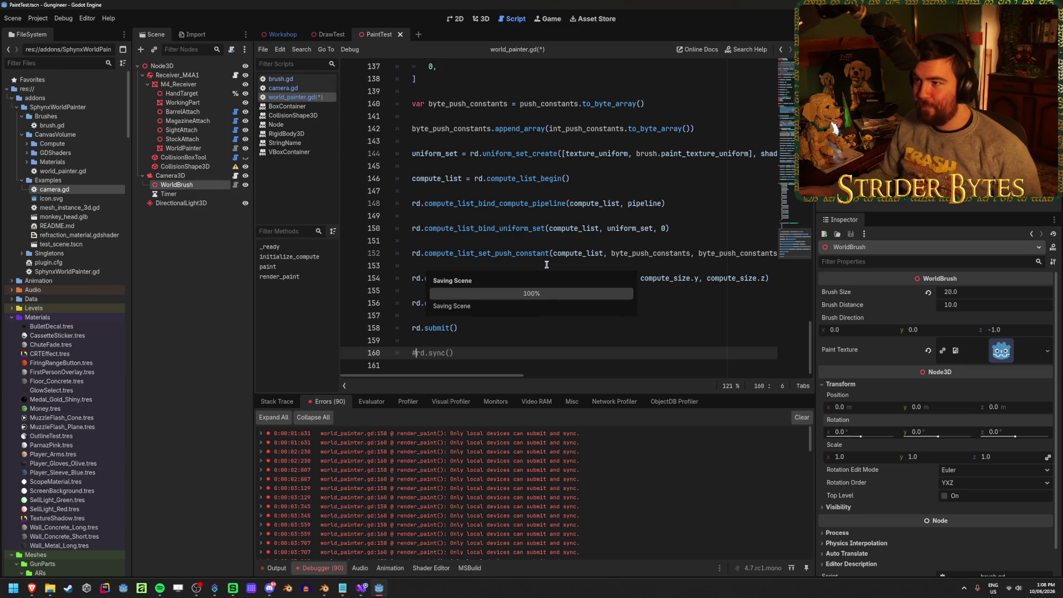
pyautogui.click(487, 20)
pyautogui.press('F6')
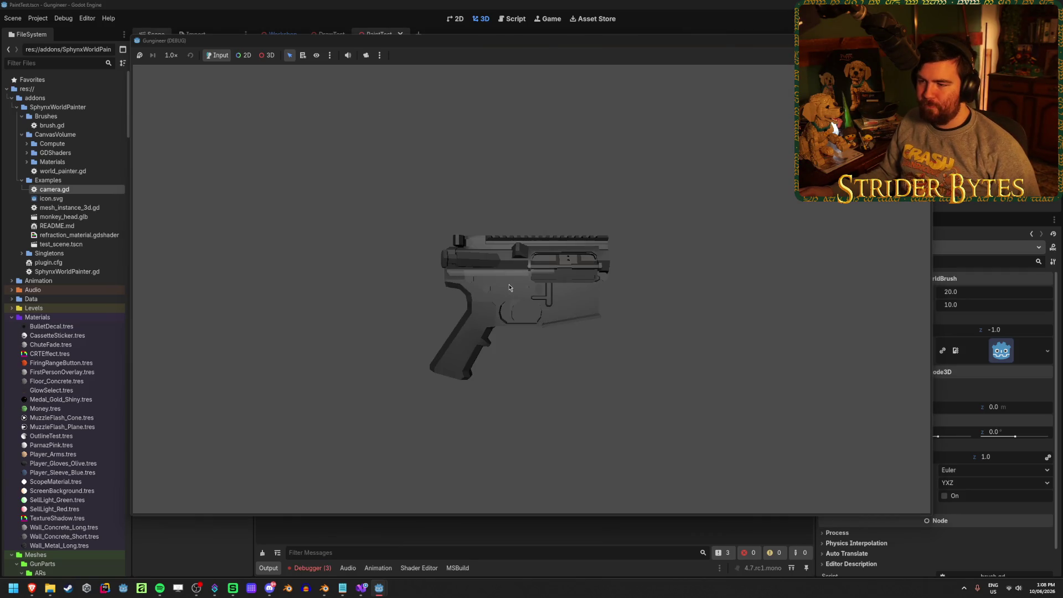
pyautogui.click(316, 569)
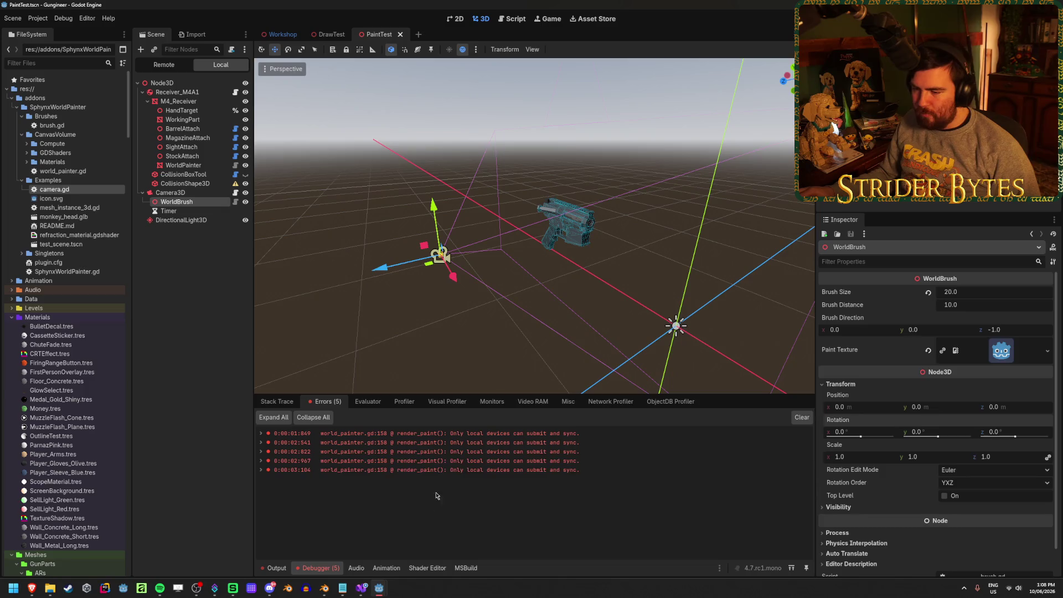
pyautogui.click(463, 461)
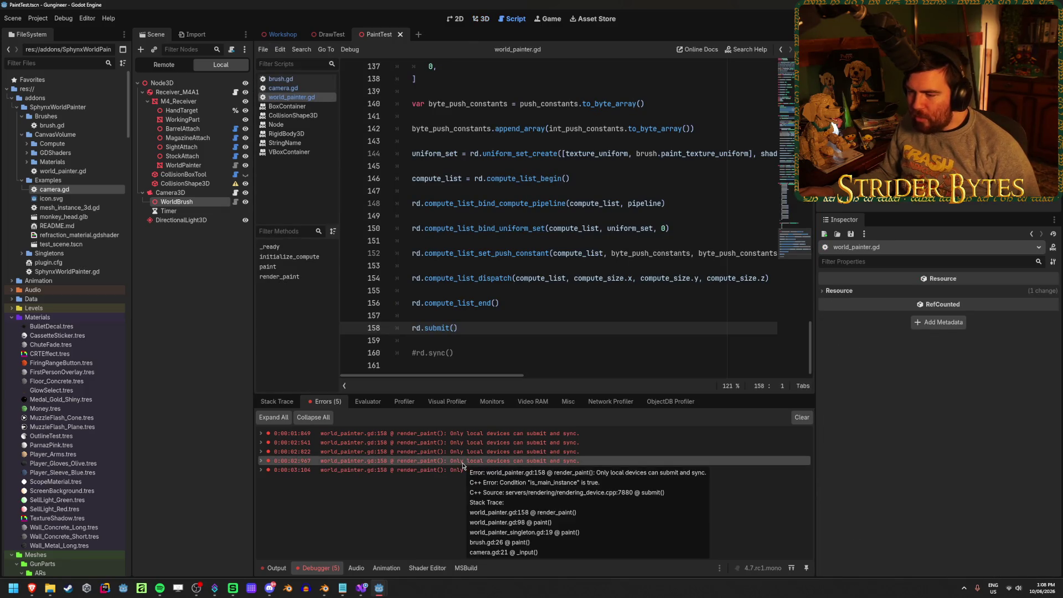
# - Comment out rd.submit() on line 158 and rerun the project
pyautogui.press('F8')
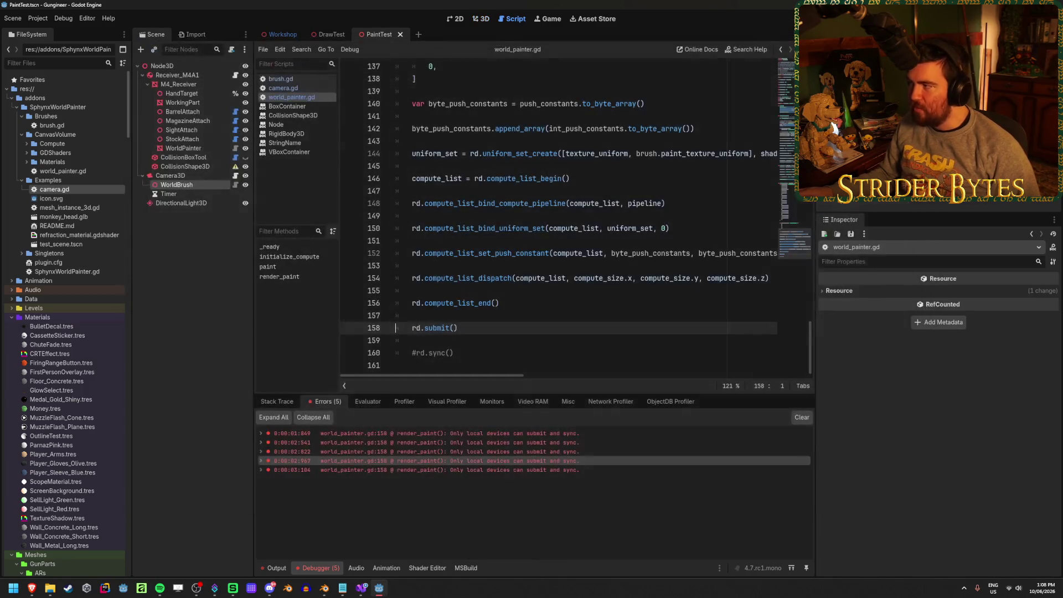
pyautogui.click(416, 329)
pyautogui.write('#')
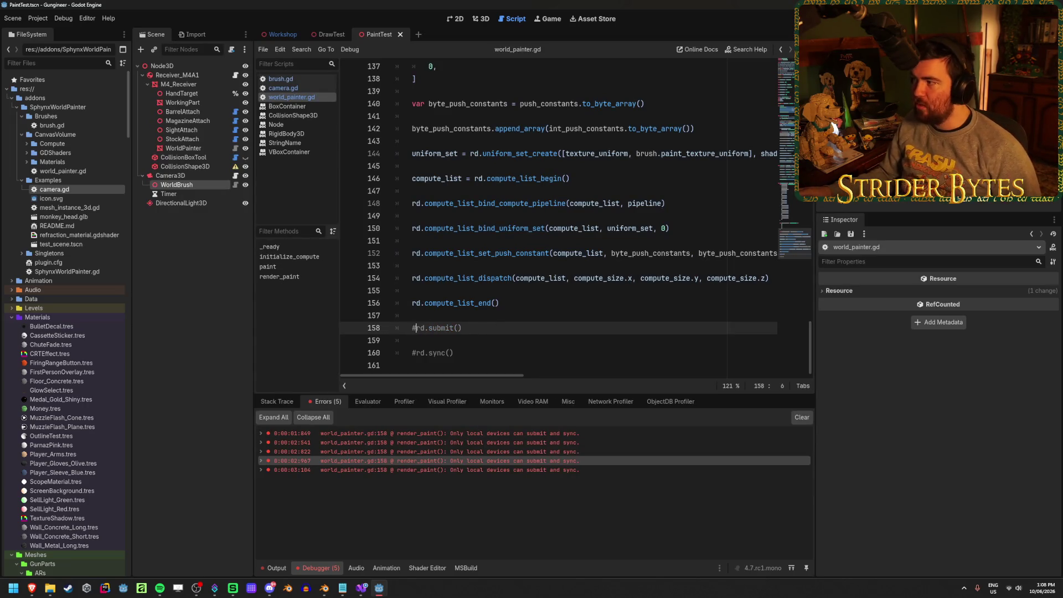
pyautogui.press('F5')
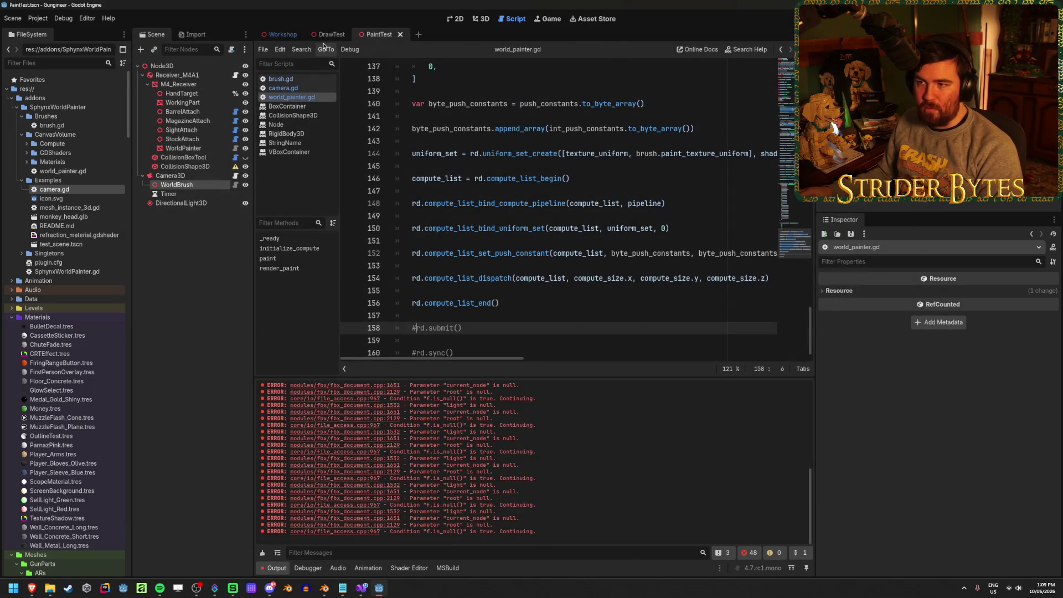
# - Hide the Receiver_M4A1 gun in the PaintTest scene
pyautogui.click(161, 66)
pyautogui.click(482, 18)
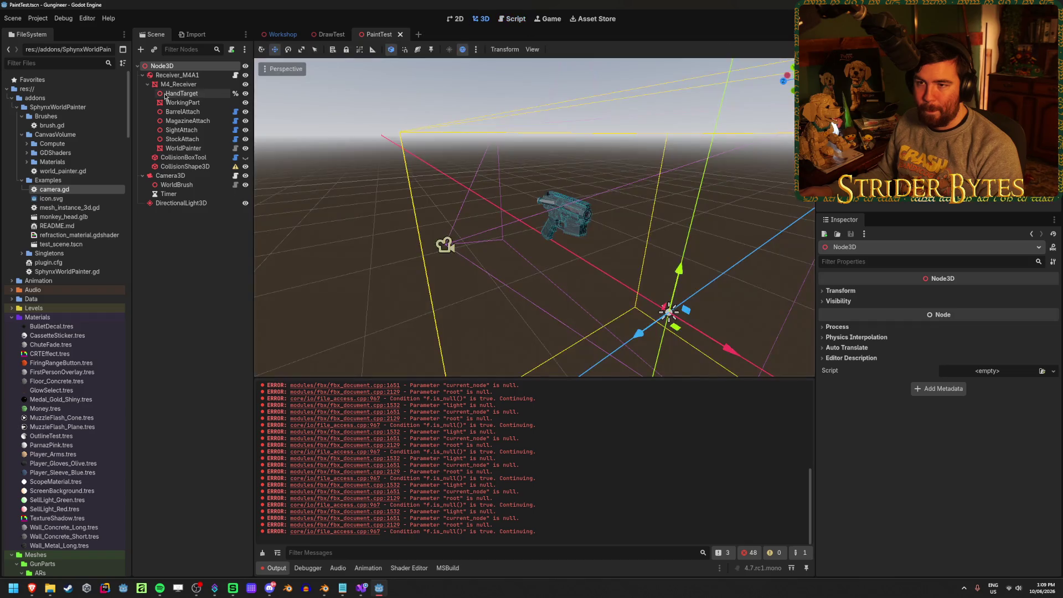
pyautogui.click(172, 75)
pyautogui.click(245, 75)
pyautogui.click(188, 272)
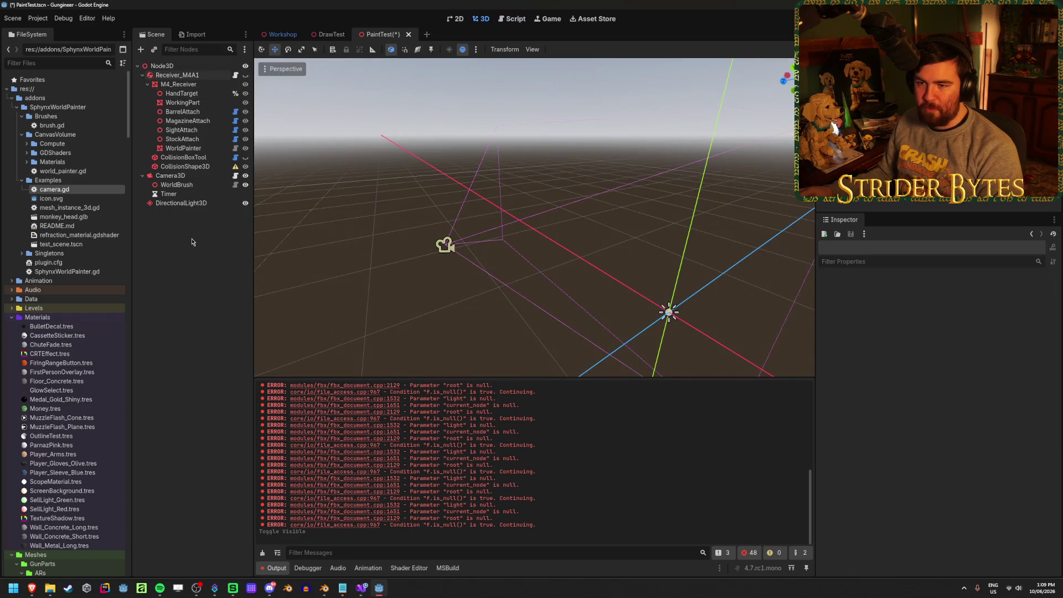
pyautogui.rightClick(194, 241)
pyautogui.click(217, 246)
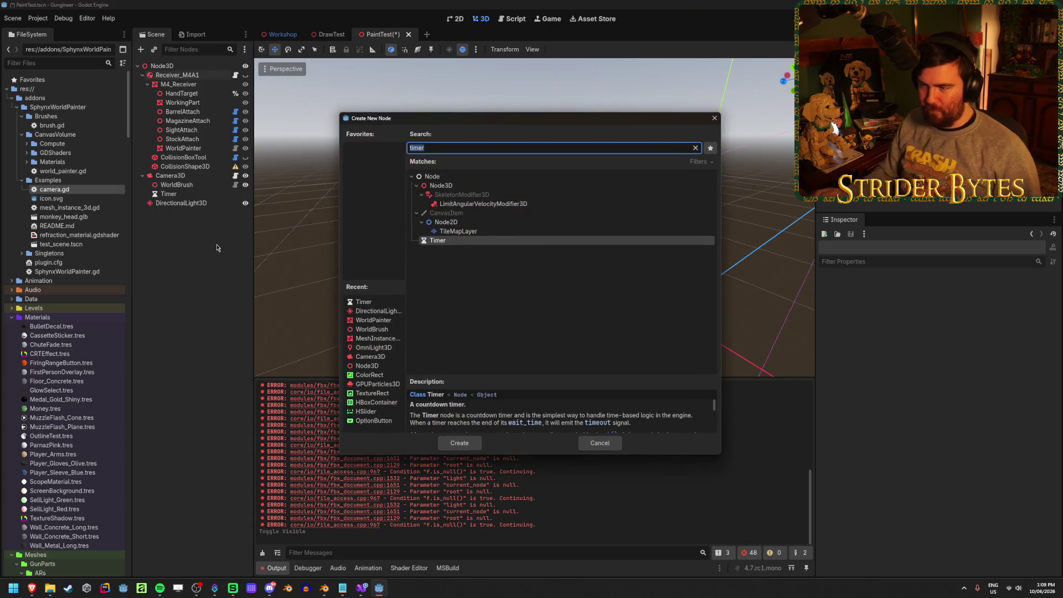
pyautogui.press('Escape')
# - Drop Monkey.blend into the scene, move it near the origin, and save
pyautogui.scroll(-15, 82, 413)
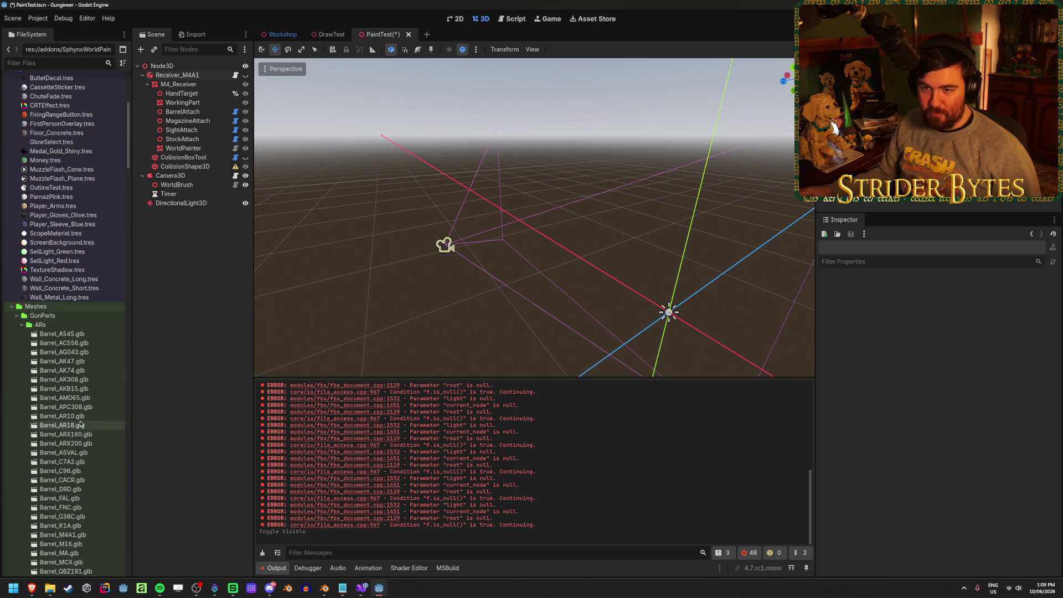
pyautogui.scroll(-15, 82, 413)
pyautogui.moveTo(49, 467)
pyautogui.mouseDown()
pyautogui.moveTo(563, 219)
pyautogui.moveTo(399, 177)
pyautogui.moveTo(595, 216)
pyautogui.moveTo(473, 258)
pyautogui.moveTo(559, 238)
pyautogui.moveTo(554, 222)
pyautogui.moveTo(476, 221)
pyautogui.mouseUp()
pyautogui.moveTo(546, 222); pyautogui.dragTo(573, 205)
pyautogui.click(200, 177)
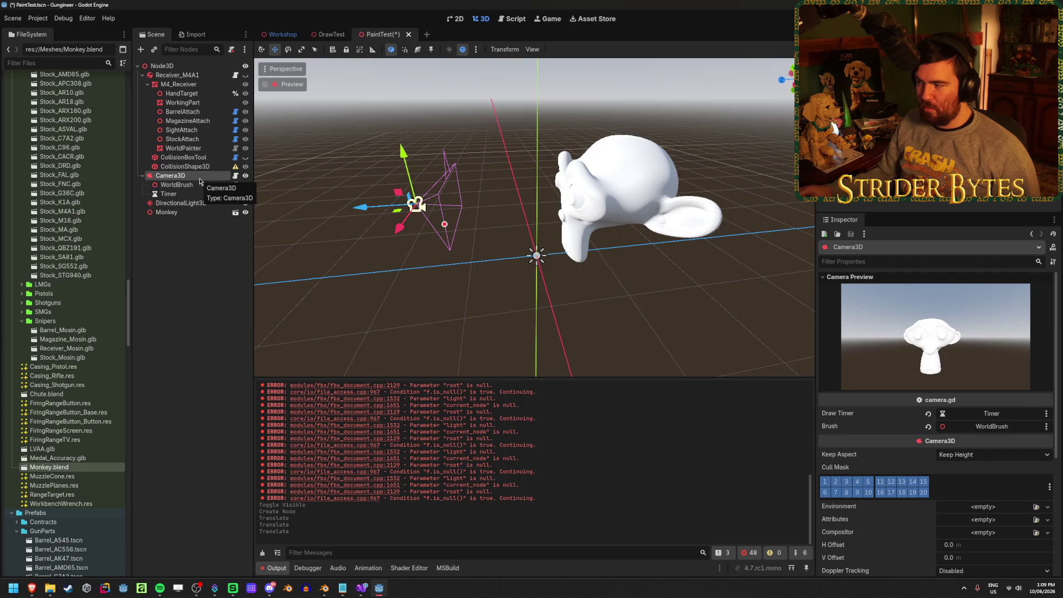
pyautogui.click(696, 187)
pyautogui.moveTo(620, 148); pyautogui.dragTo(602, 159)
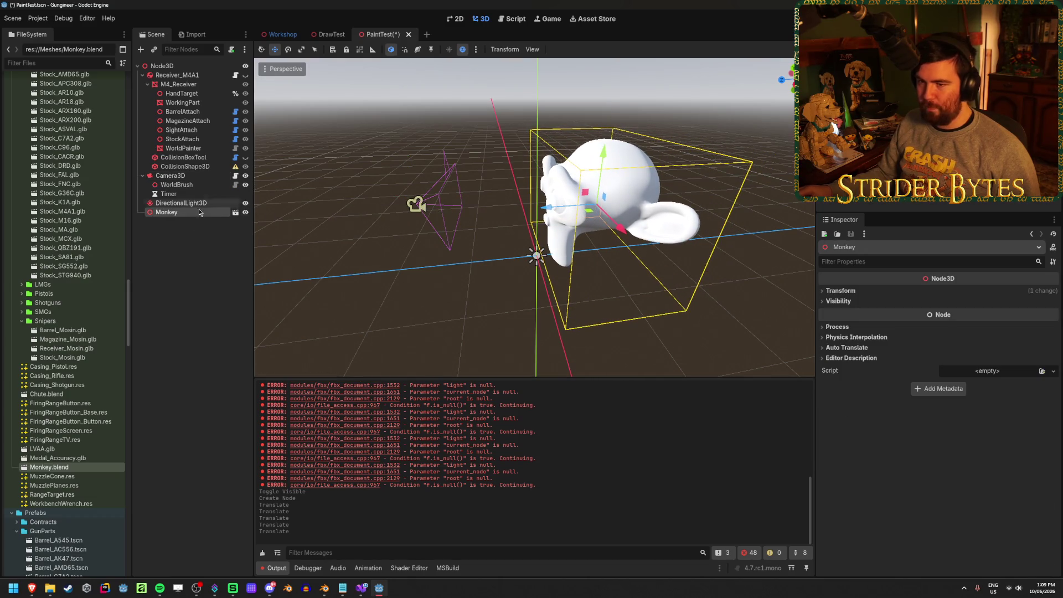
pyautogui.hotkey('ctrl', 's')
# - Make the Monkey local and add a WorldPainter child under Suzanne via 'worldp'
pyautogui.rightClick(182, 212)
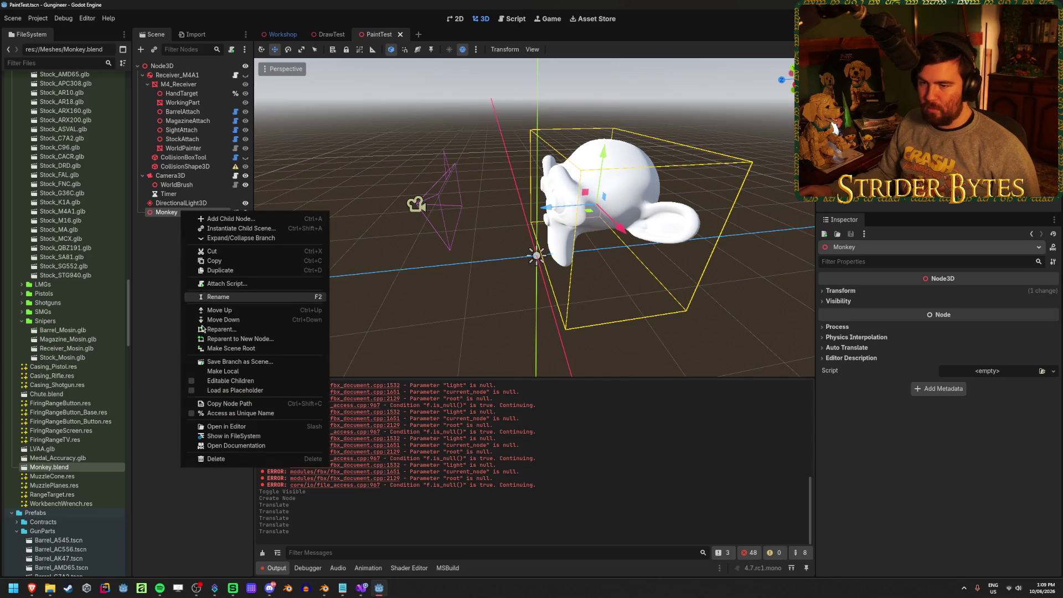
pyautogui.click(226, 371)
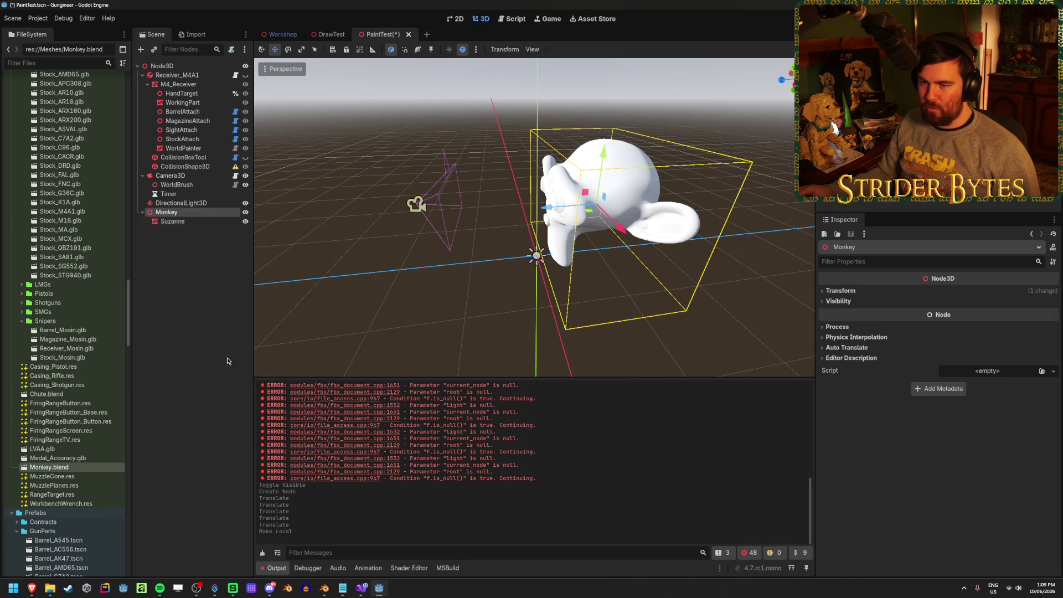
pyautogui.click(187, 224)
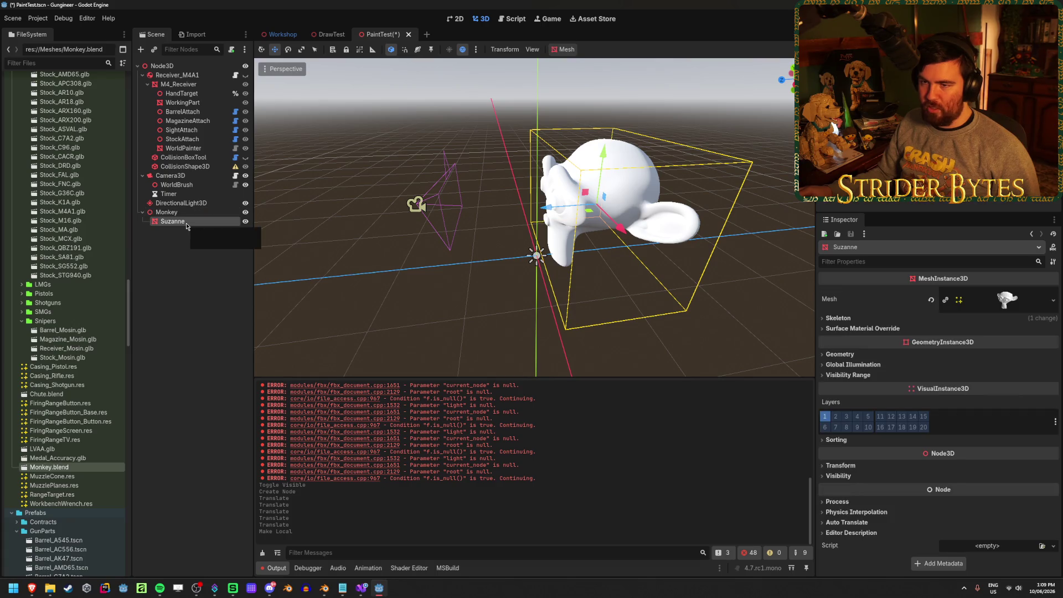
pyautogui.rightClick(186, 223)
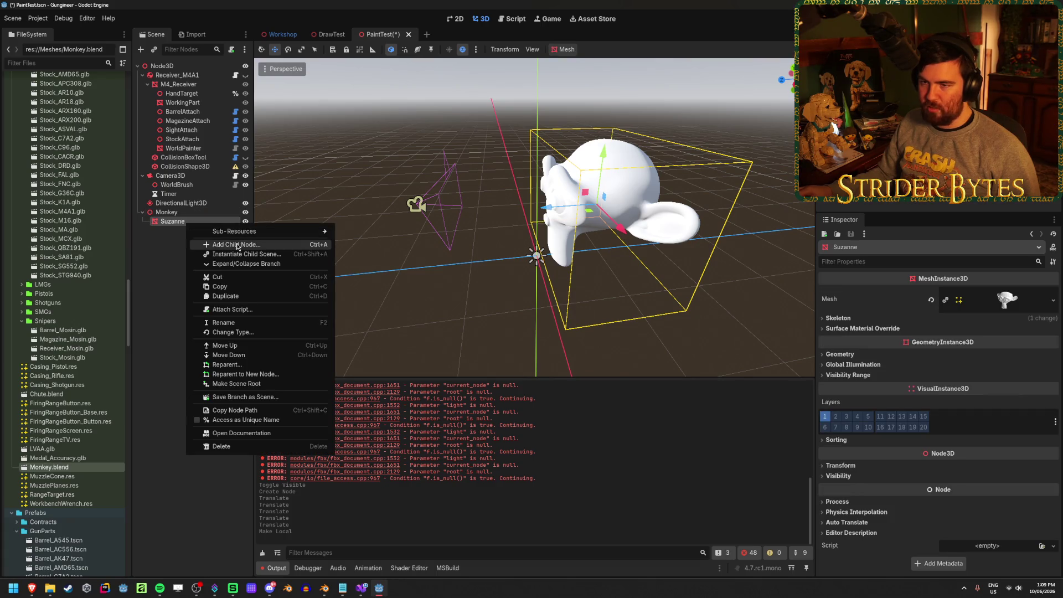
pyautogui.click(237, 246)
pyautogui.write('worldp')
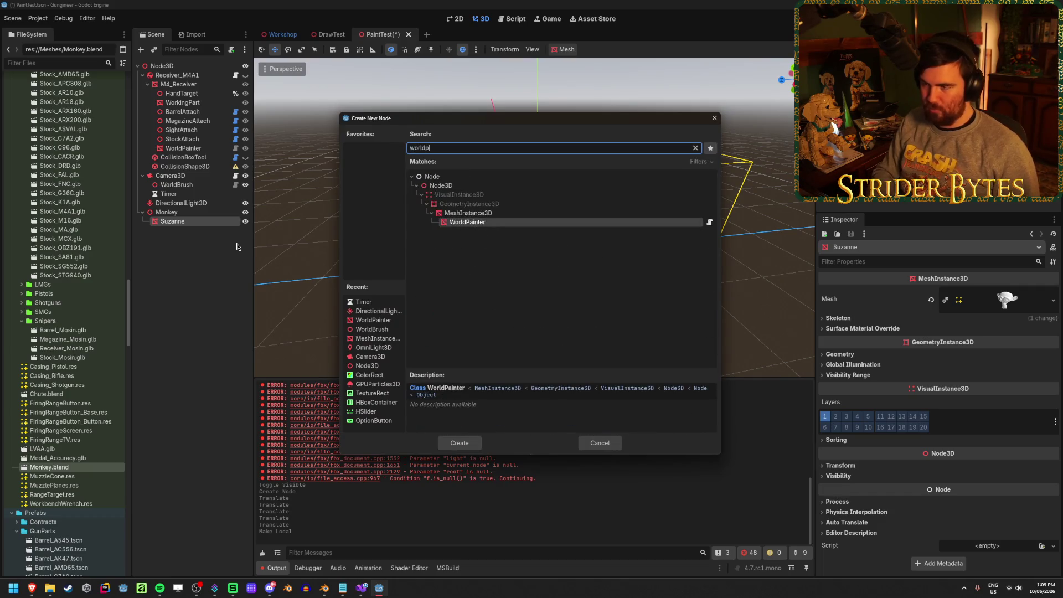
pyautogui.press('Return')
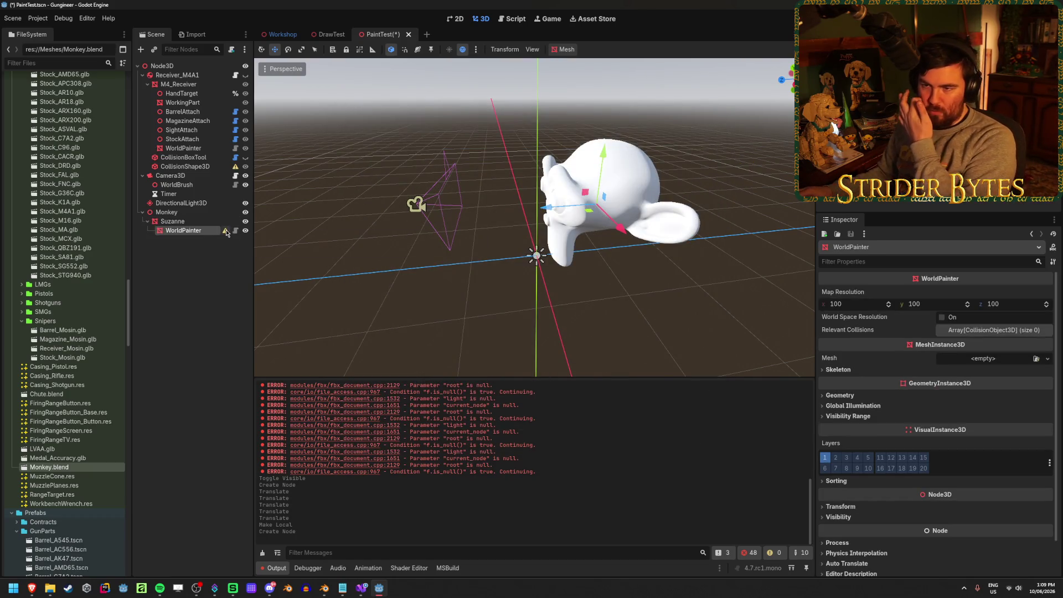
# - Assign the Suzanne mesh to the WorldPainter and expand Relevant Collisions
pyautogui.moveTo(226, 233)
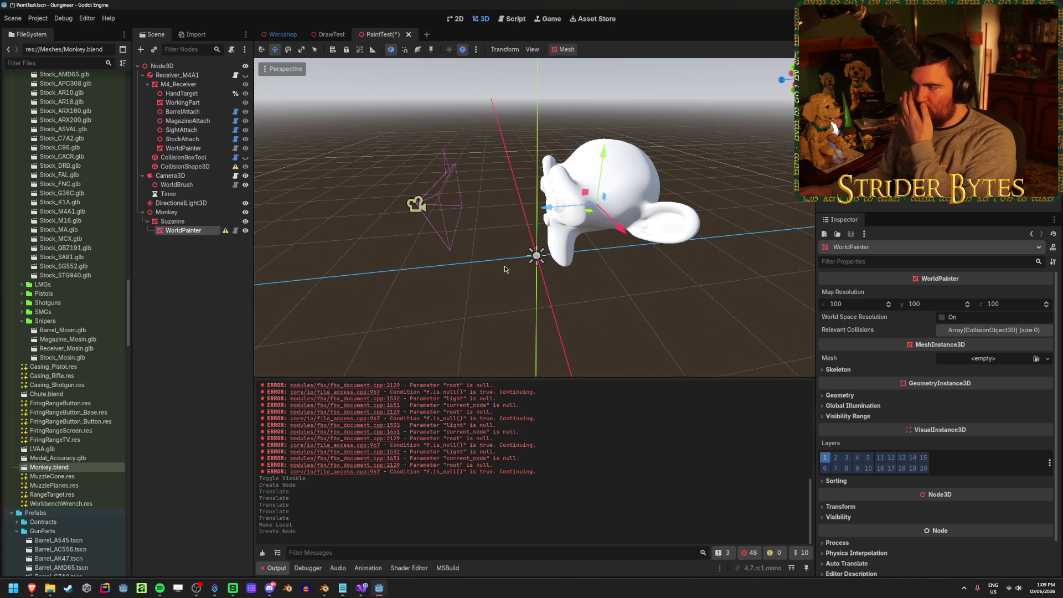
pyautogui.moveTo(174, 222)
pyautogui.mouseDown()
pyautogui.moveTo(203, 266)
pyautogui.moveTo(194, 232)
pyautogui.moveTo(205, 249)
pyautogui.moveTo(983, 359)
pyautogui.mouseUp()
pyautogui.click(986, 331)
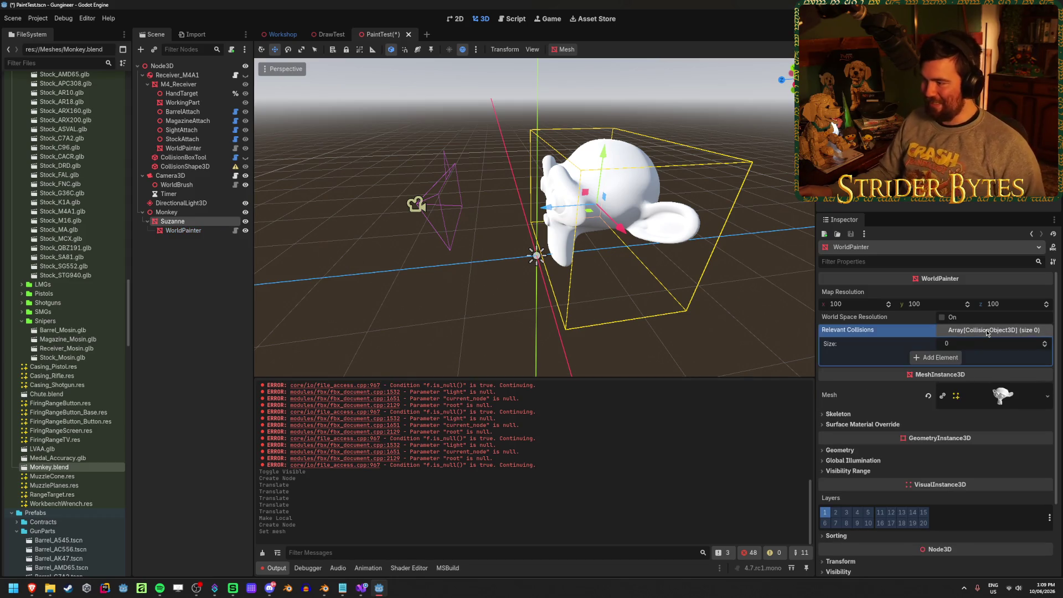
# - Generate a trimesh static-body collision child for Suzanne
pyautogui.rightClick(210, 223)
pyautogui.click(246, 244)
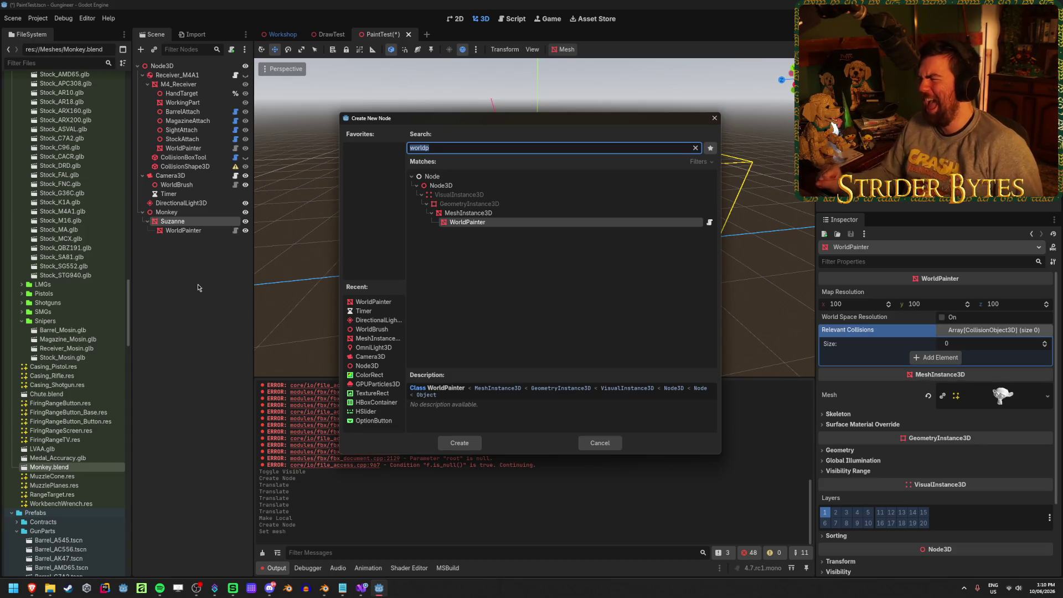
pyautogui.click(600, 443)
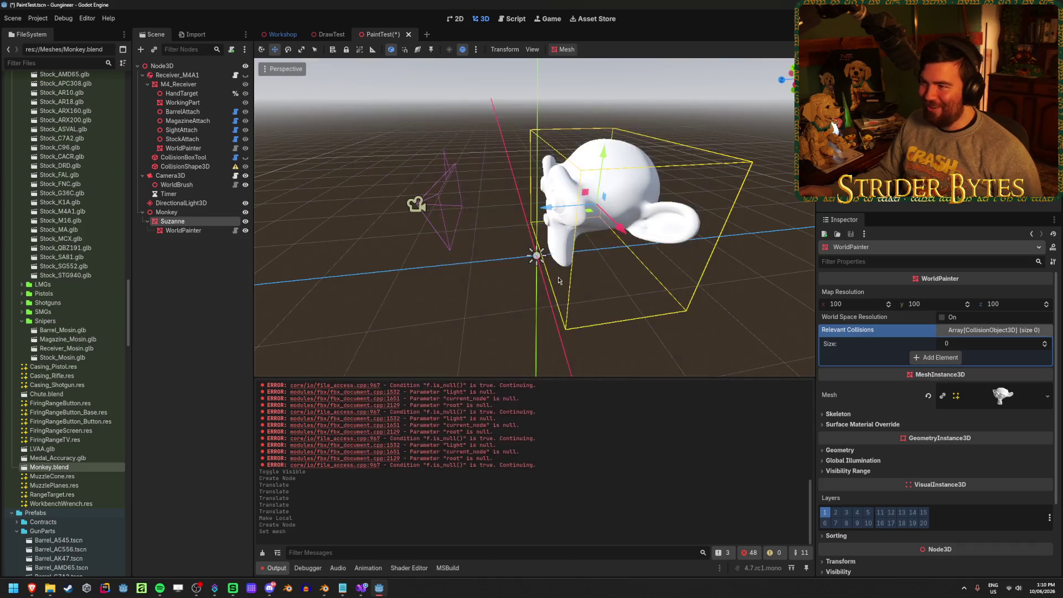
pyautogui.click(564, 49)
pyautogui.click(581, 66)
pyautogui.click(530, 268)
pyautogui.click(530, 280)
pyautogui.click(516, 340)
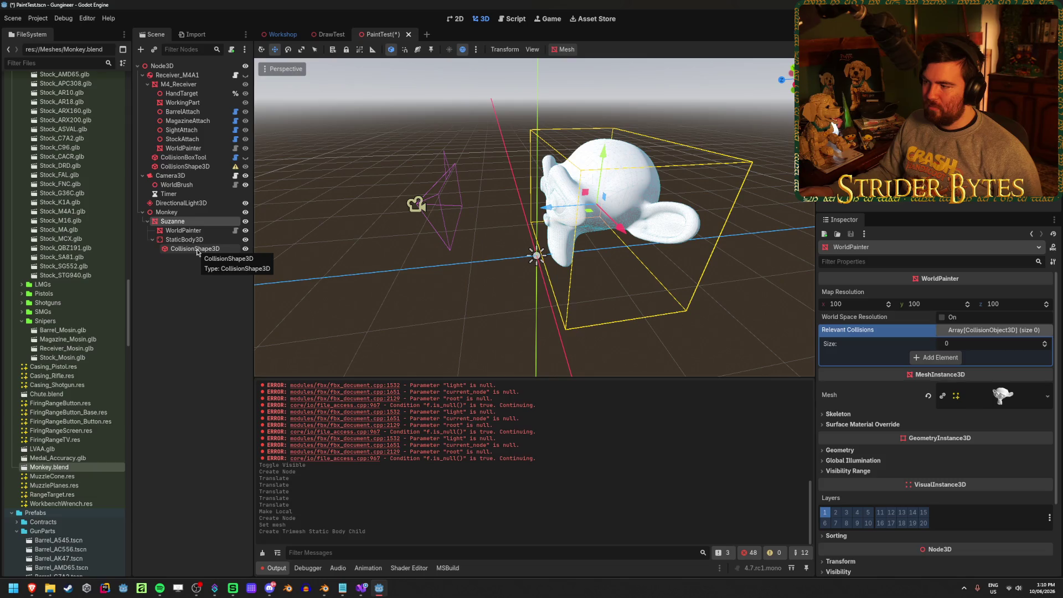
# - Add StaticBody3D to WorldPainter's Relevant Collisions and enable World Space Resolution
pyautogui.click(184, 230)
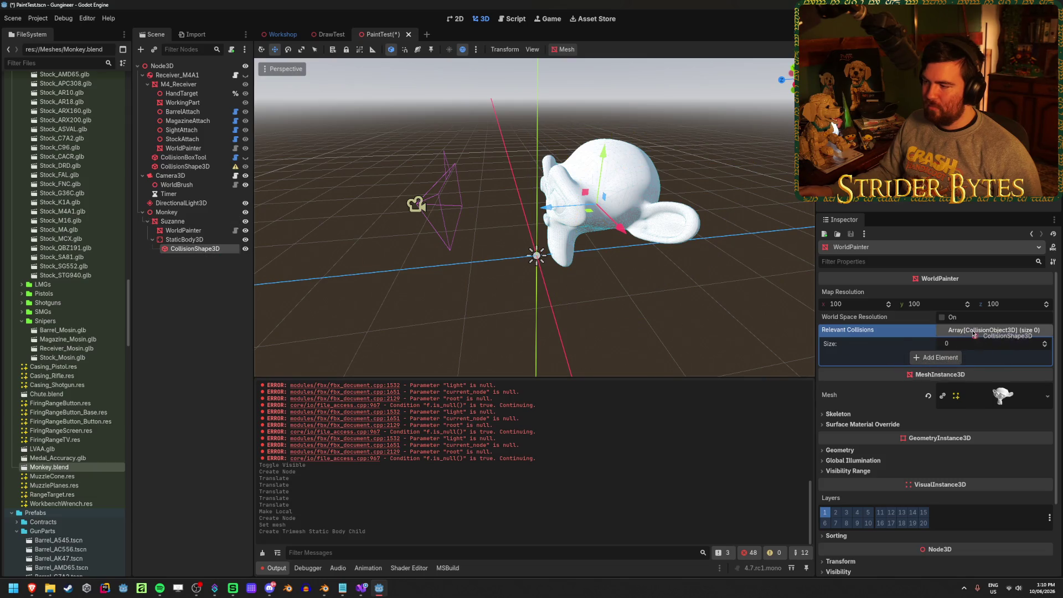
pyautogui.click(944, 358)
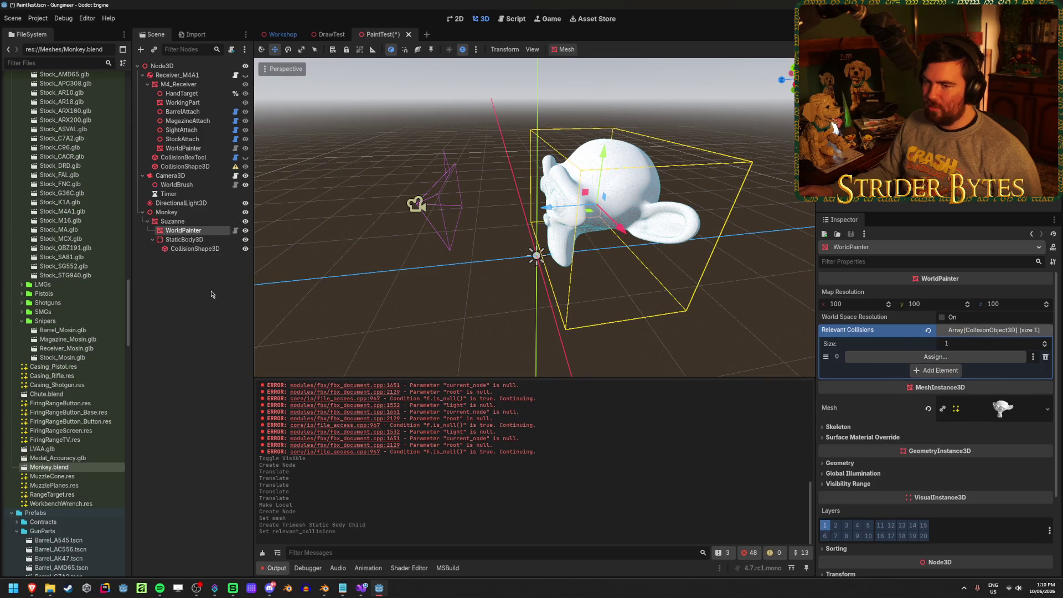
pyautogui.click(953, 359)
pyautogui.click(526, 234)
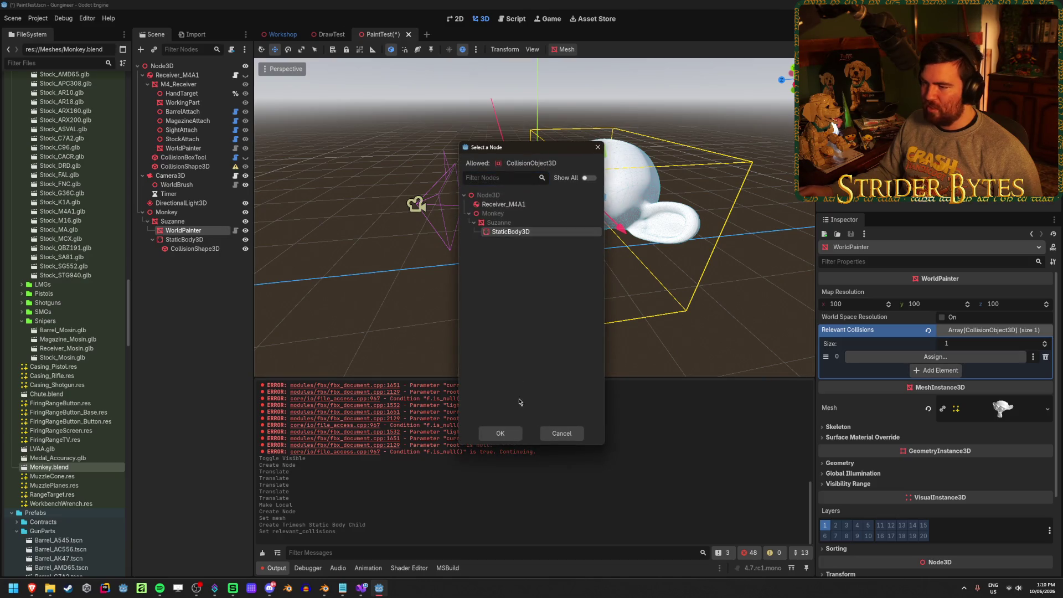
pyautogui.click(499, 431)
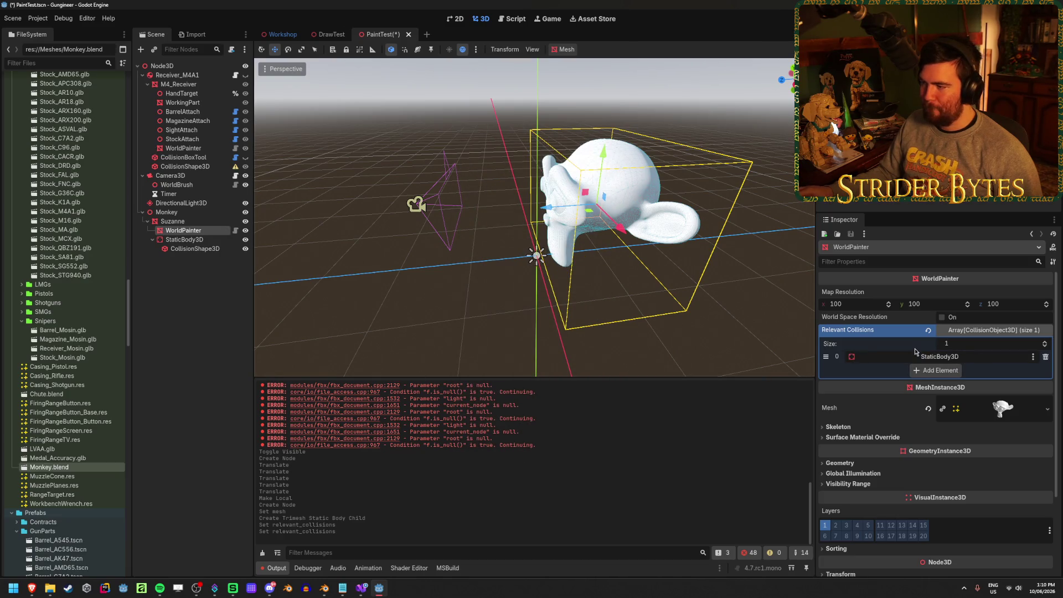
pyautogui.click(942, 318)
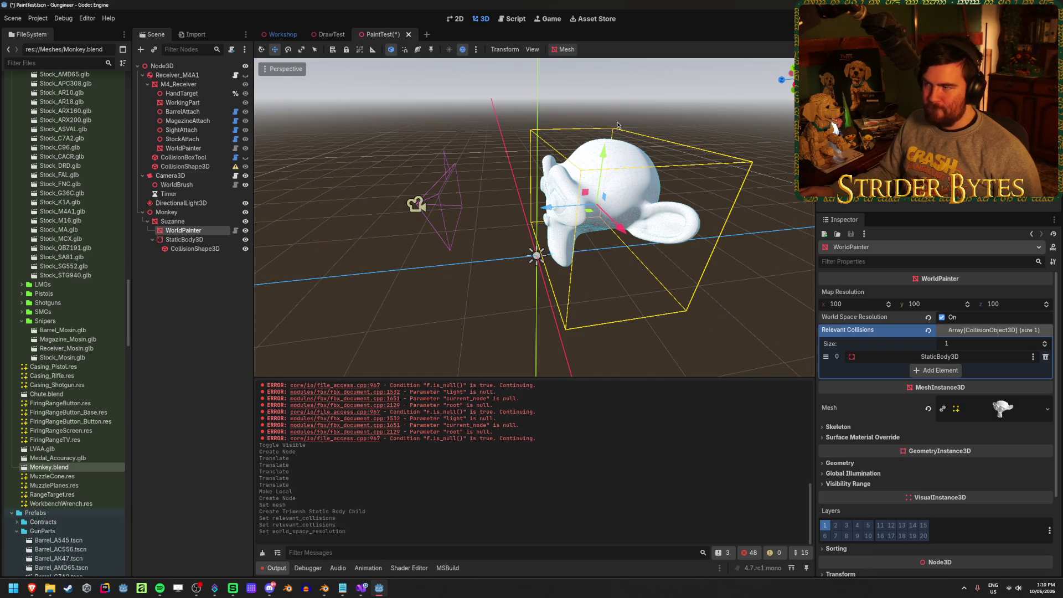
pyautogui.click(194, 186)
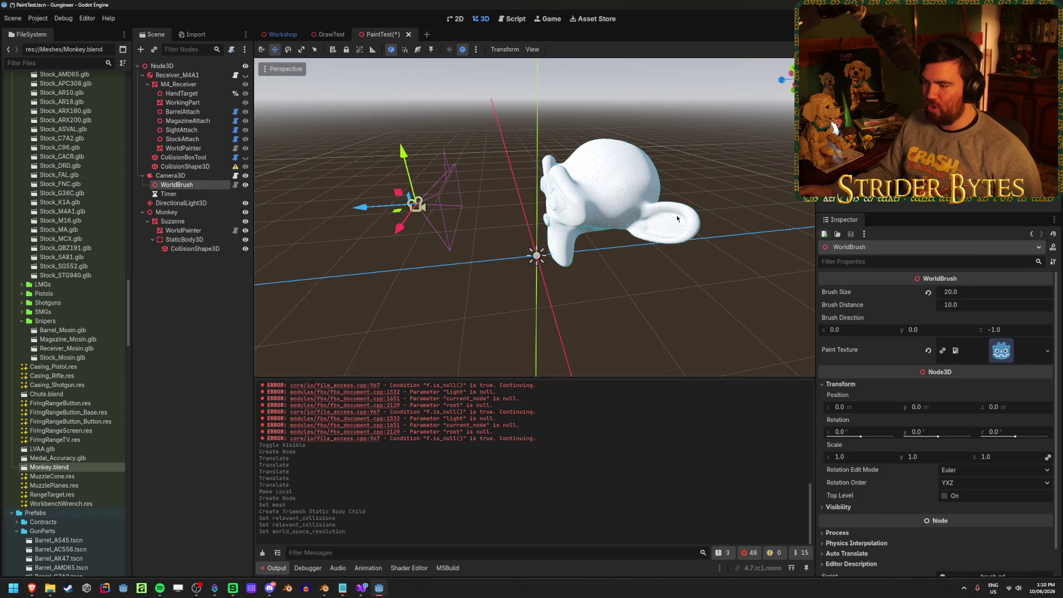
pyautogui.click(195, 248)
pyautogui.click(194, 321)
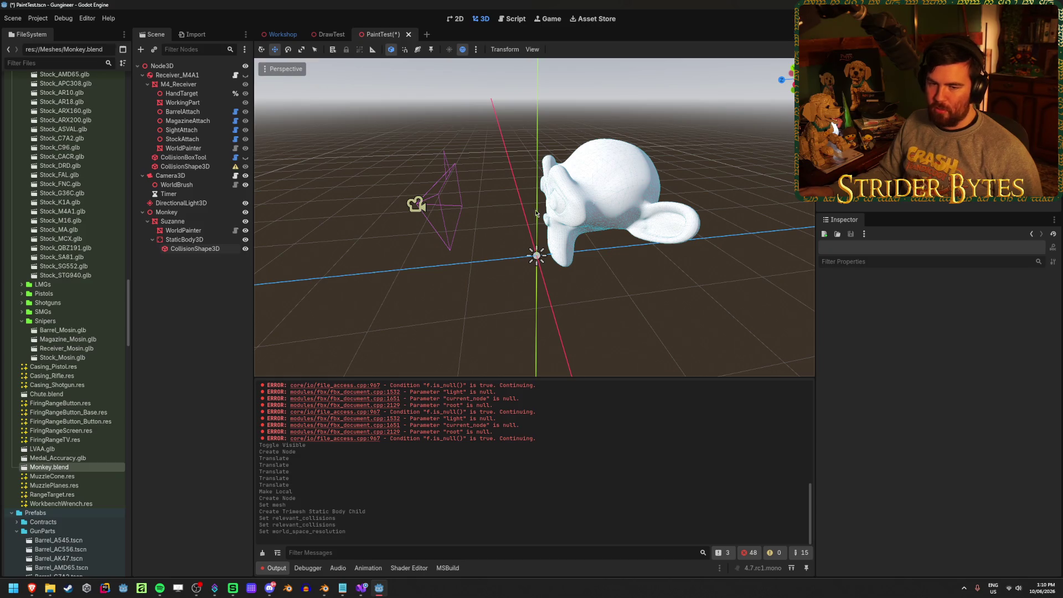
# - Test-run the scene, then review WorldBrush, collision shape, StaticBody3D and WorldPainter settings
pyautogui.press('F6')
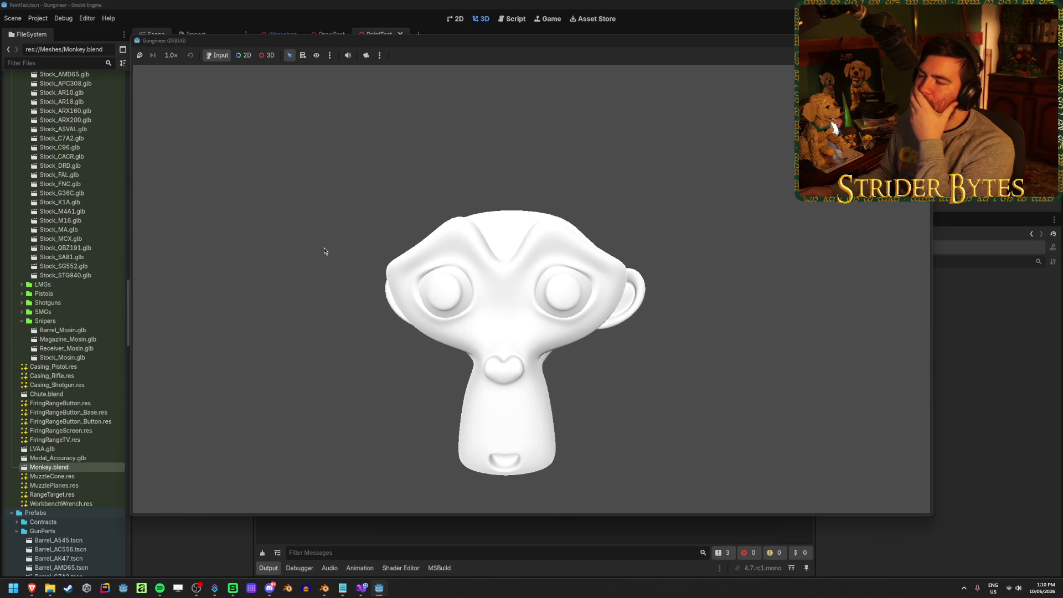
pyautogui.press('F8')
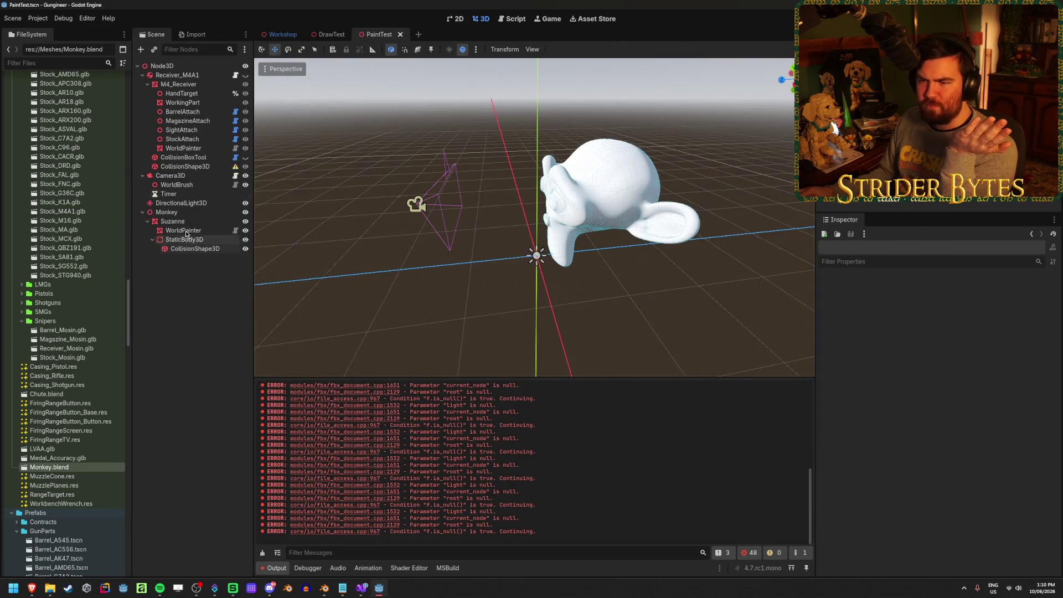
pyautogui.click(191, 187)
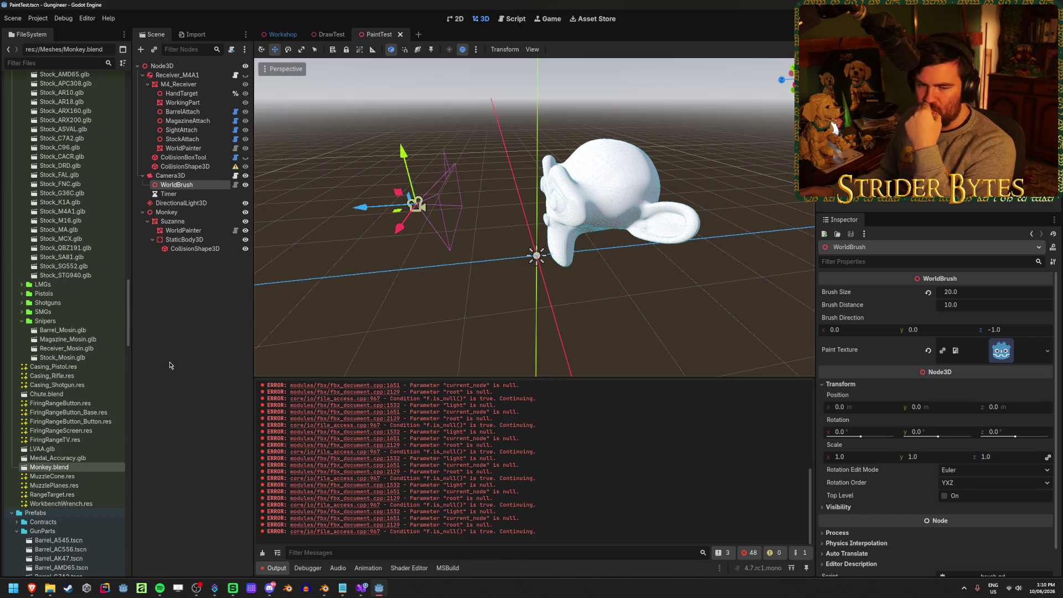
pyautogui.click(200, 249)
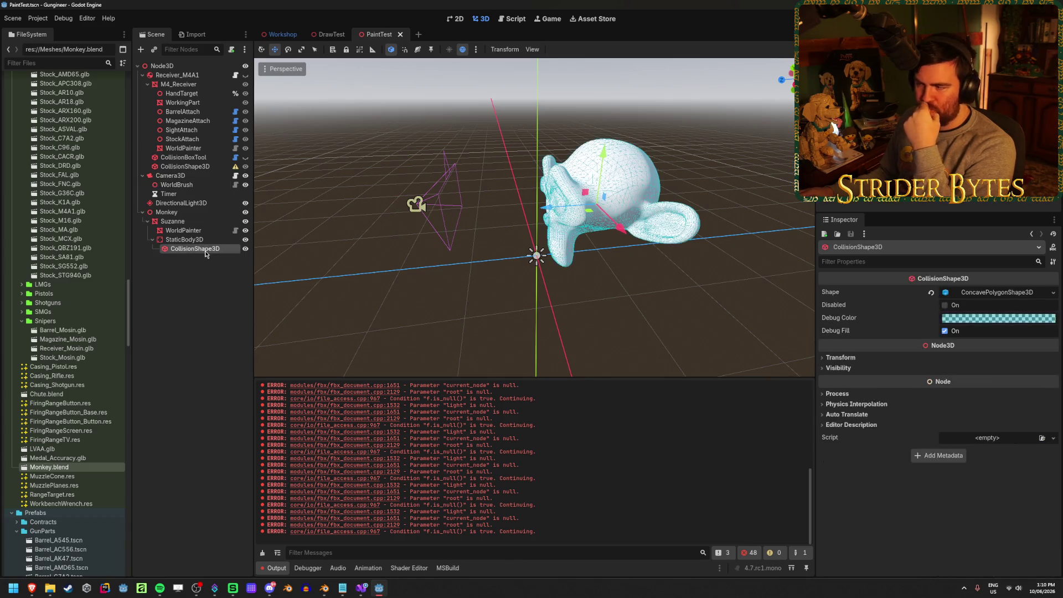
pyautogui.click(201, 239)
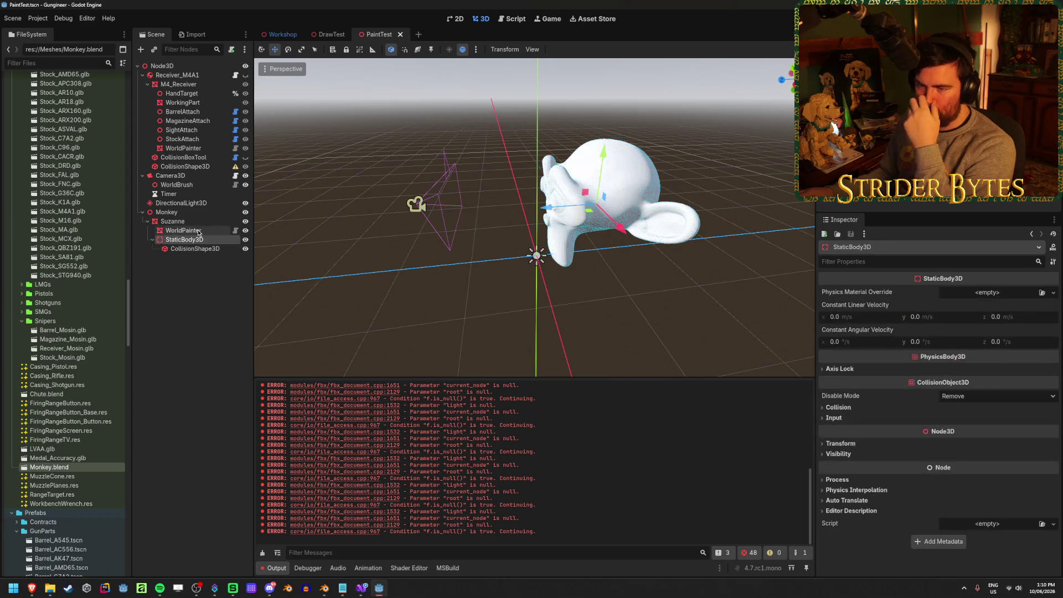
pyautogui.click(200, 231)
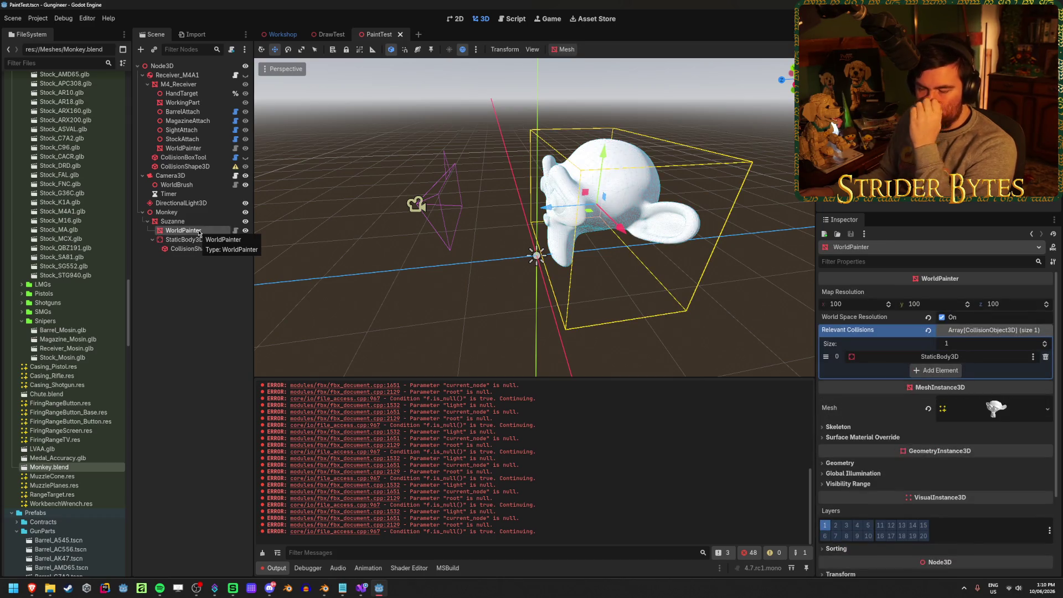
# - Reparent Suzanne under StaticBody3D, make StaticBody3D Monkey's child, and test-run again
pyautogui.moveTo(183, 221)
pyautogui.mouseDown()
pyautogui.moveTo(193, 242)
pyautogui.moveTo(180, 214)
pyautogui.moveTo(197, 196)
pyautogui.moveTo(184, 238)
pyautogui.mouseUp()
pyautogui.moveTo(184, 239)
pyautogui.mouseDown()
pyautogui.moveTo(172, 214)
pyautogui.moveTo(176, 242)
pyautogui.mouseUp()
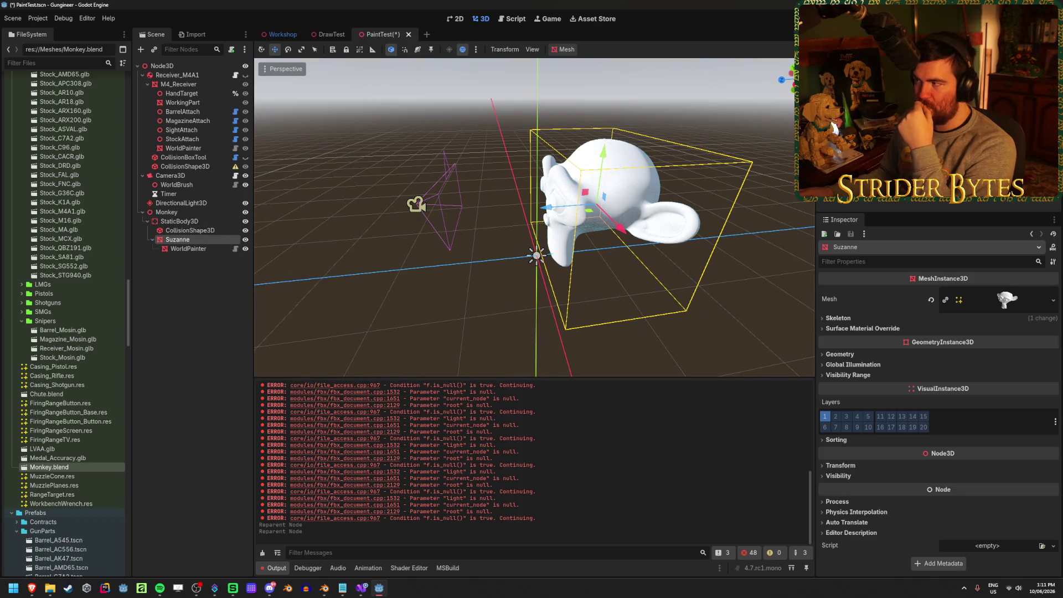
pyautogui.press('F6')
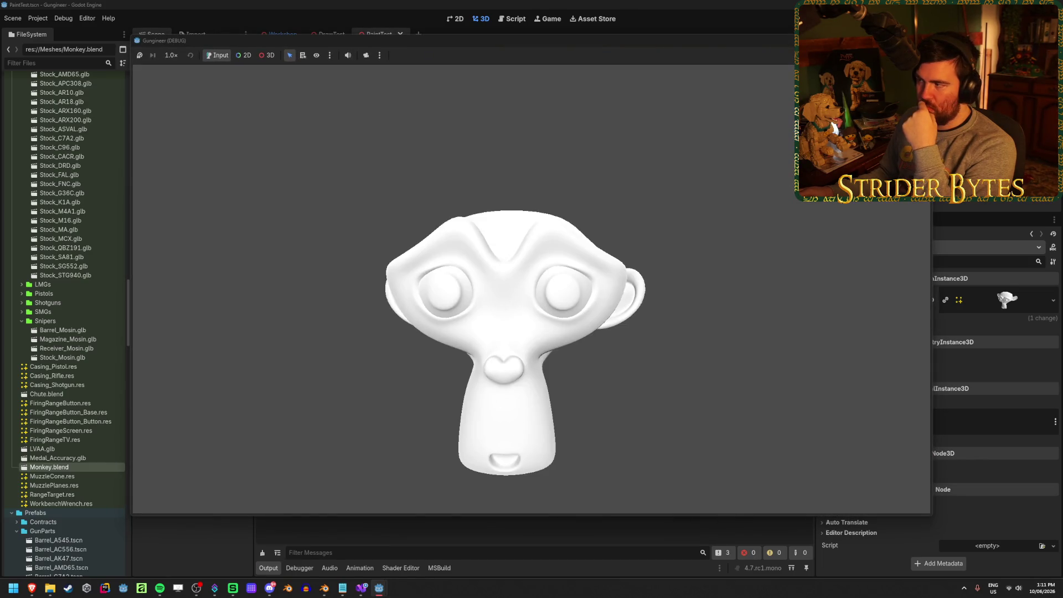
pyautogui.press('F8')
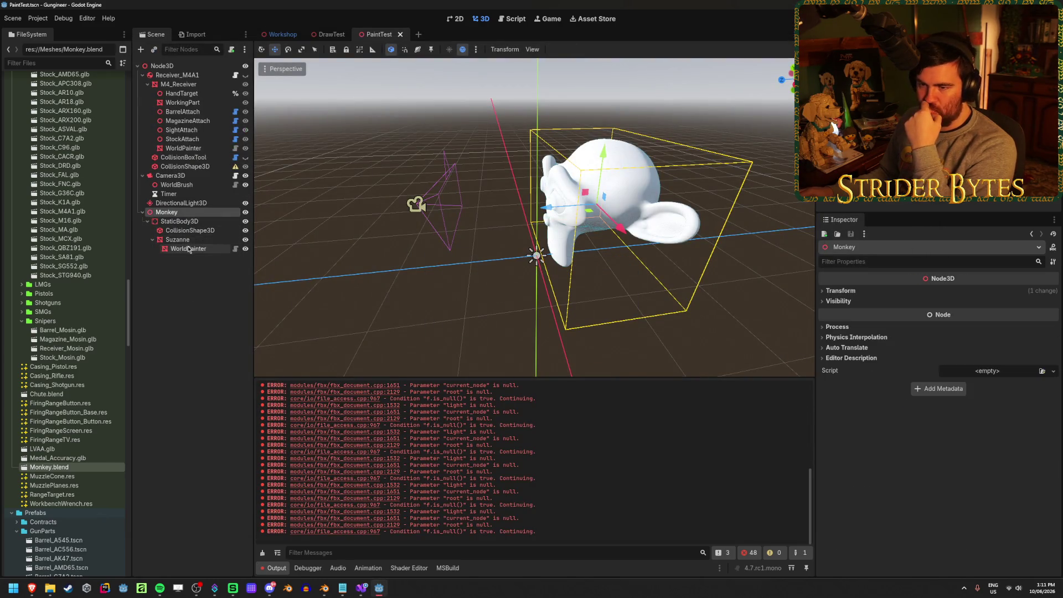
# - Put ParnazPink.tres into Suzanne's Surface Material Override slot 0
pyautogui.click(178, 240)
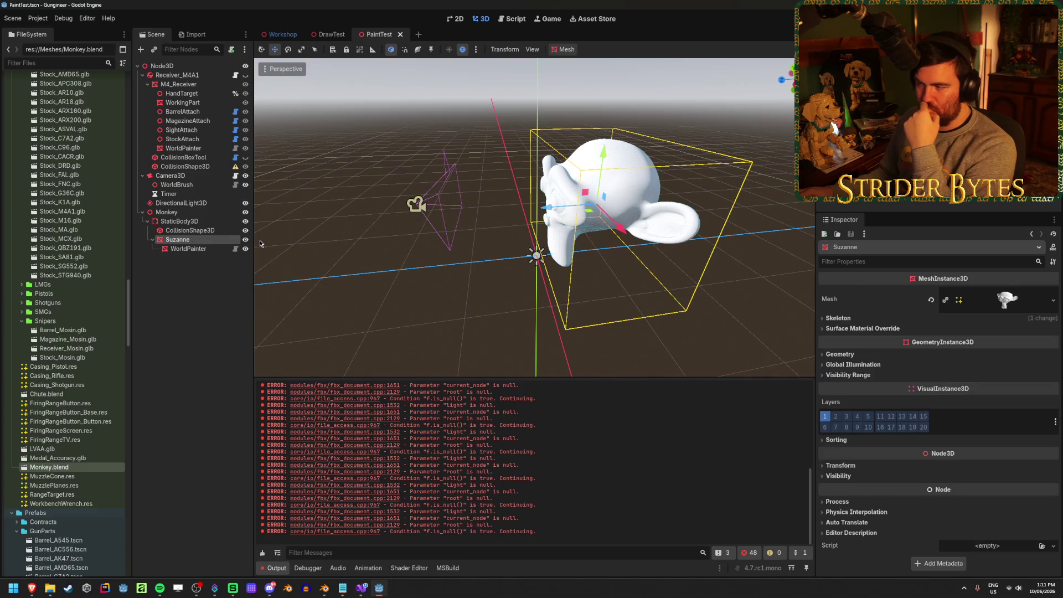
pyautogui.click(857, 329)
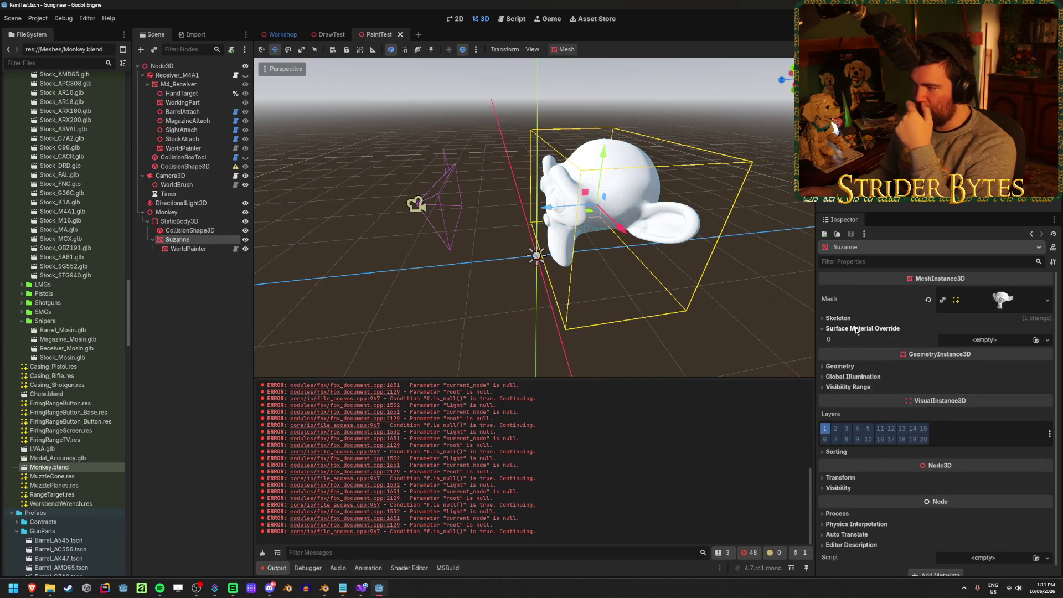
pyautogui.click(1035, 339)
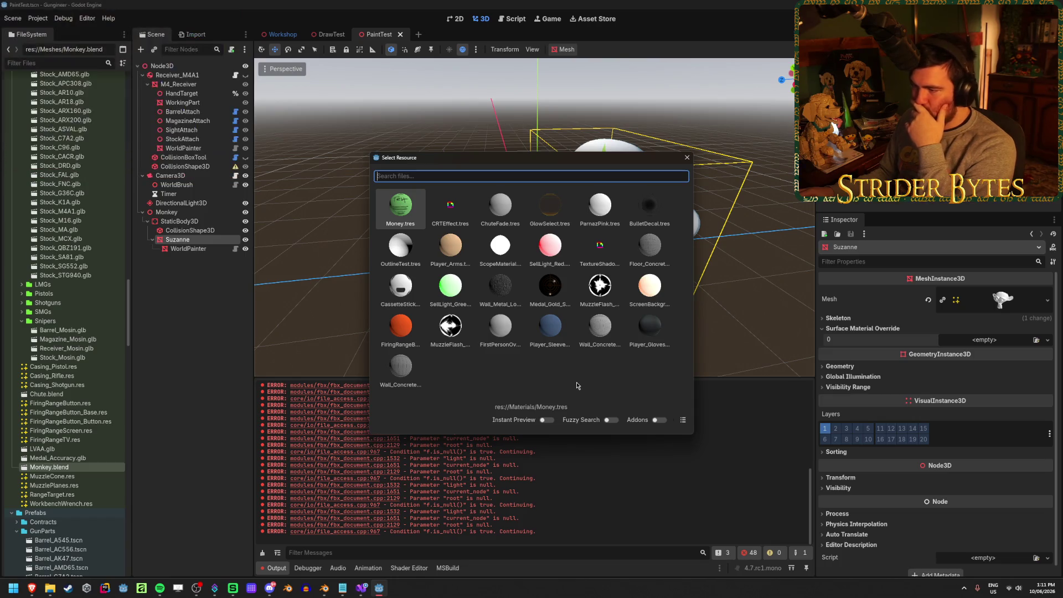
pyautogui.click(688, 158)
pyautogui.scroll(10, 69, 336)
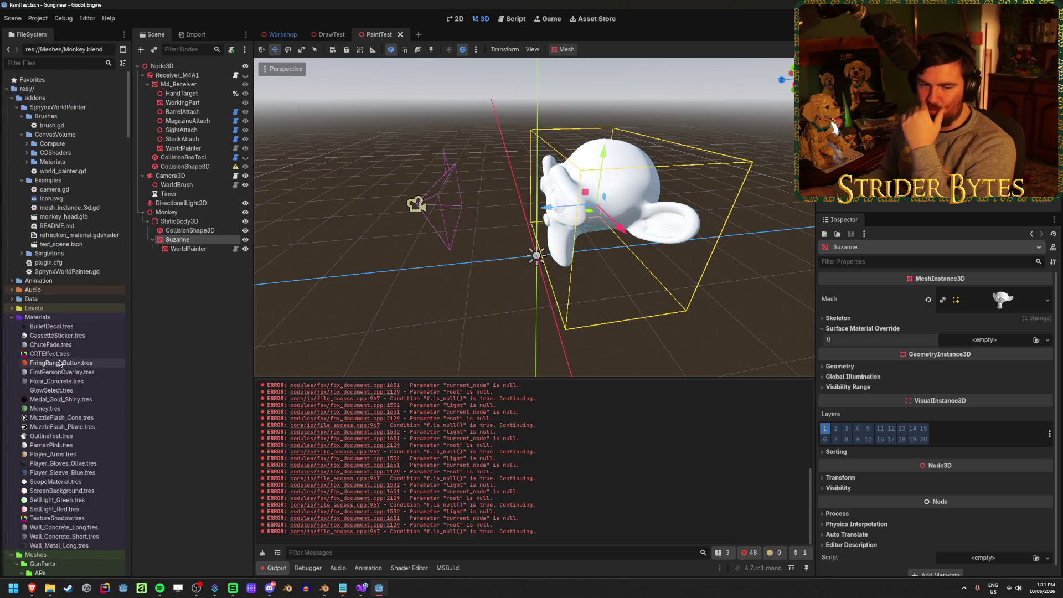
pyautogui.scroll(-3, 69, 335)
pyautogui.moveTo(51, 383)
pyautogui.mouseDown()
pyautogui.moveTo(992, 362)
pyautogui.moveTo(994, 346)
pyautogui.mouseUp()
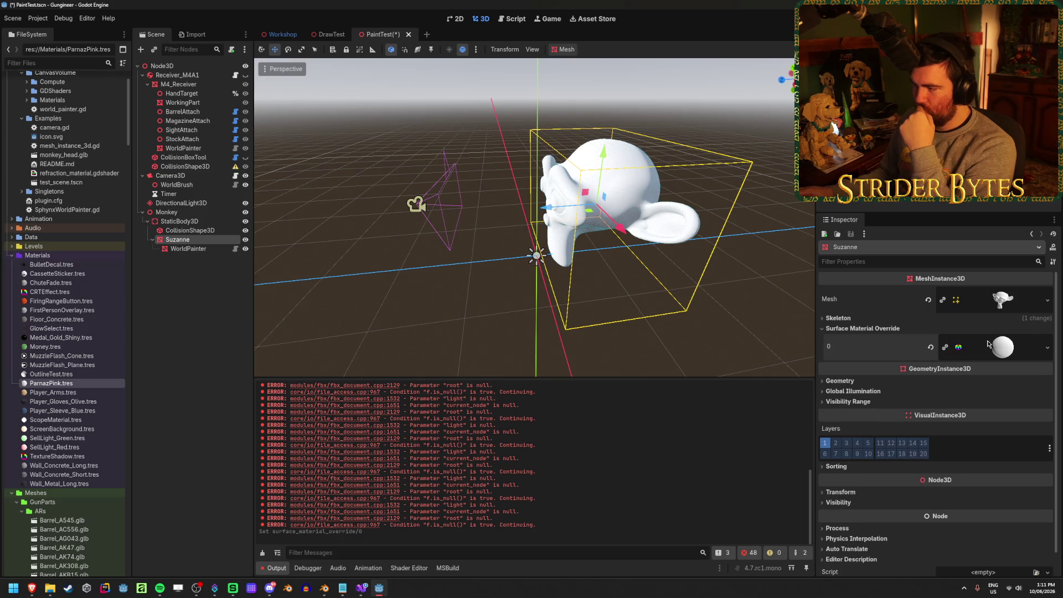
pyautogui.click(996, 452)
# - Set the Suzanne override material's Albedo Color to hex ffe1cb, a pale peach-pink
pyautogui.click(999, 402)
pyautogui.write('ff')
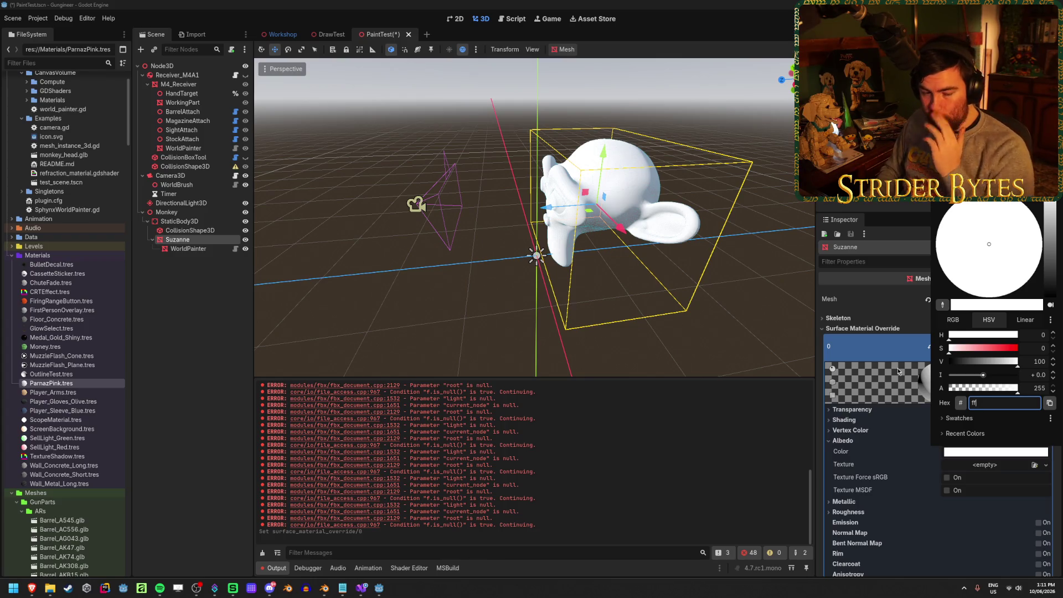
pyautogui.write('1cb')
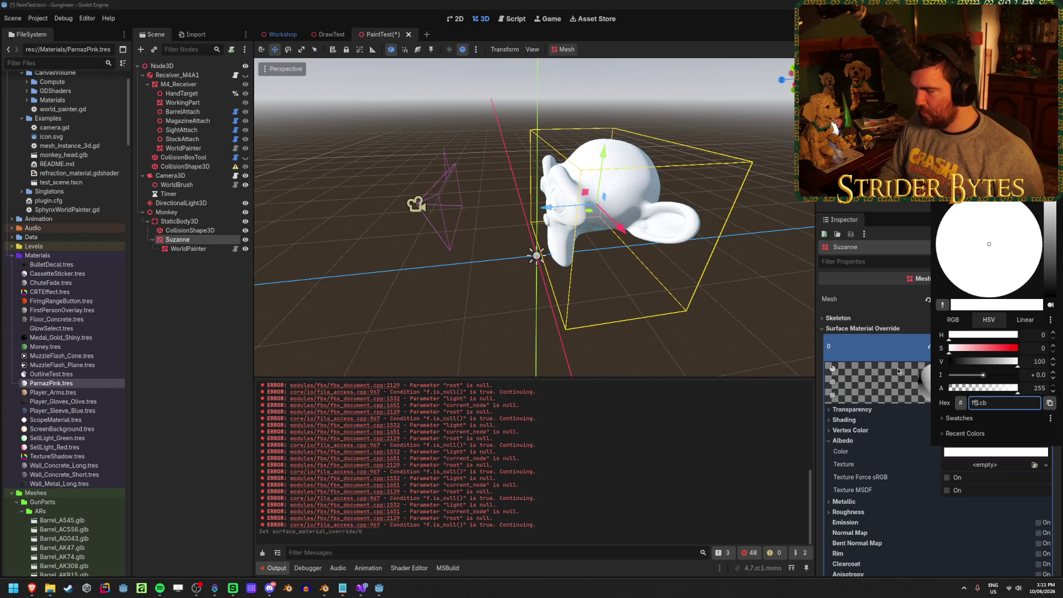
pyautogui.press('Left')
pyautogui.press('Left')
pyautogui.press('Left')
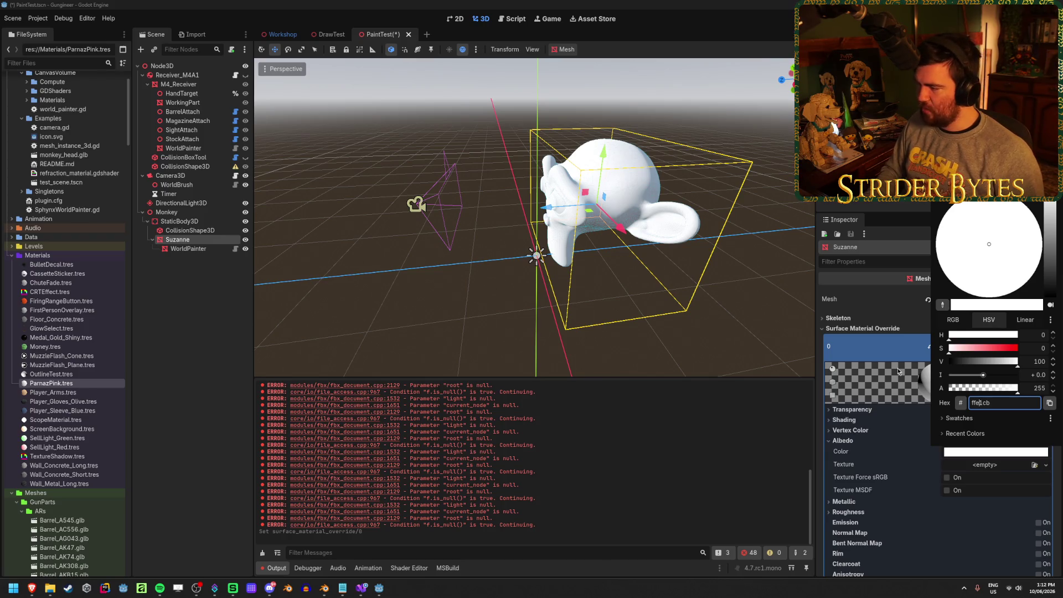
pyautogui.click(898, 371)
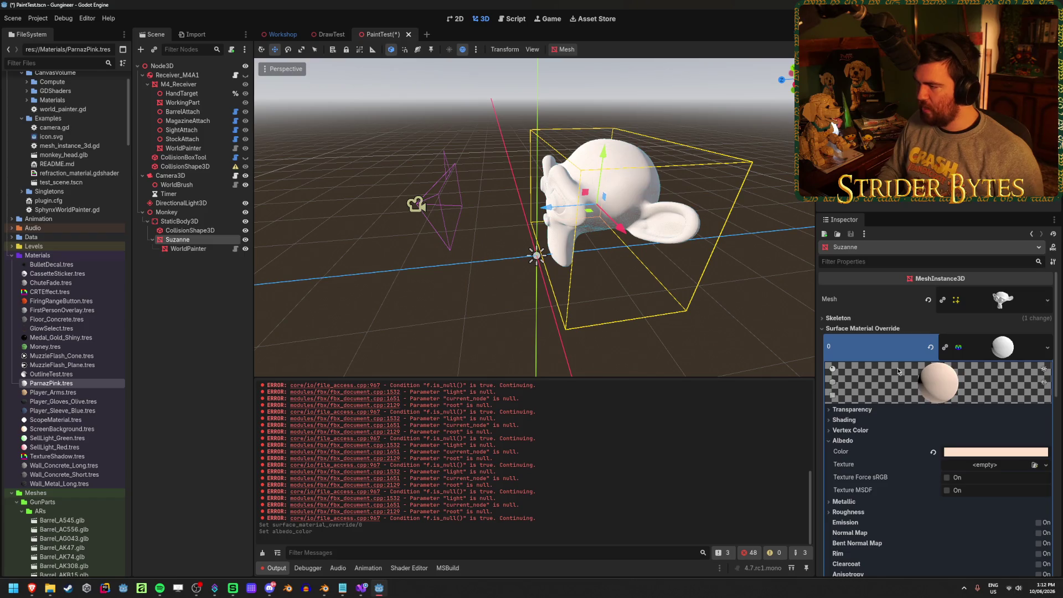
pyautogui.click(987, 453)
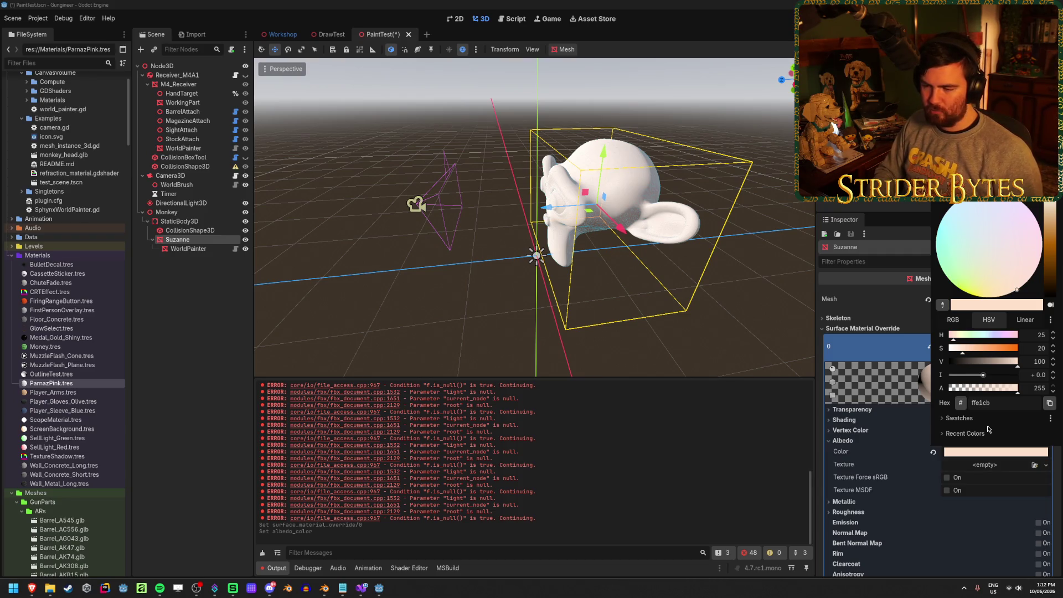
pyautogui.hotkey('alt', 'Tab')
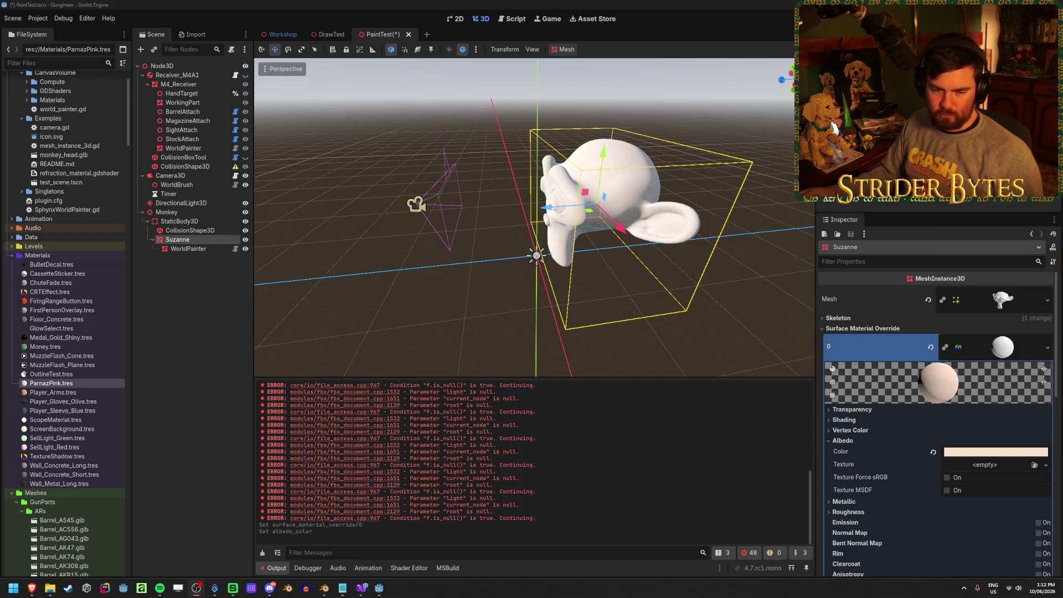
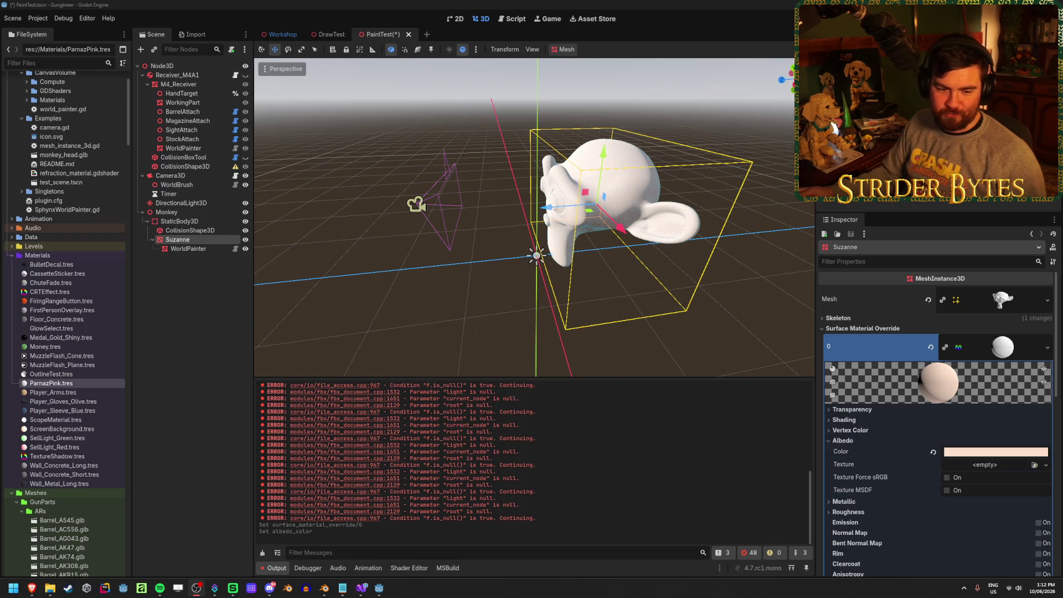
# - Set Suzanne's albedo colour to pink (fe8), then test-run the scene and stop it
pyautogui.click(981, 452)
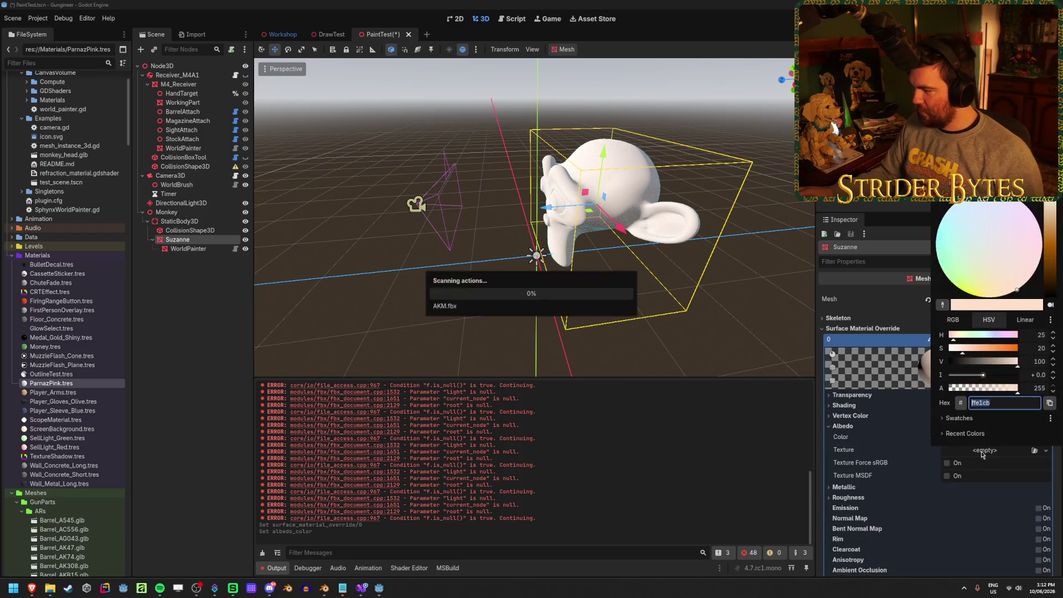
pyautogui.write('ff')
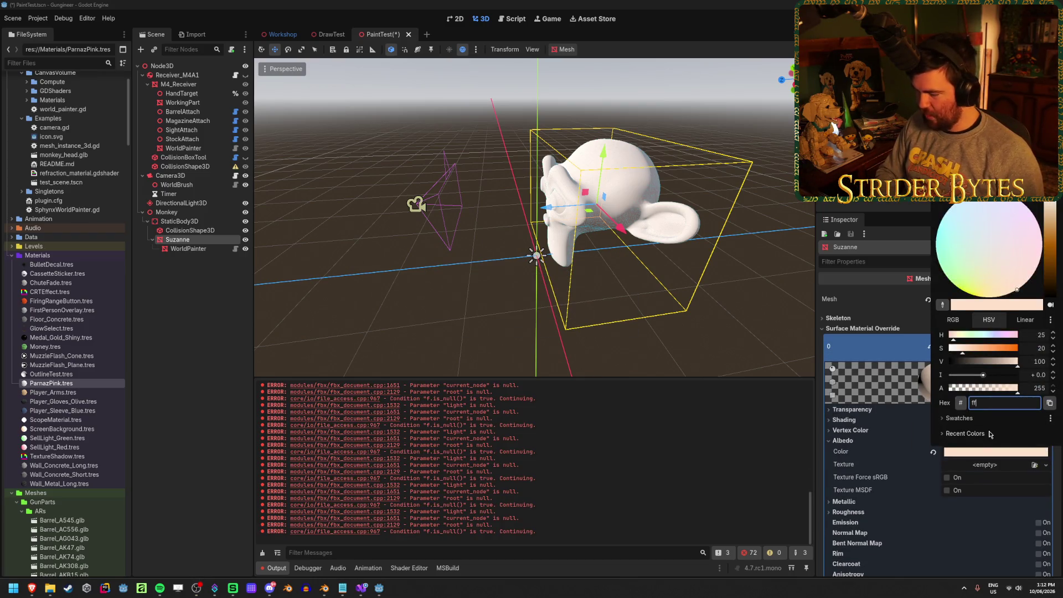
pyautogui.write('e8')
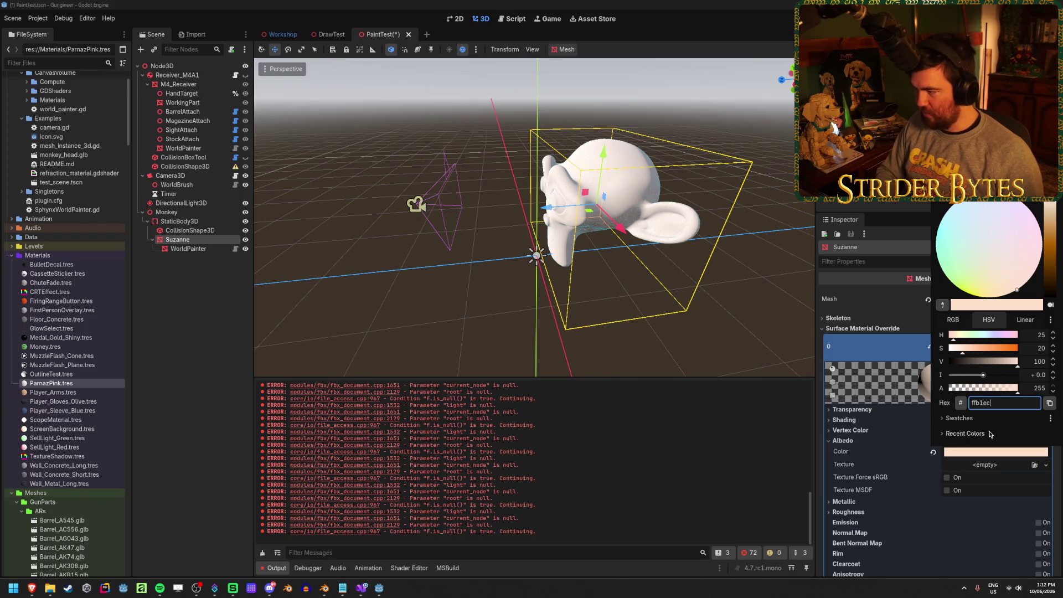
pyautogui.click(674, 192)
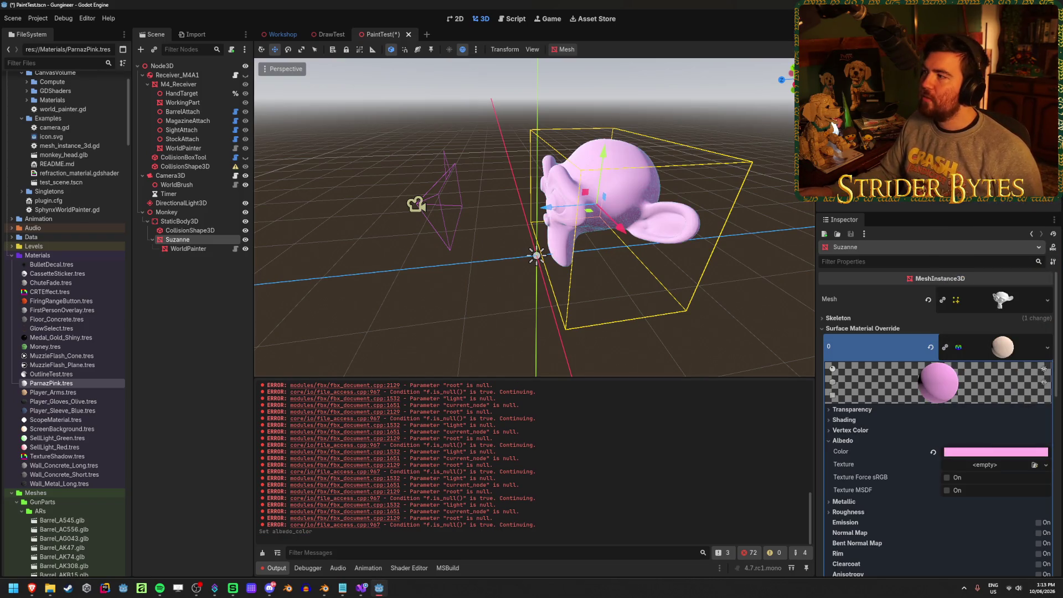
pyautogui.press('F6')
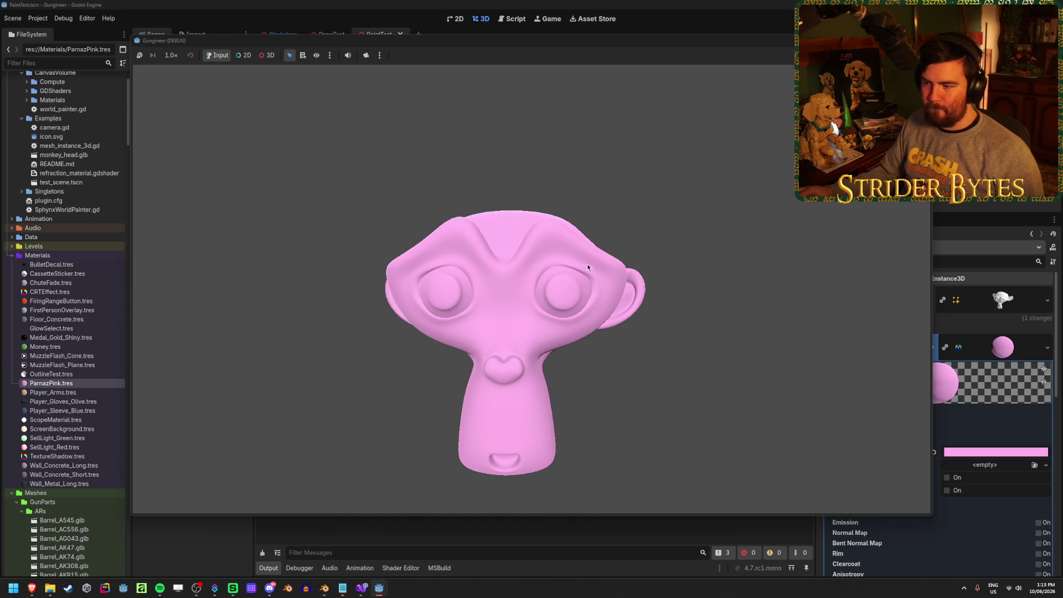
pyautogui.press('F8')
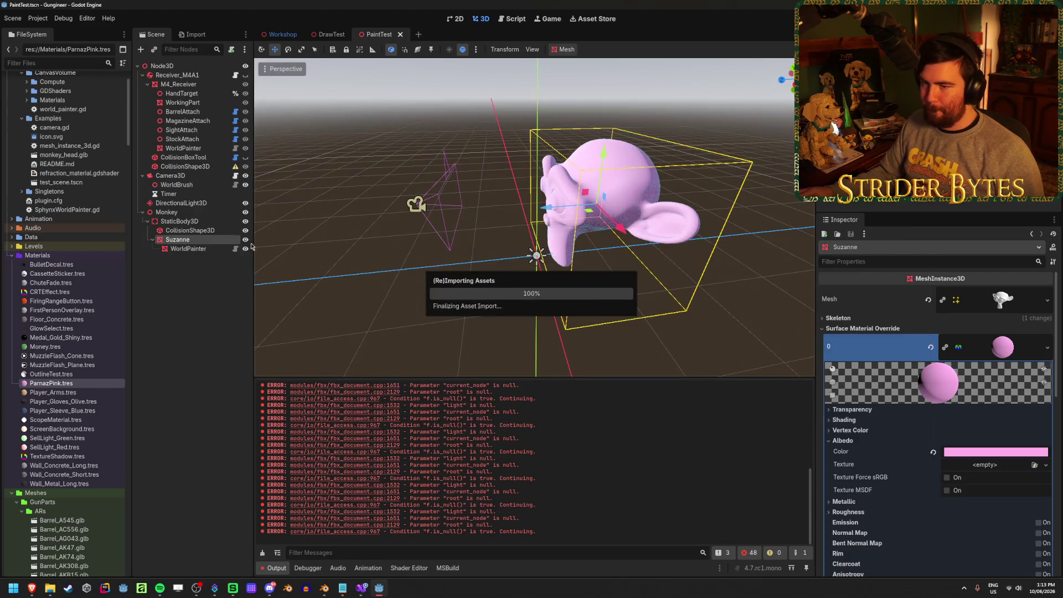
# - Inspect the WorldPainter, WorldBrush, StaticBody3D, CollisionShape3D and Suzanne node settings
pyautogui.click(199, 253)
pyautogui.click(201, 186)
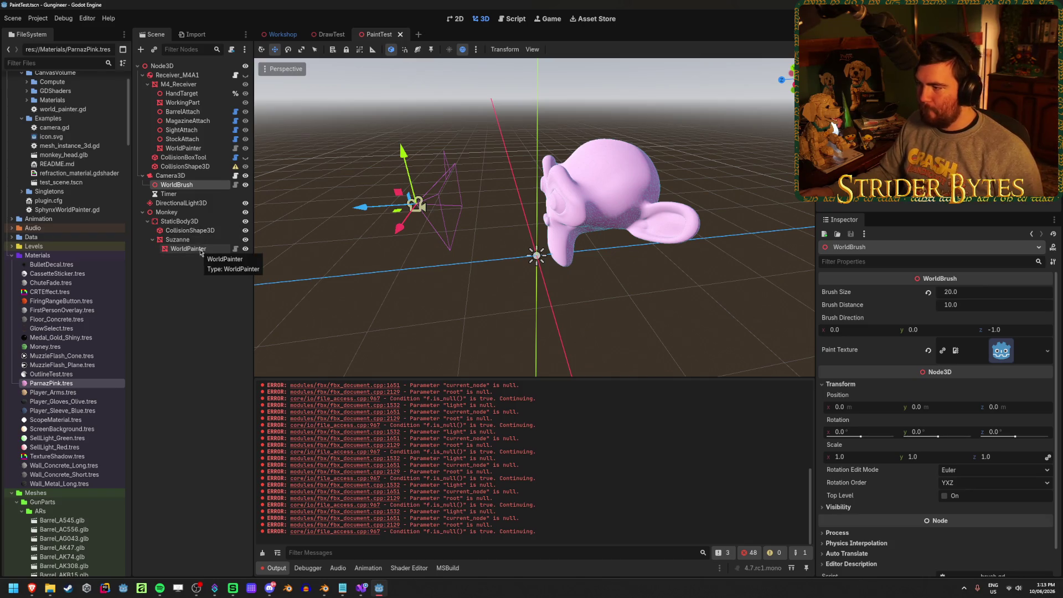
pyautogui.click(201, 252)
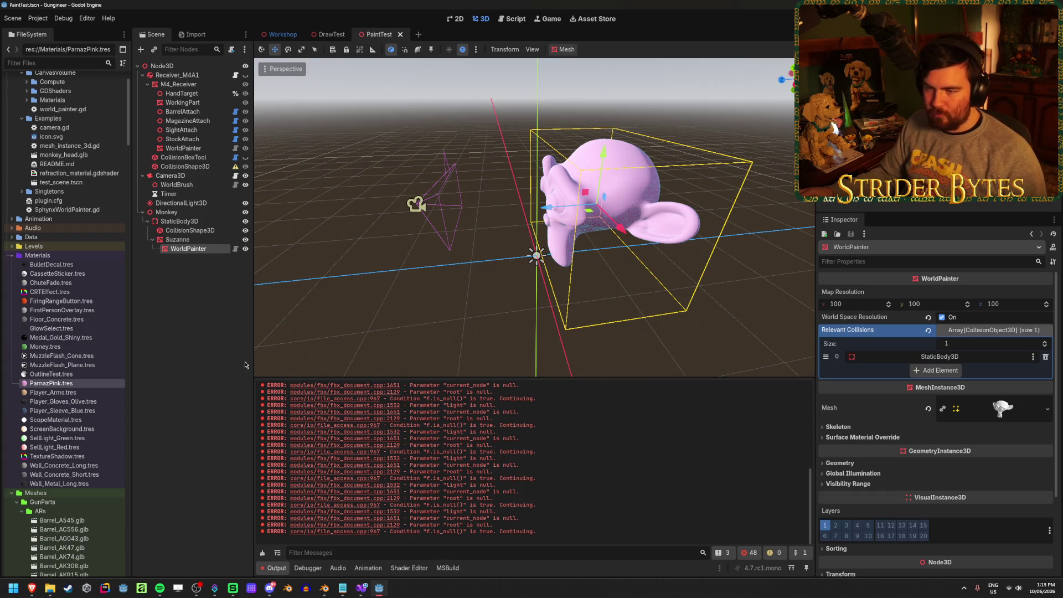
pyautogui.click(180, 221)
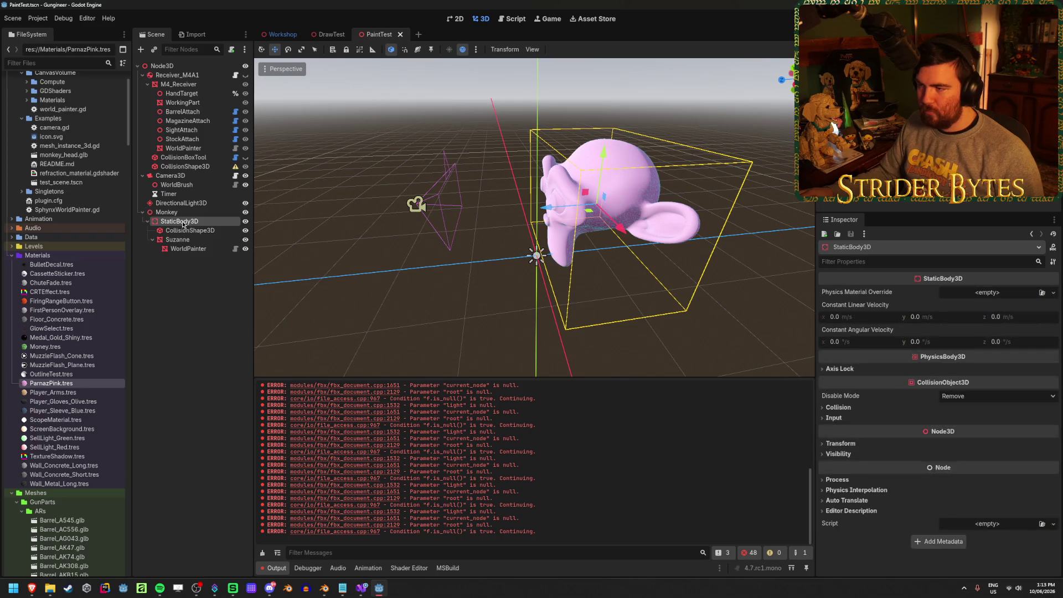
pyautogui.click(185, 230)
pyautogui.click(178, 240)
pyautogui.click(188, 248)
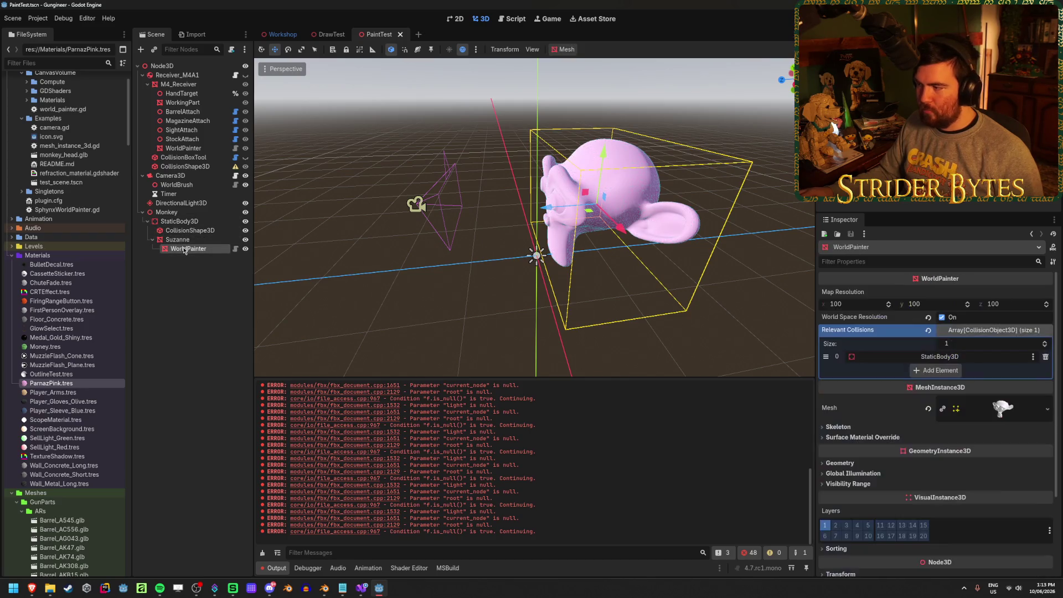
# - Undo the accidental monkey move, recheck Suzanne's material, and bring up the tutorial browser
pyautogui.moveTo(548, 207)
pyautogui.mouseDown()
pyautogui.moveTo(404, 219)
pyautogui.moveTo(499, 227)
pyautogui.moveTo(554, 247)
pyautogui.moveTo(560, 273)
pyautogui.mouseUp()
pyautogui.hotkey('ctrl', 'z')
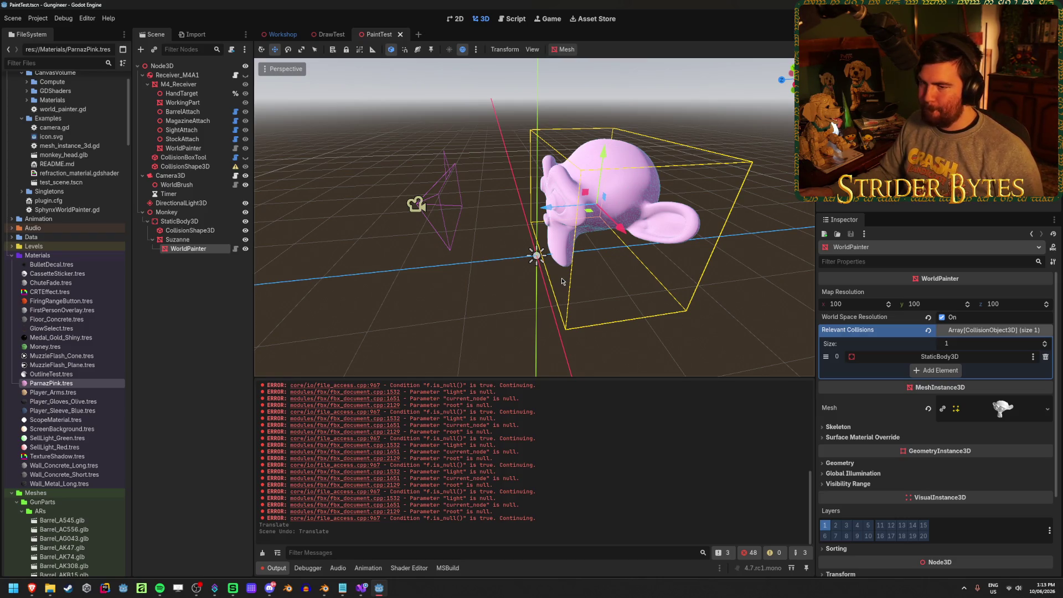
pyautogui.click(201, 230)
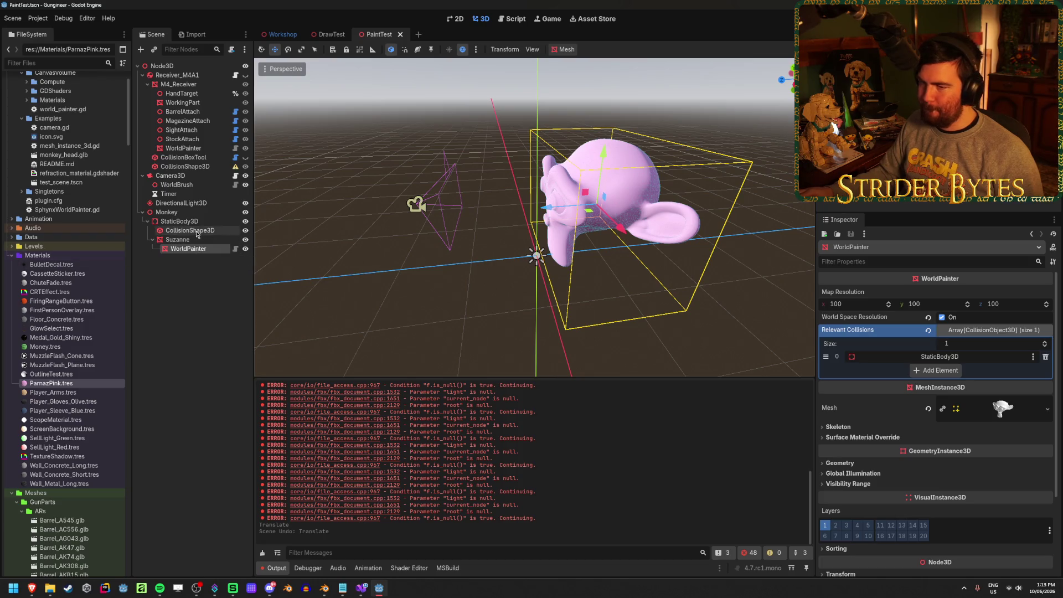
pyautogui.click(175, 240)
pyautogui.moveTo(175, 241); pyautogui.dragTo(176, 224)
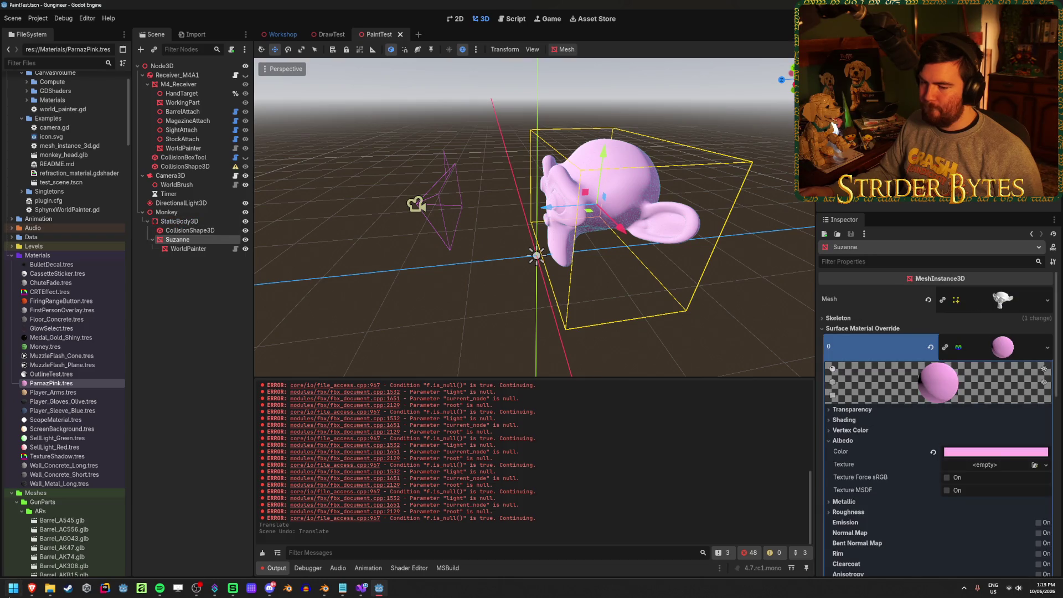
pyautogui.moveTo(32, 588)
pyautogui.click(172, 546)
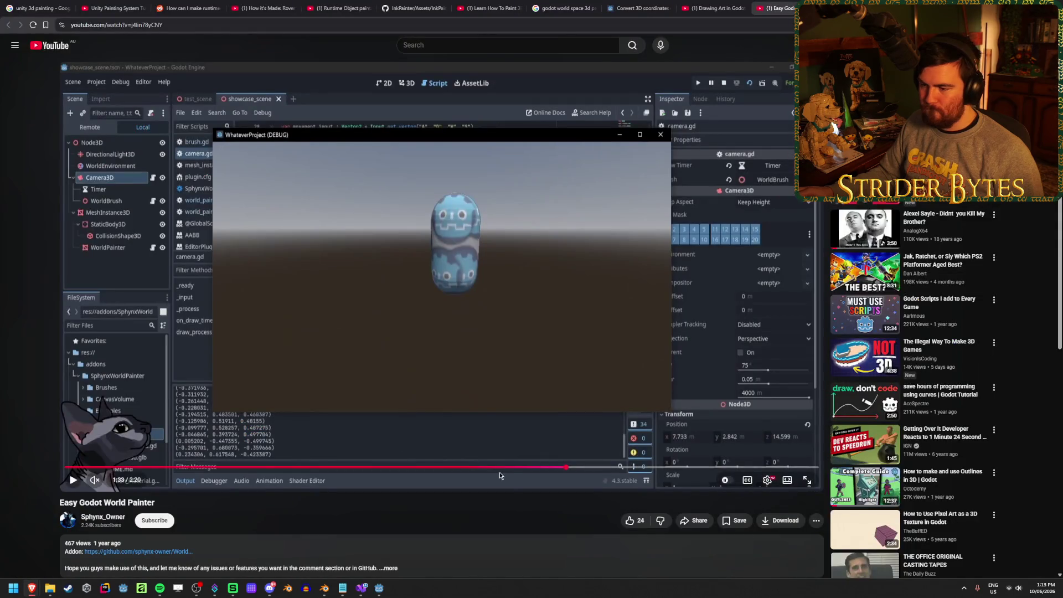
# - Rewind the tutorial to the Create New Node part and play through to the paint texture step
pyautogui.click(508, 468)
pyautogui.click(376, 468)
pyautogui.moveTo(388, 468); pyautogui.dragTo(388, 468)
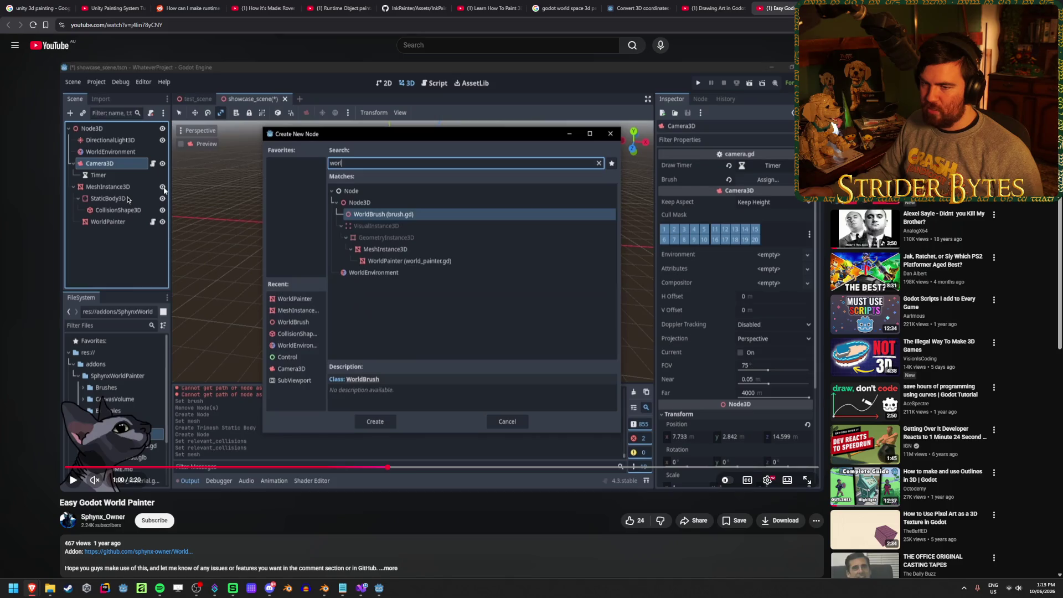
pyautogui.click(94, 203)
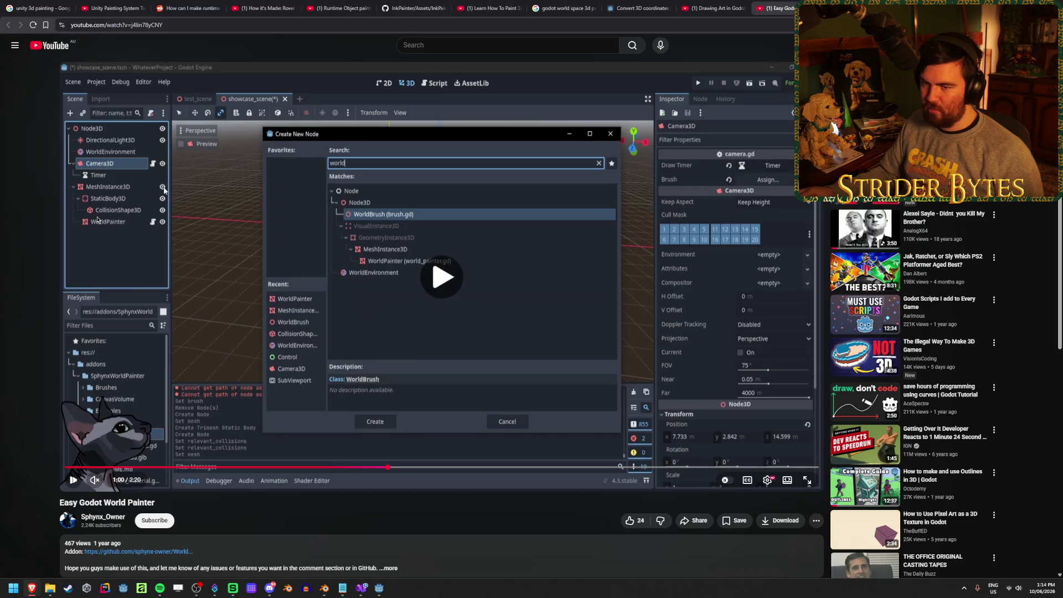
pyautogui.click(270, 344)
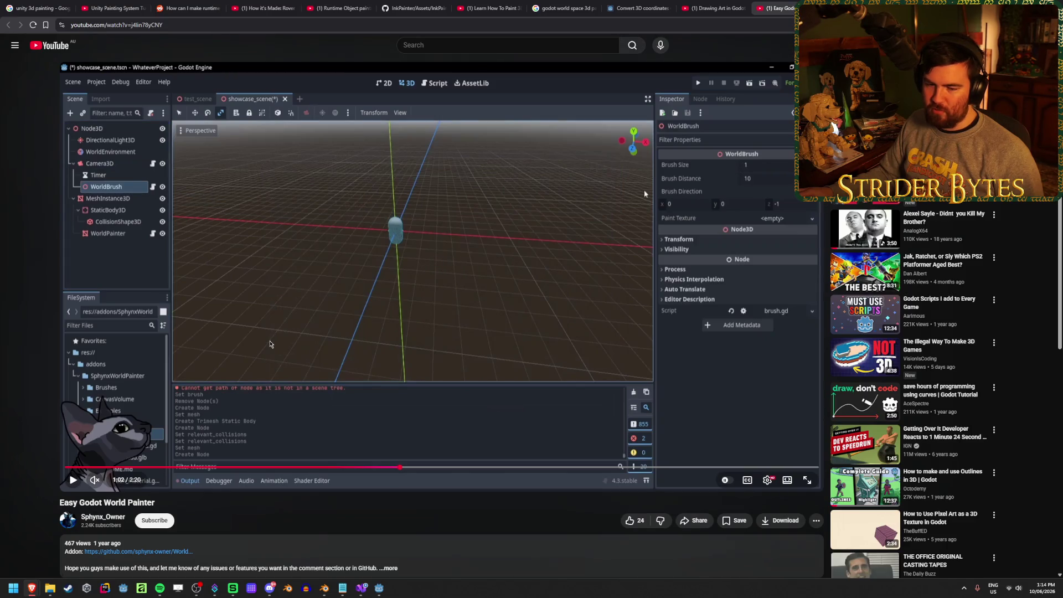
pyautogui.click(287, 305)
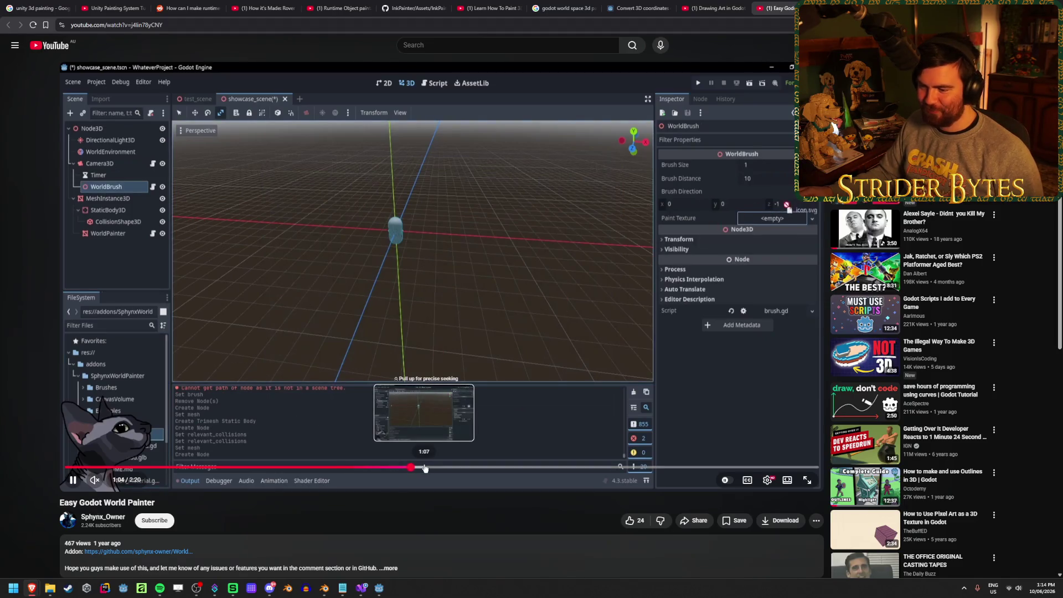
pyautogui.click(371, 369)
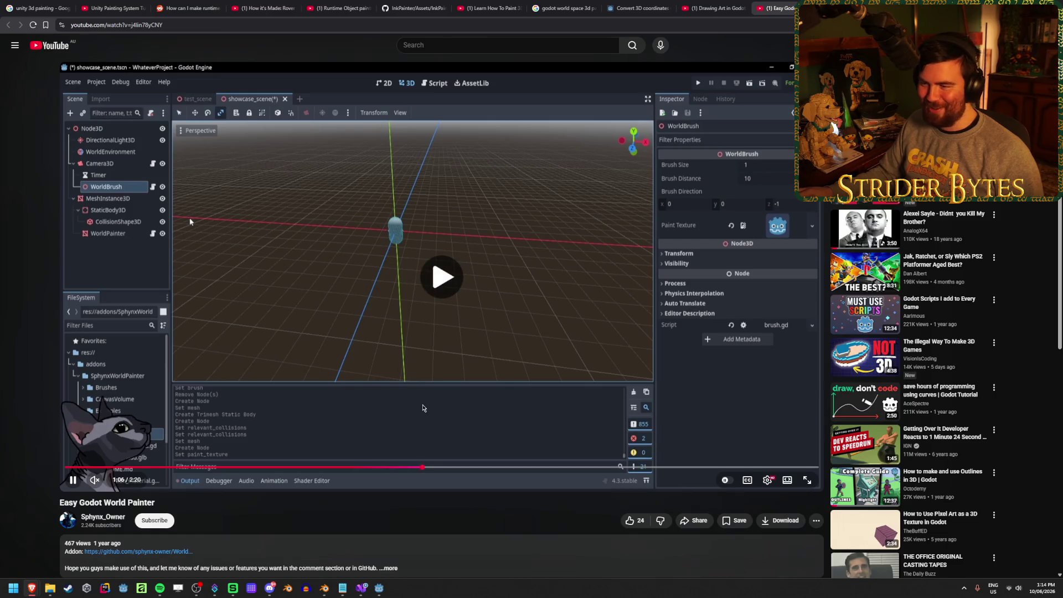
pyautogui.click(442, 276)
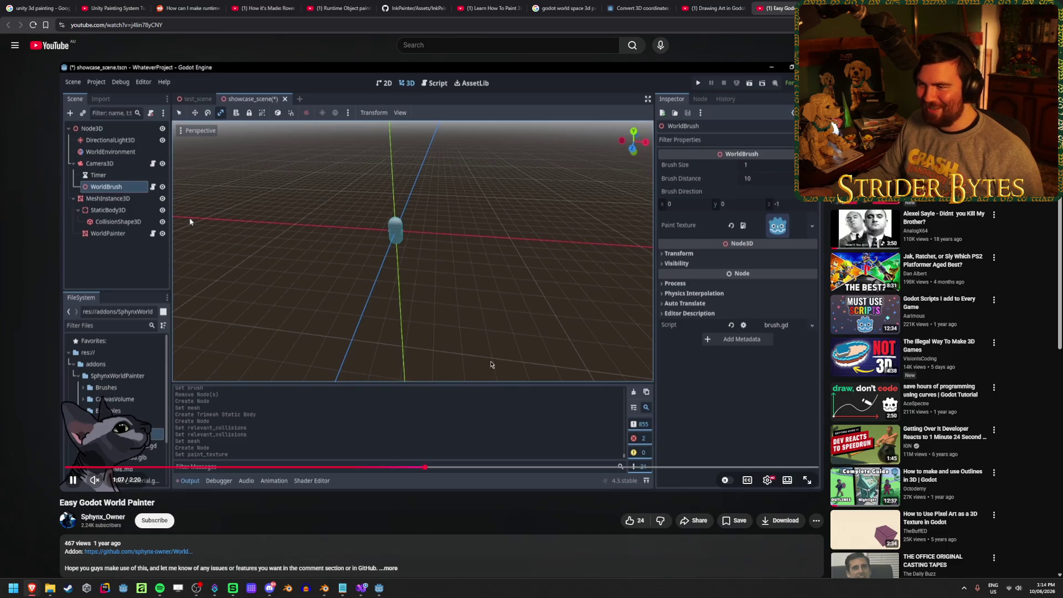
# - Seek the tutorial to the MeshInstance3D setup, pause on mesh assignment, and return to Godot
pyautogui.click(443, 468)
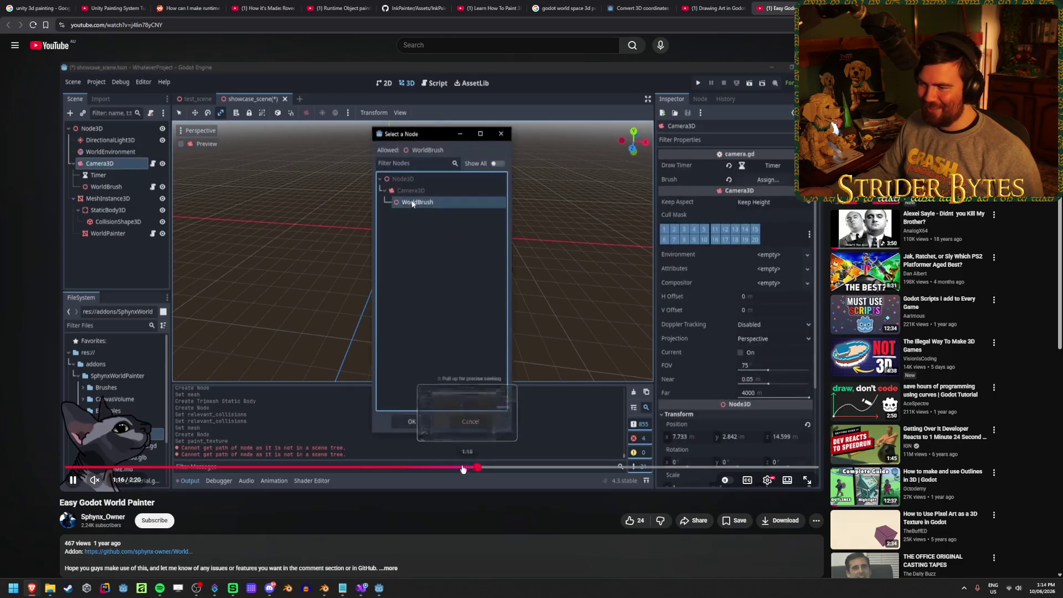
pyautogui.click(381, 468)
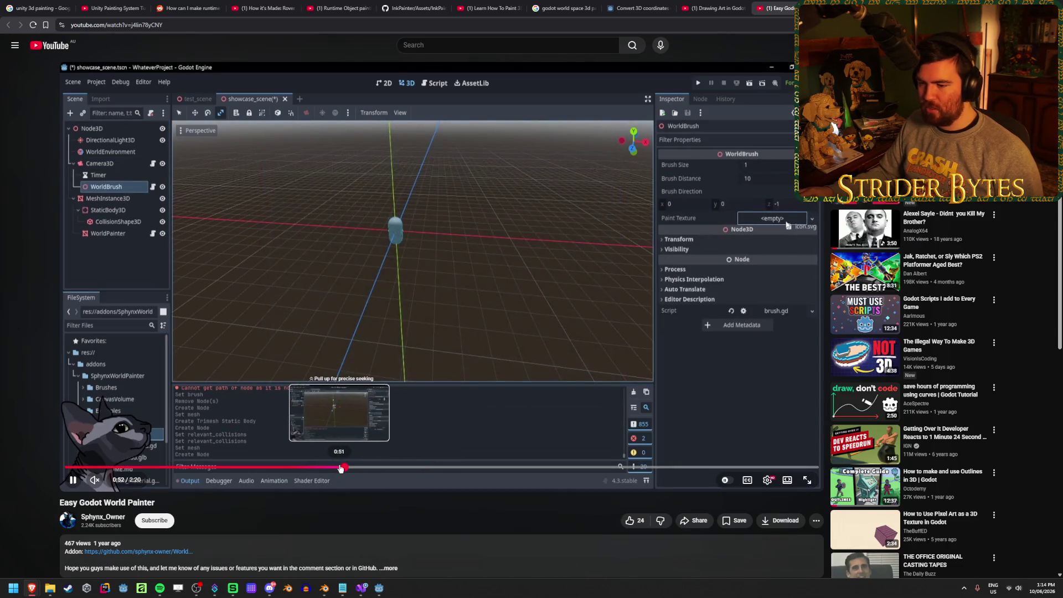
pyautogui.click(341, 468)
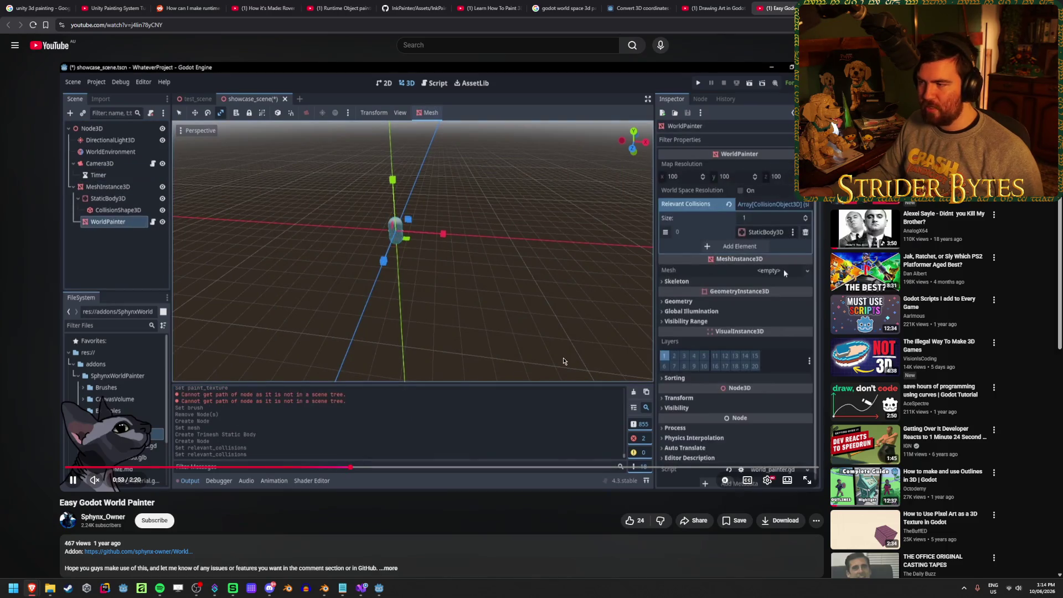
pyautogui.click(311, 177)
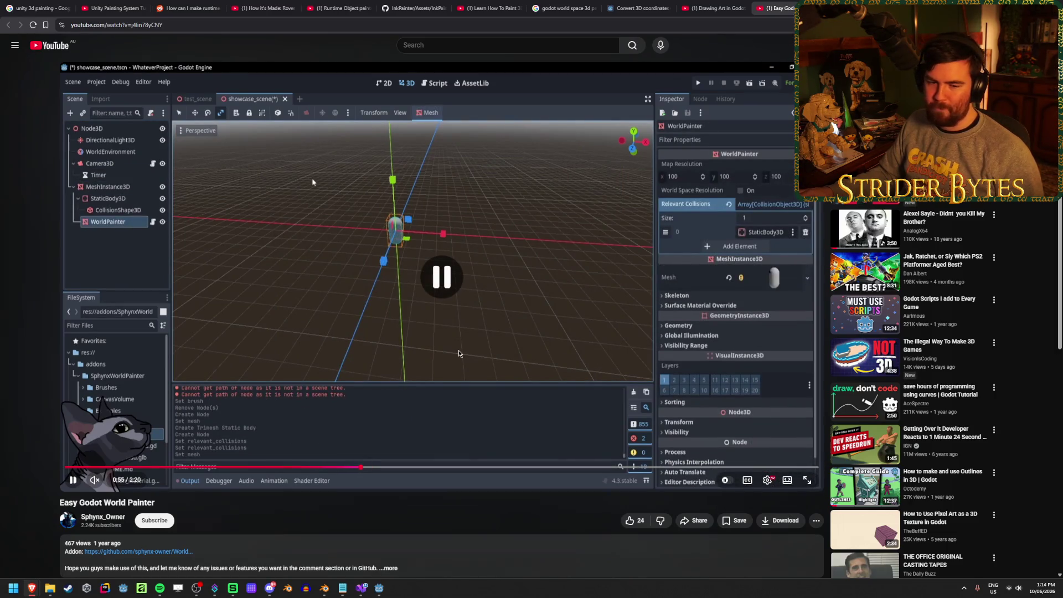
pyautogui.hotkey('alt', 'Tab')
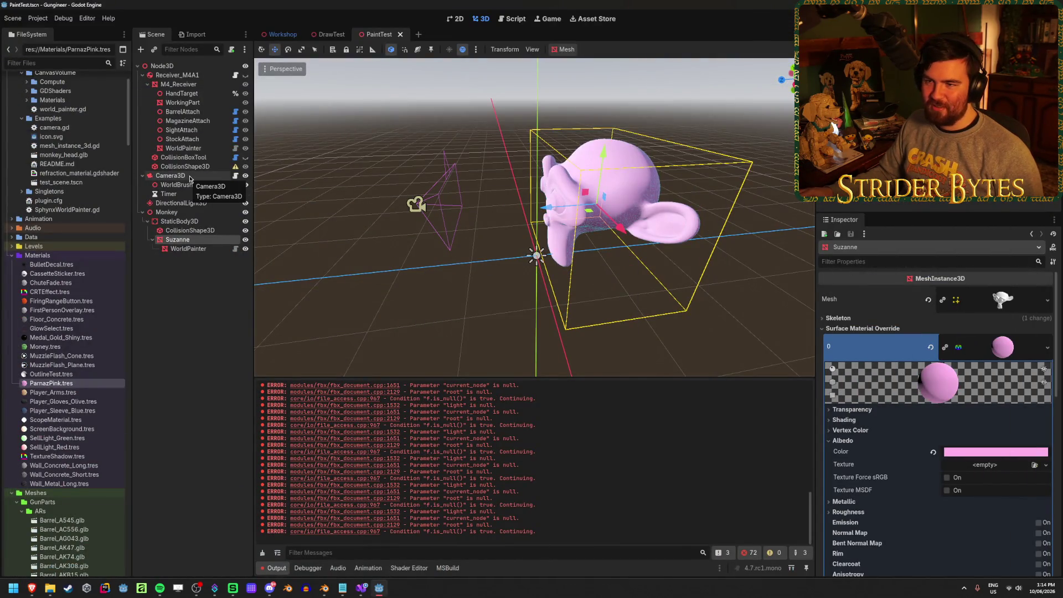
# - Delete the Receiver_M4A1 node and its children and save the PaintTest scene
pyautogui.click(190, 76)
pyautogui.press('Delete')
pyautogui.press('Return')
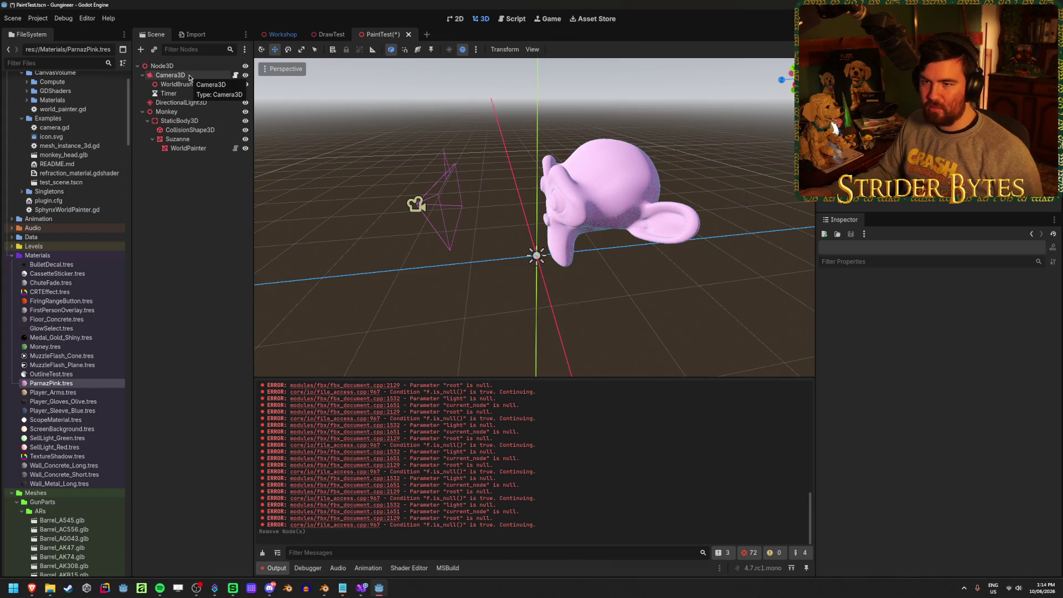
pyautogui.hotkey('ctrl', 's')
# - Test-run the scene, then set the WorldBrush's Brush Size to 1
pyautogui.click(187, 86)
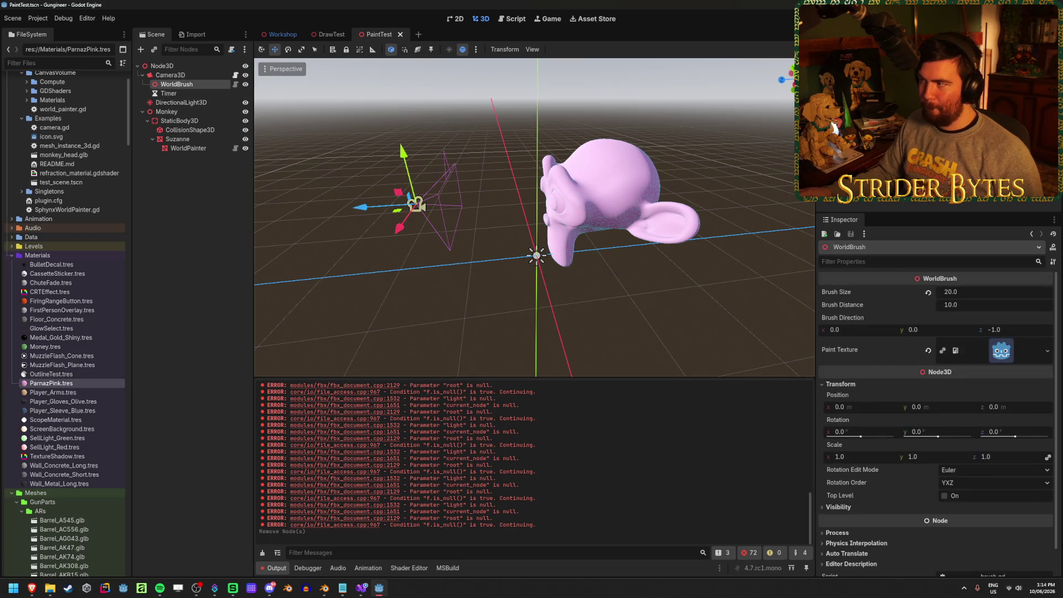
pyautogui.press('F6')
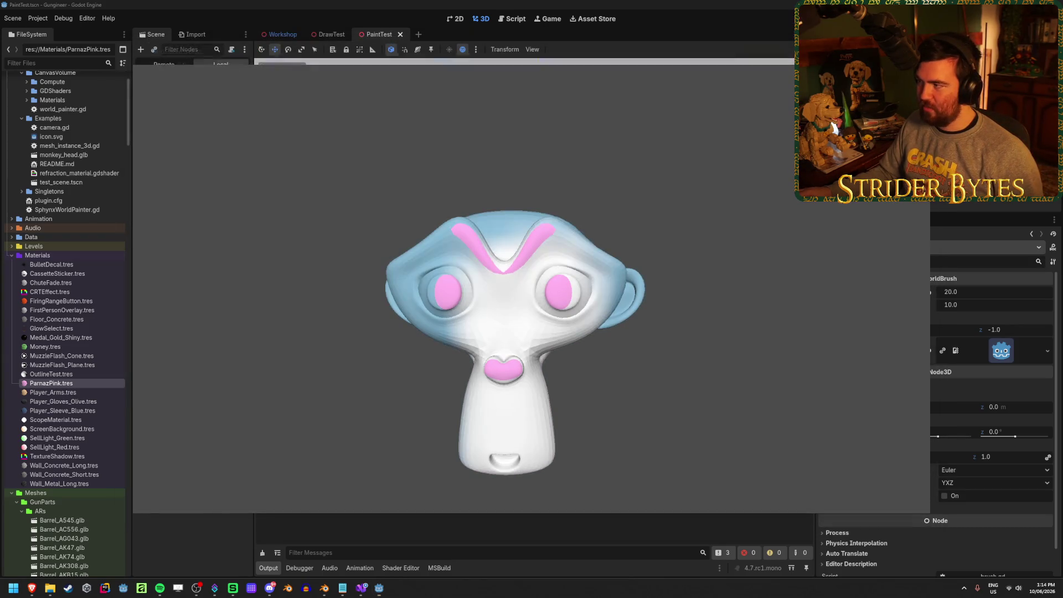
pyautogui.click(929, 294)
pyautogui.click(988, 291)
pyautogui.write('1')
pyautogui.press('Return')
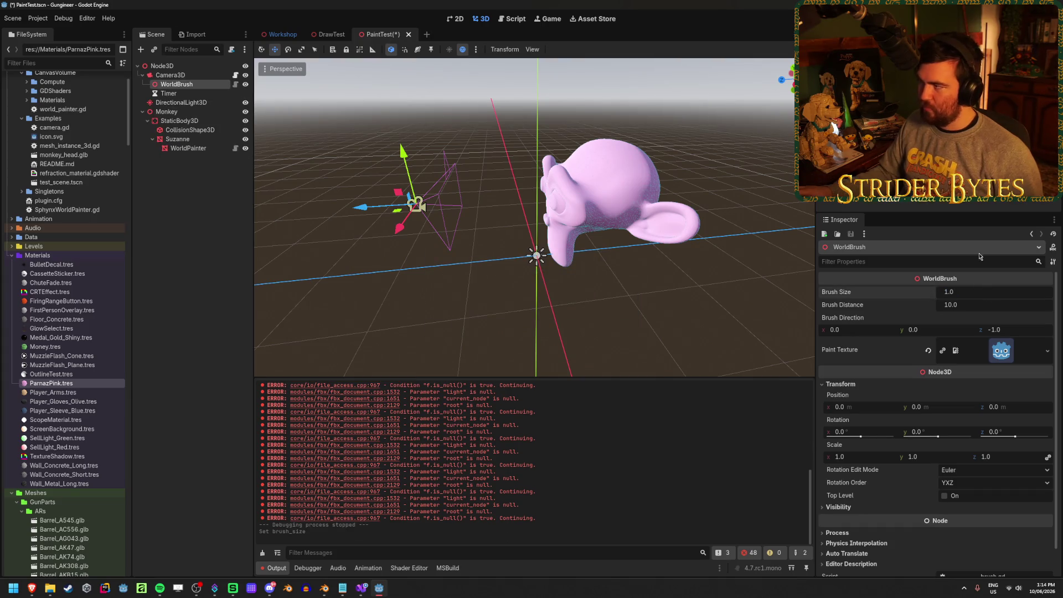
# - Run the scene, paint a blue Godot-icon decal on the monkey's face, then stop the game
pyautogui.press('F5')
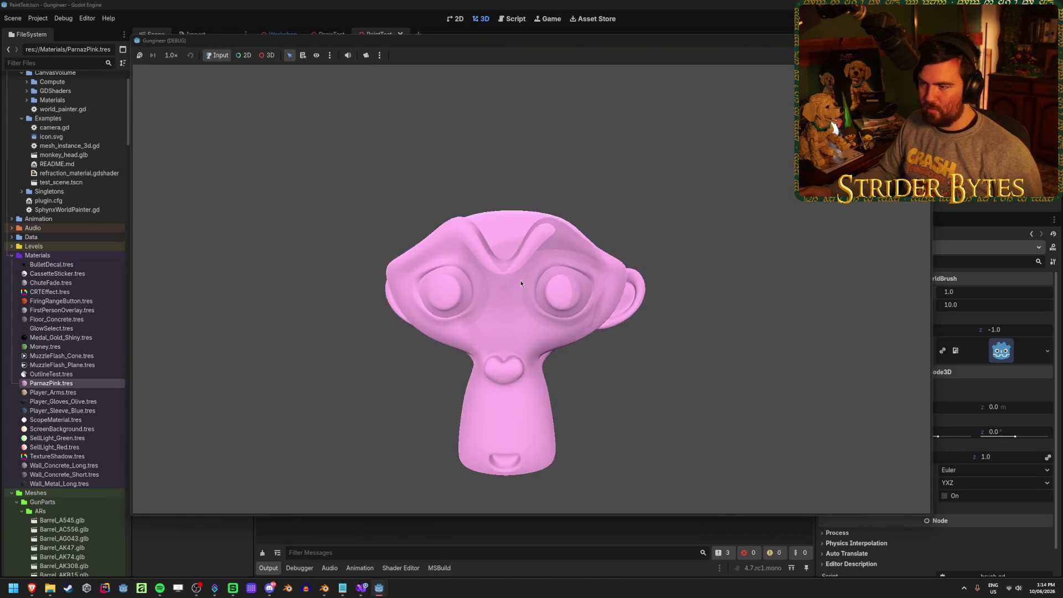
pyautogui.moveTo(521, 304); pyautogui.dragTo(510, 320)
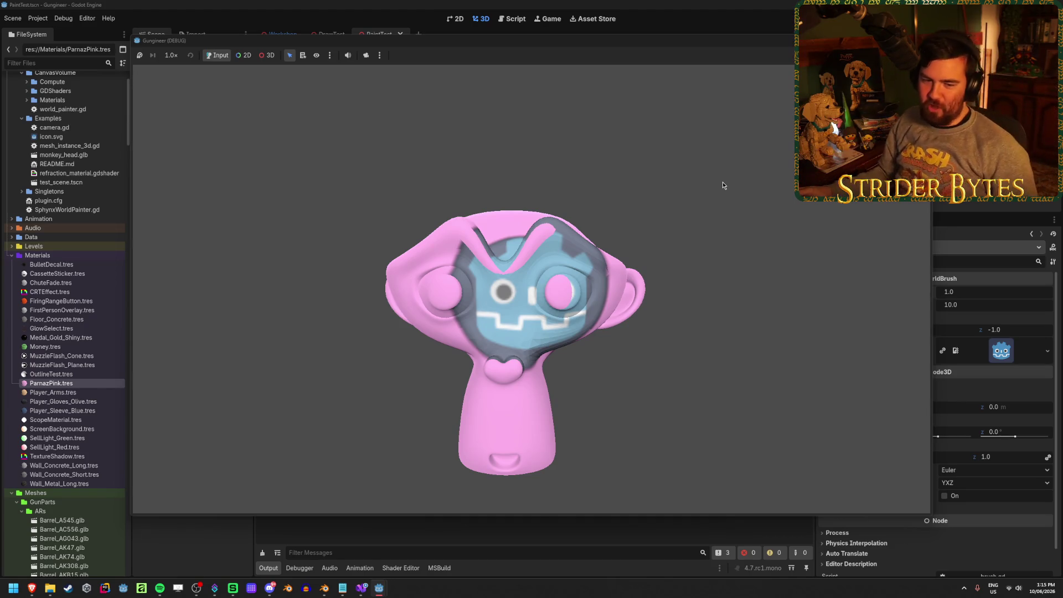
pyautogui.press('F8')
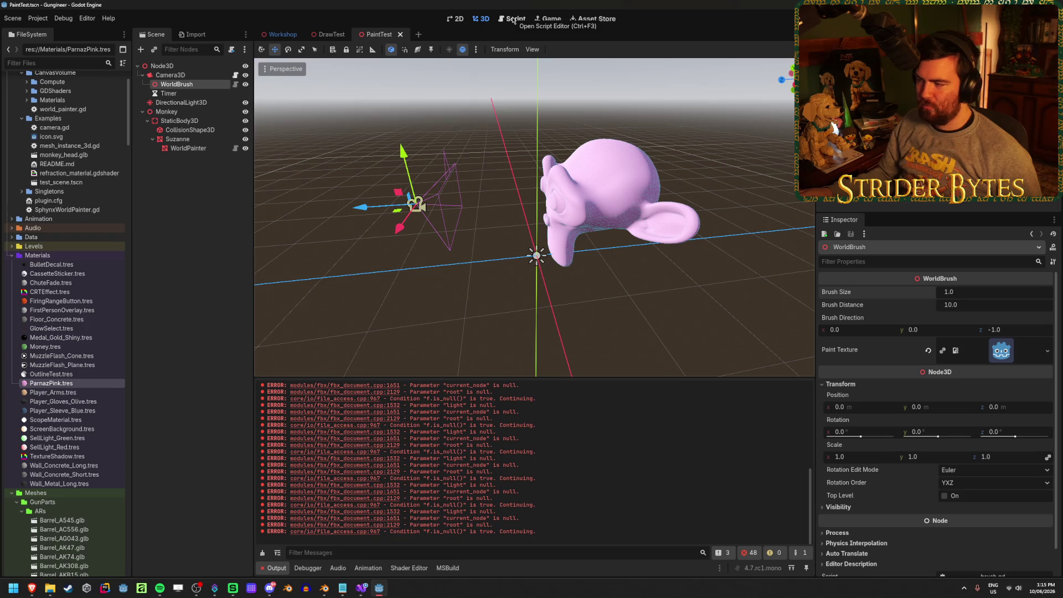
# - Rotate the Monkey so its head faces sideways, then test-run the scene and stop it
pyautogui.moveTo(498, 249); pyautogui.dragTo(515, 270)
pyautogui.press('e')
pyautogui.press('w')
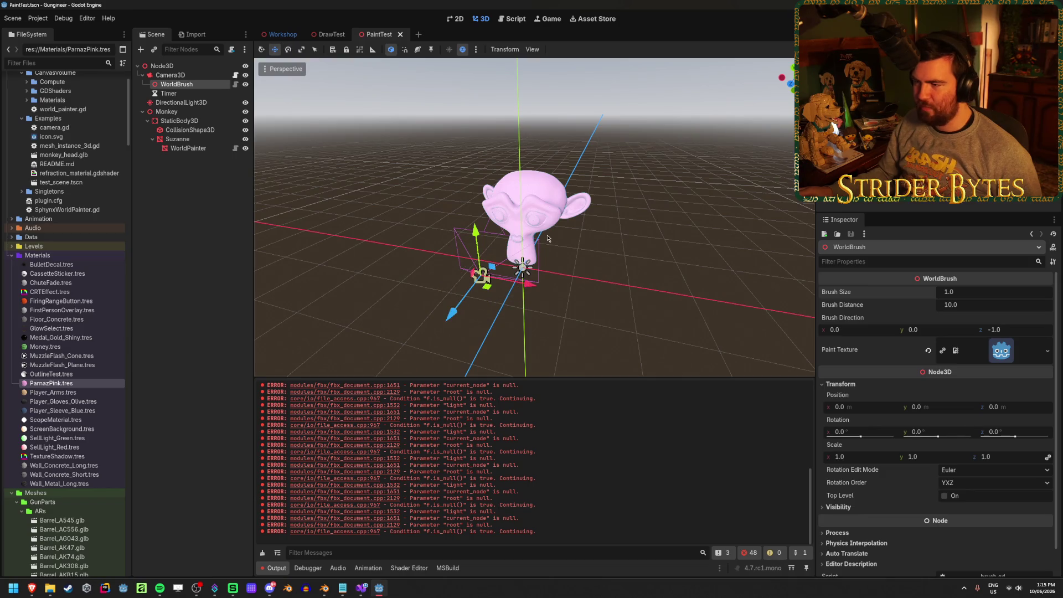
pyautogui.press('e')
pyautogui.press('w')
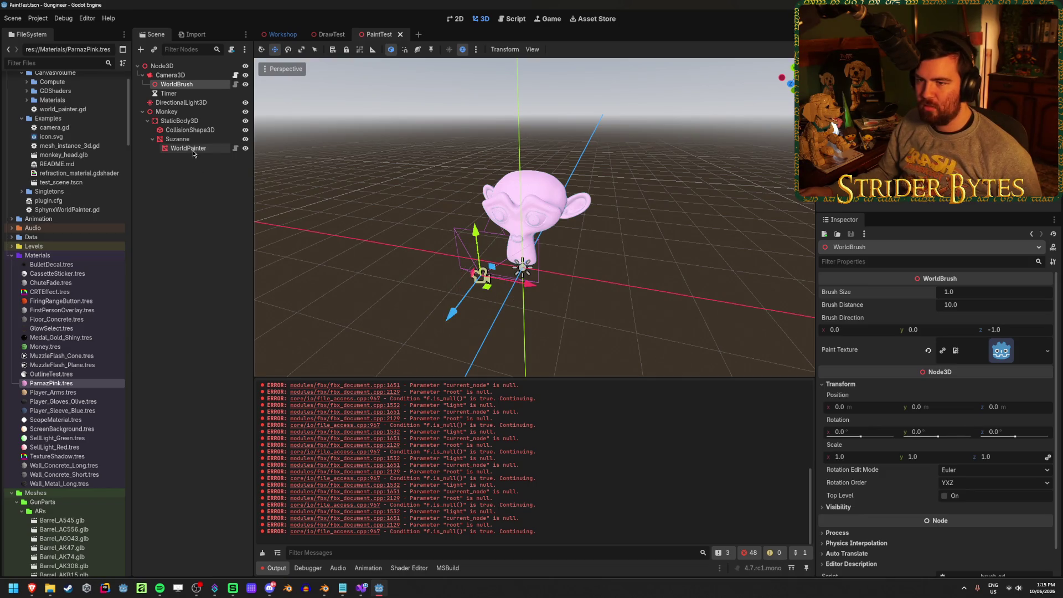
pyautogui.click(166, 111)
pyautogui.press('e')
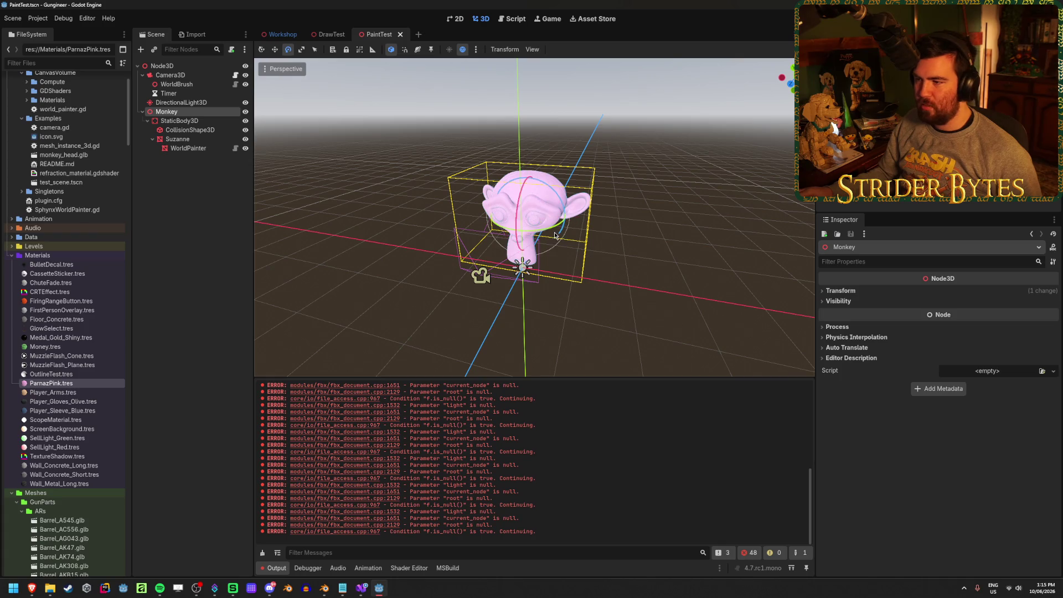
pyautogui.moveTo(553, 231); pyautogui.dragTo(531, 252)
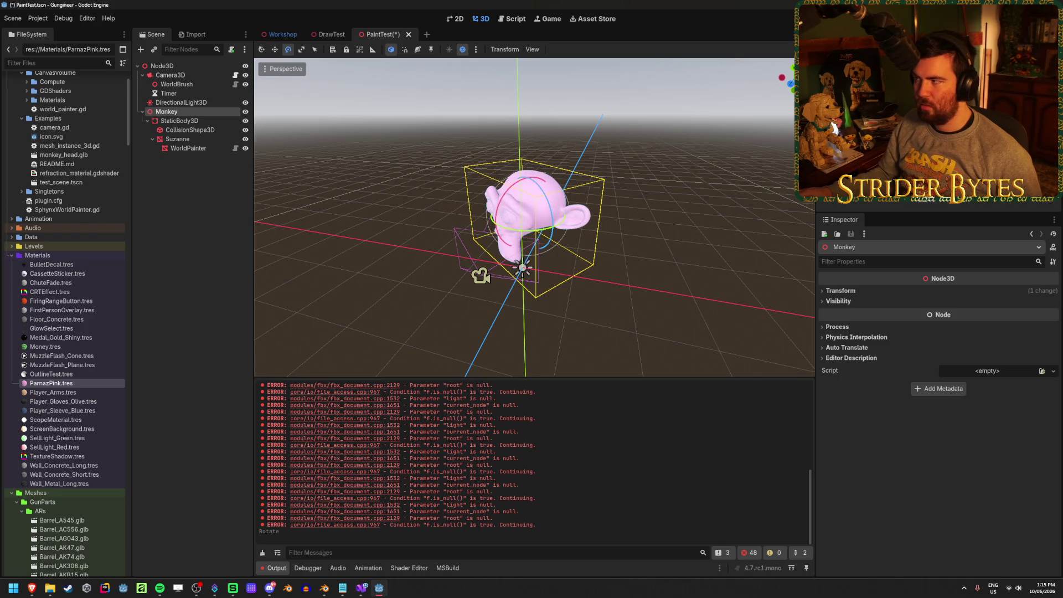
pyautogui.press('F6')
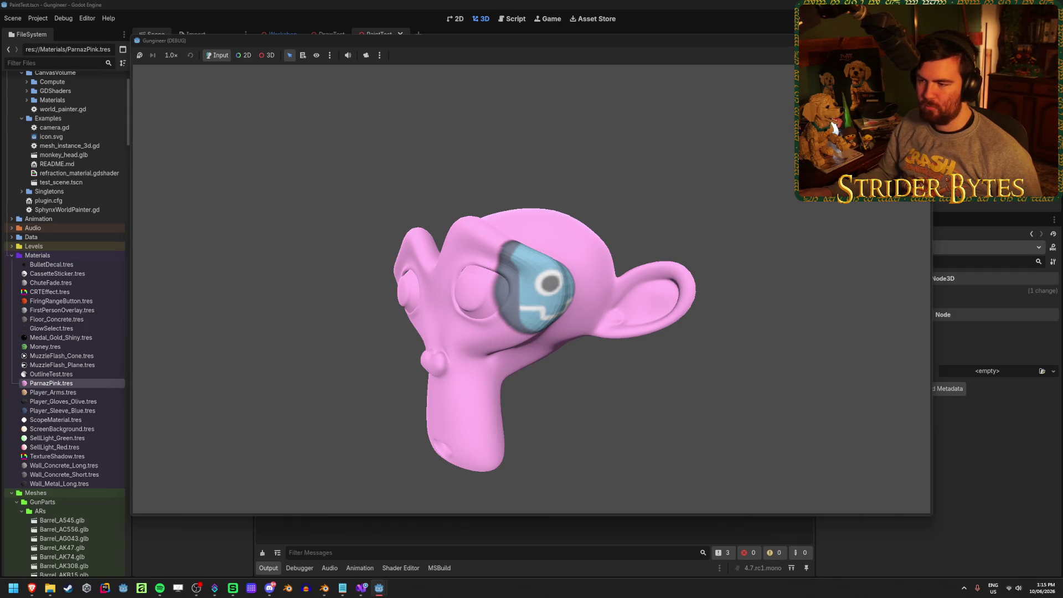
pyautogui.press('F8')
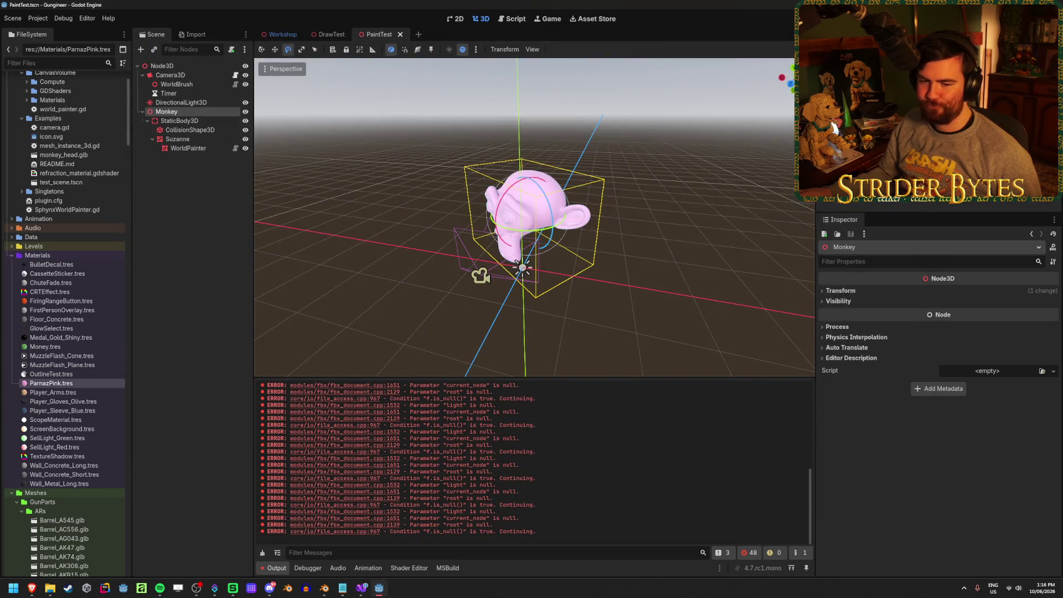
# - Move the Monkey to a new position and run the scene again
pyautogui.moveTo(653, 196); pyautogui.dragTo(644, 201)
pyautogui.press('w')
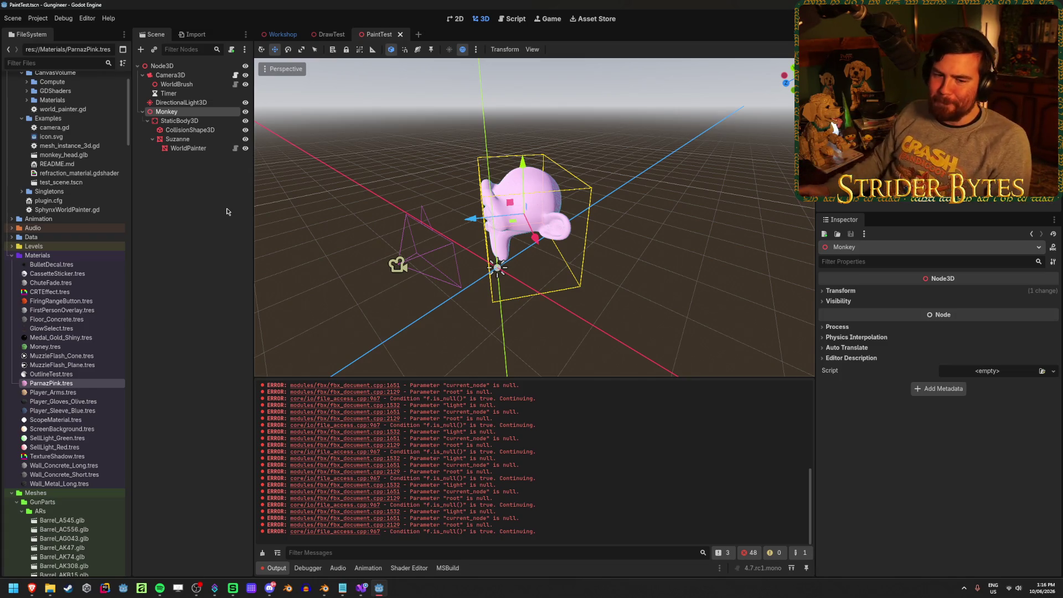
pyautogui.moveTo(492, 241)
pyautogui.mouseDown()
pyautogui.moveTo(499, 231)
pyautogui.moveTo(475, 228)
pyautogui.mouseUp()
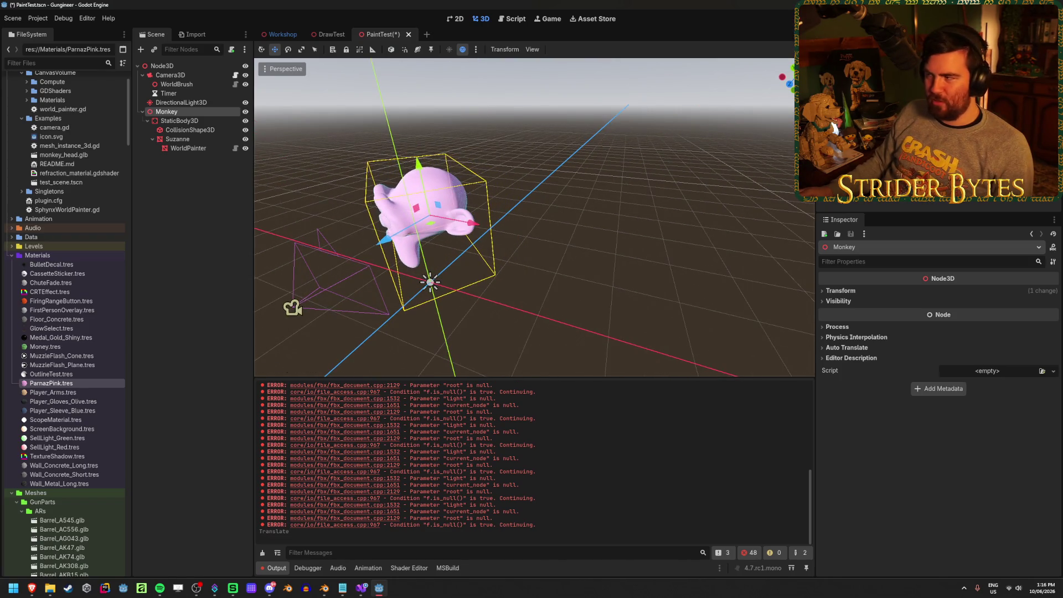
pyautogui.press('F6')
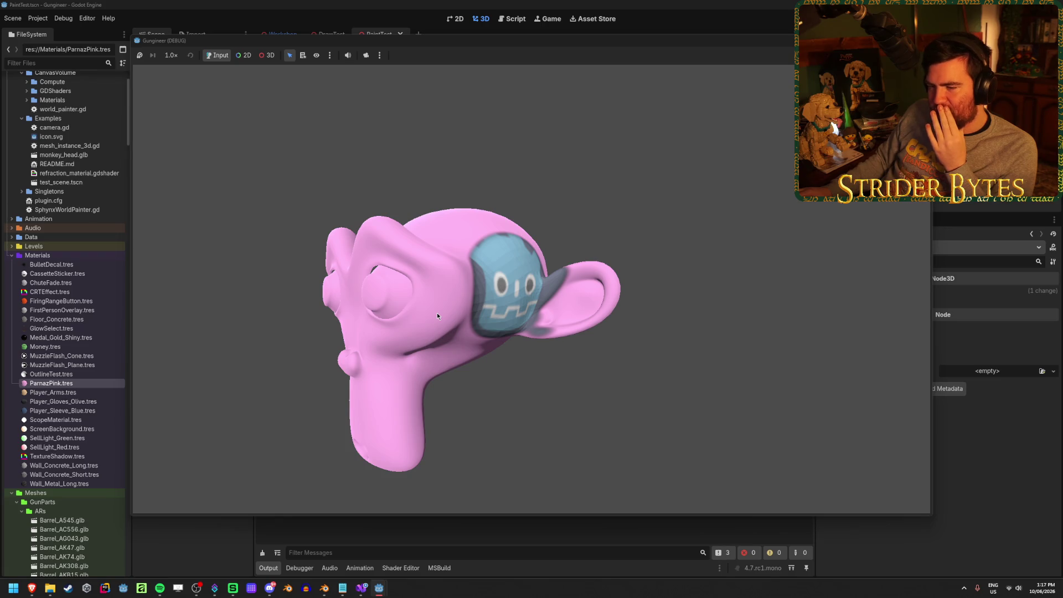
# - Save, rerun the scene, and paint a blue Godot-icon decal over the monkey's eye
pyautogui.press('Escape')
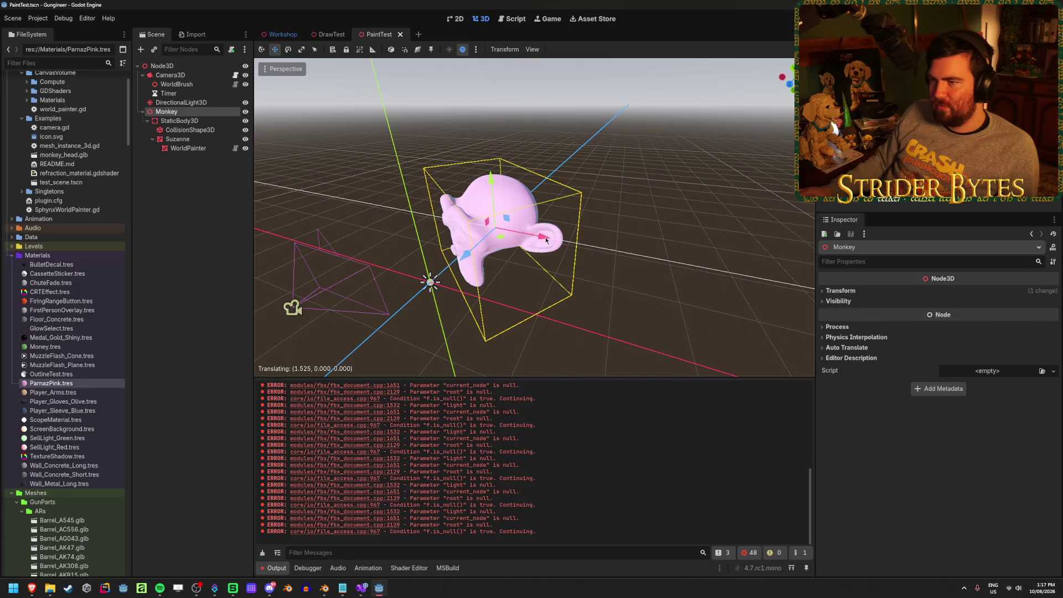
pyautogui.hotkey('ctrl', 's')
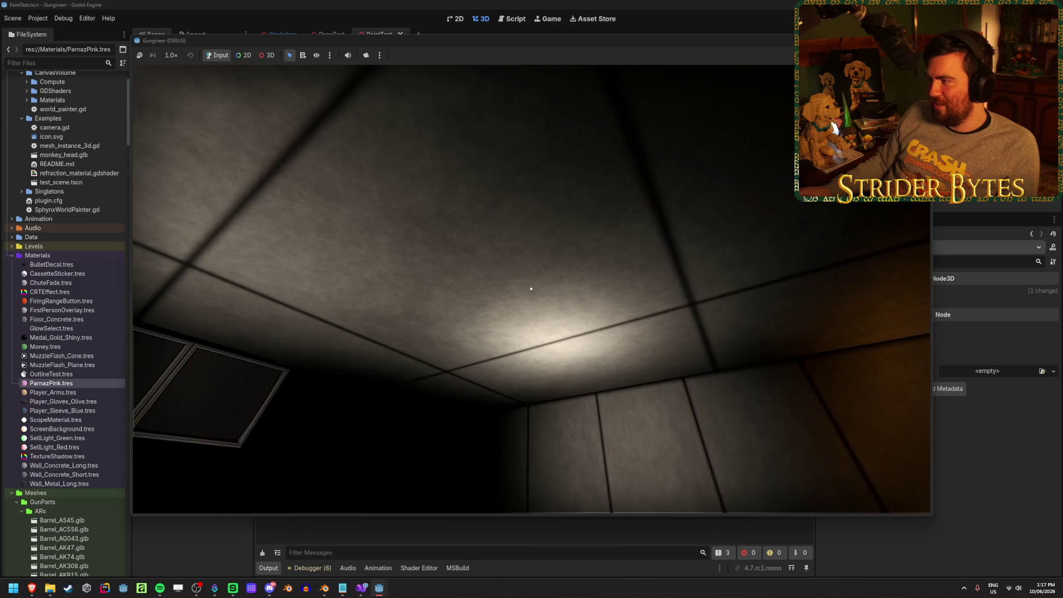
pyautogui.press('Escape')
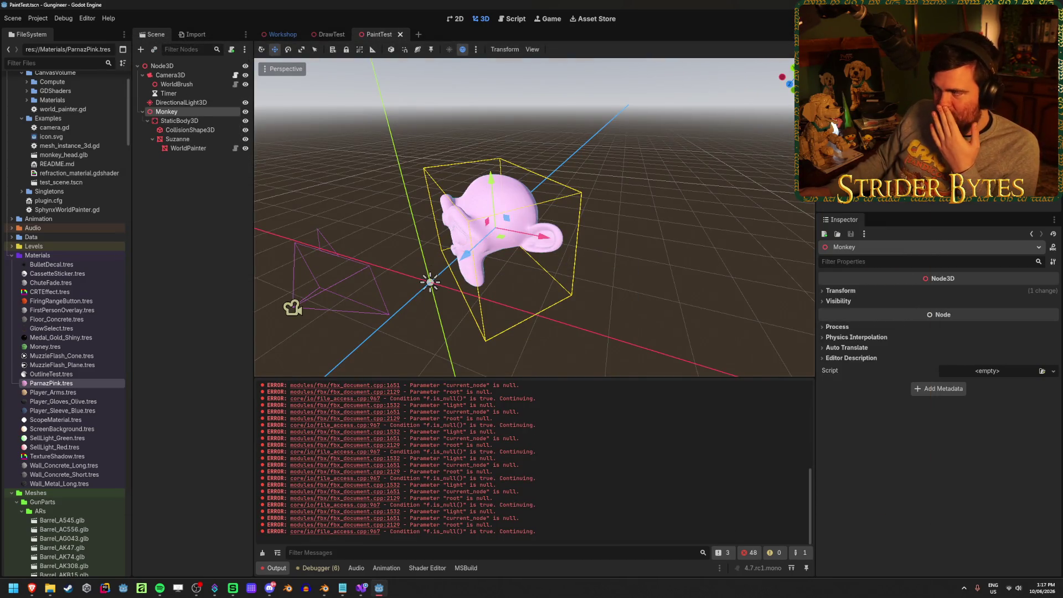
pyautogui.press('F5')
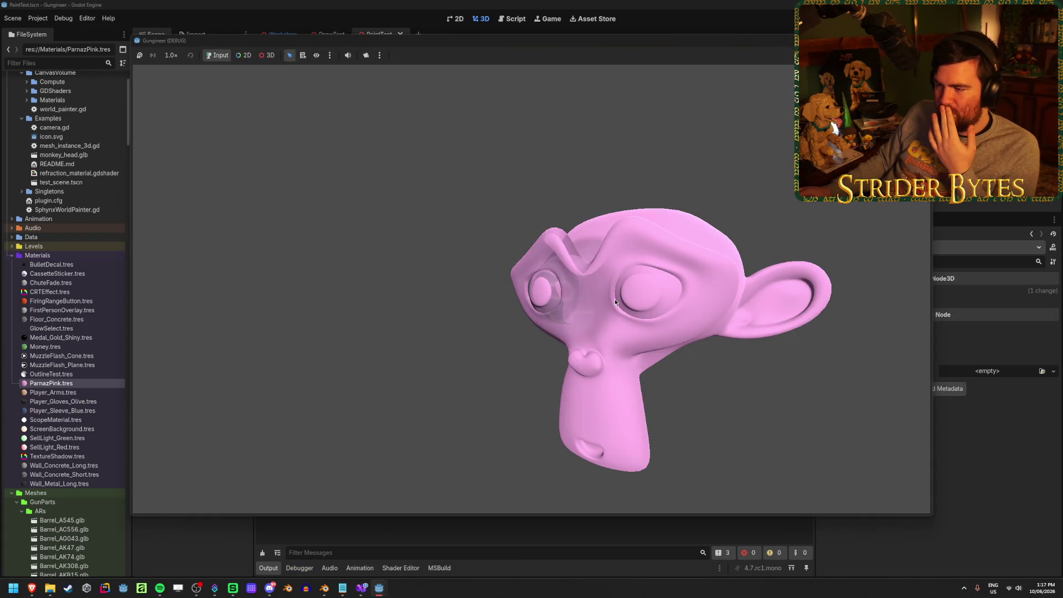
pyautogui.click(550, 300)
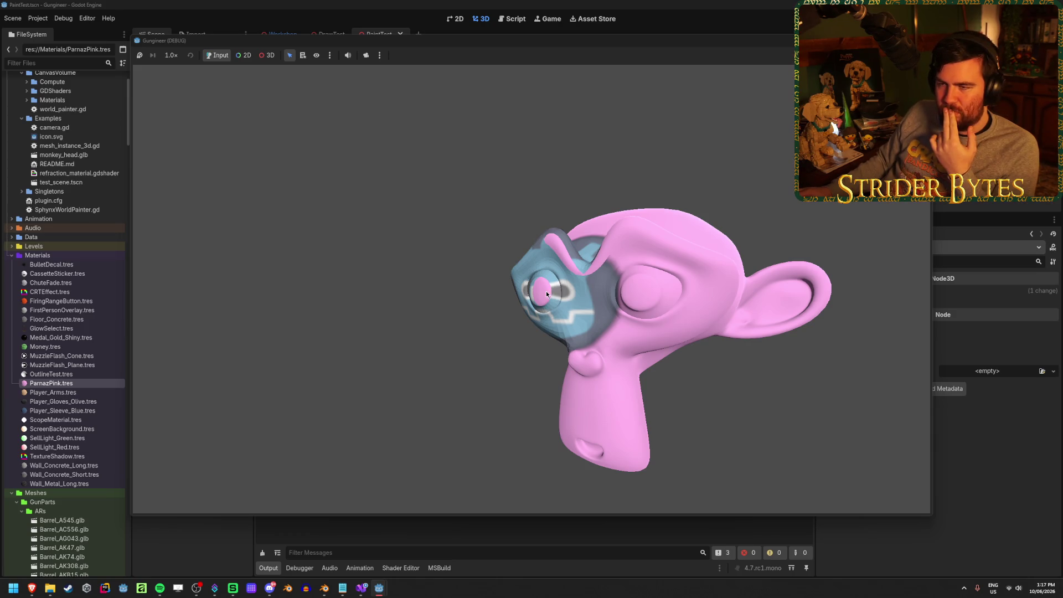
pyautogui.press('F8')
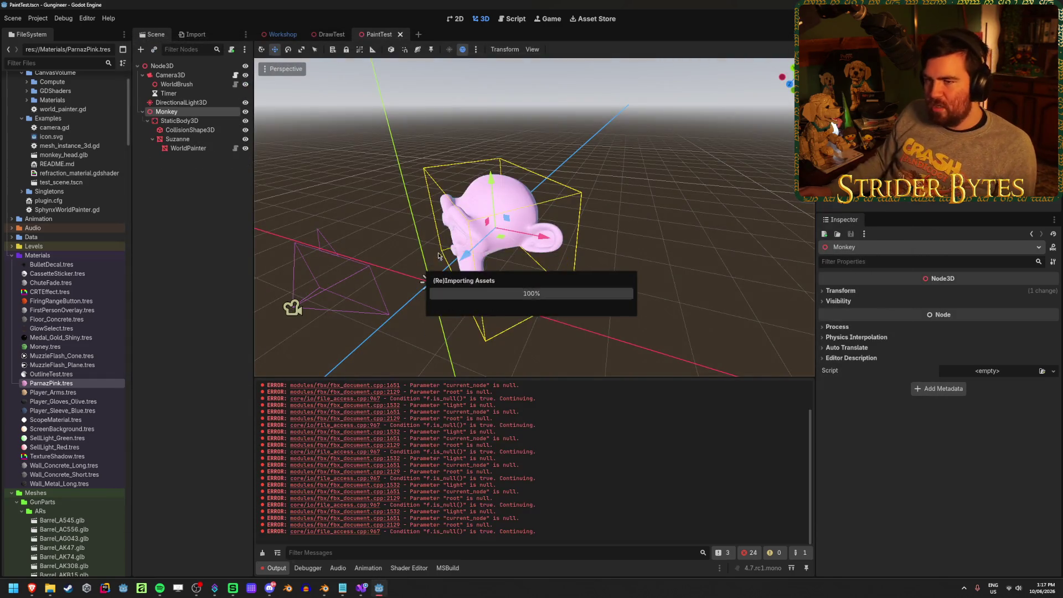
pyautogui.scroll(5, 478, 265)
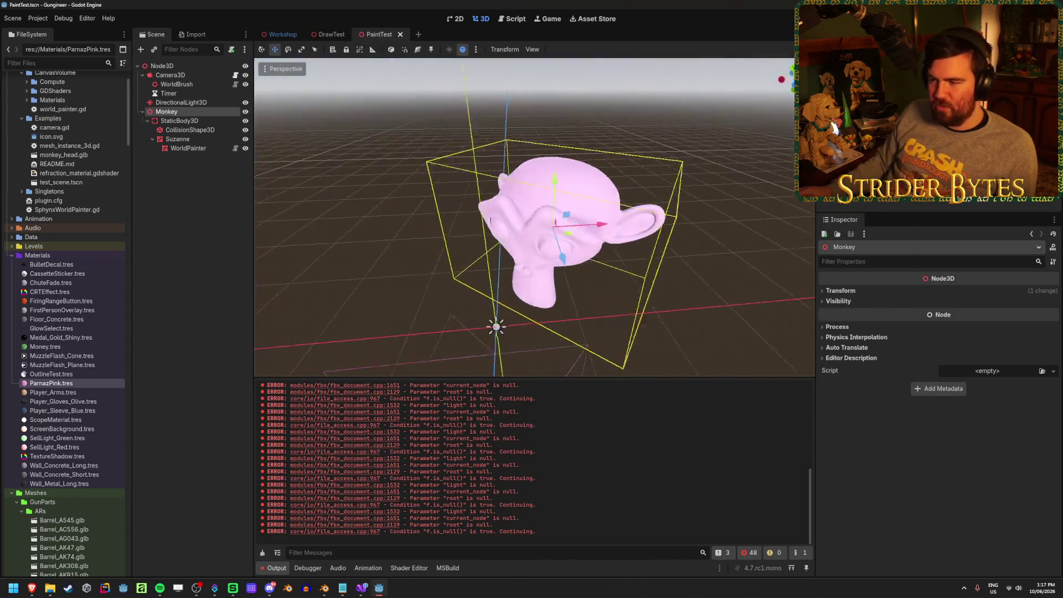
pyautogui.scroll(3, 478, 264)
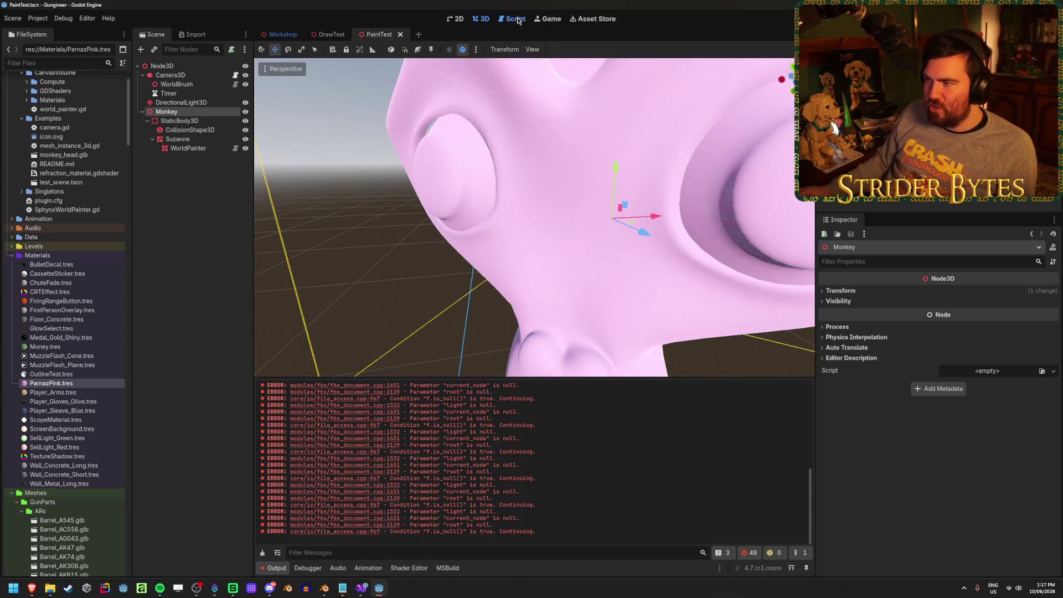
# - Look through the brush.gd and world_painter.gd scripts, then open camera.gd
pyautogui.click(513, 18)
pyautogui.click(281, 78)
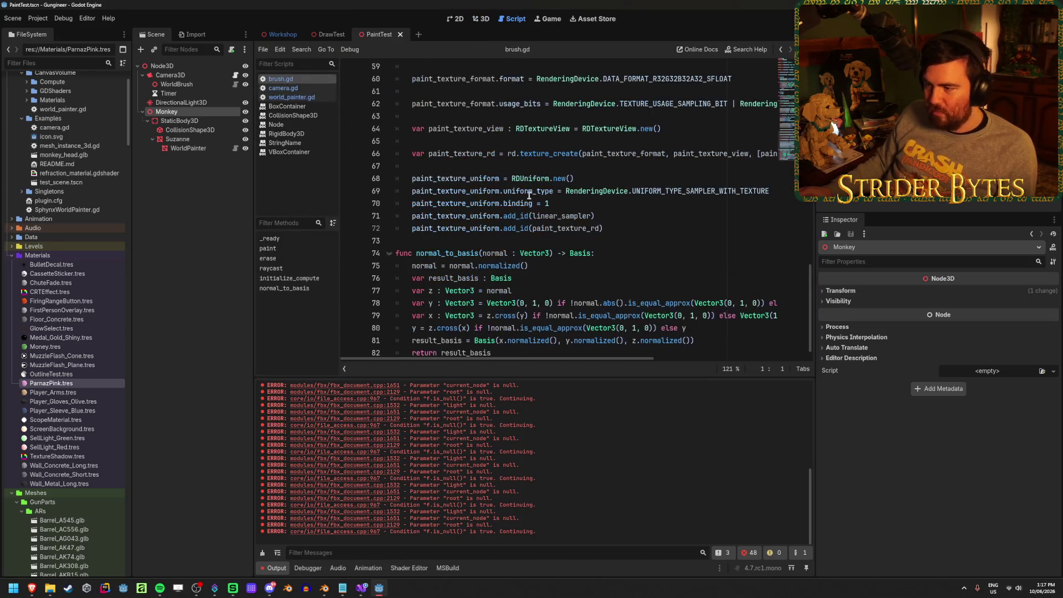
pyautogui.scroll(12, 526, 254)
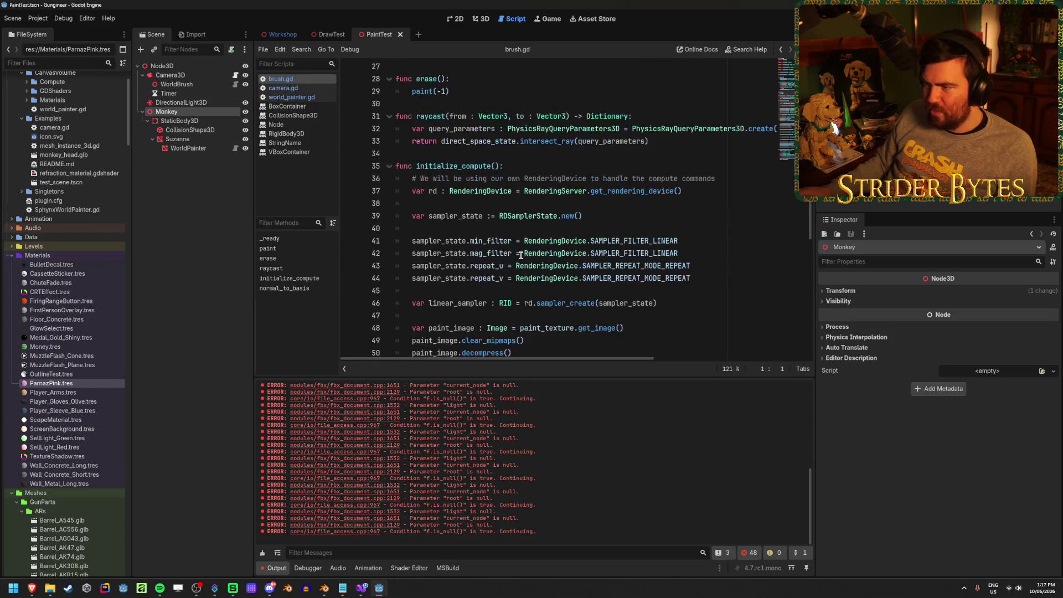
pyautogui.click(293, 97)
pyautogui.scroll(10, 500, 275)
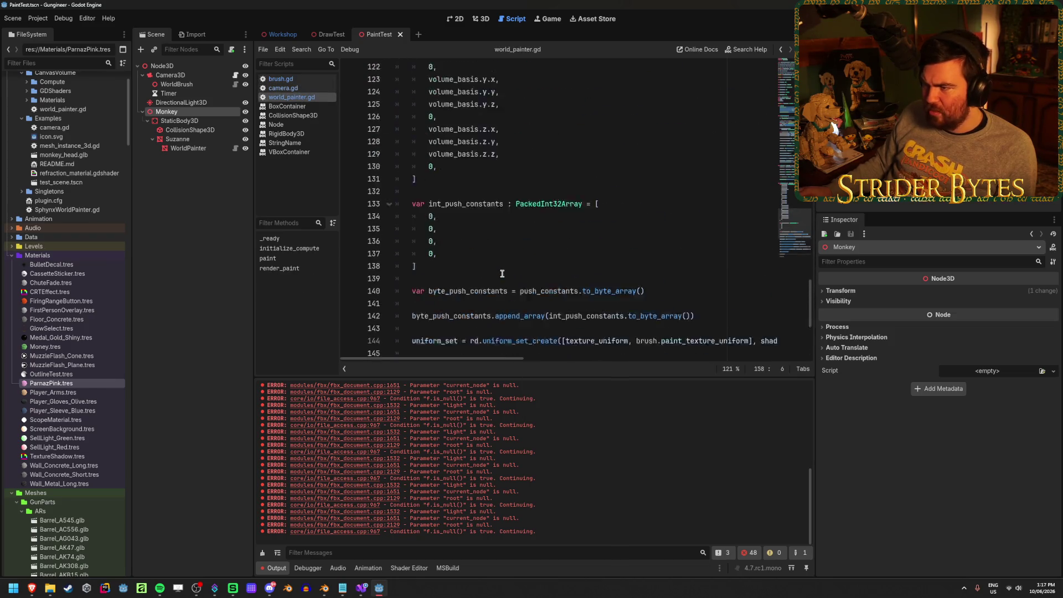
pyautogui.scroll(20, 500, 275)
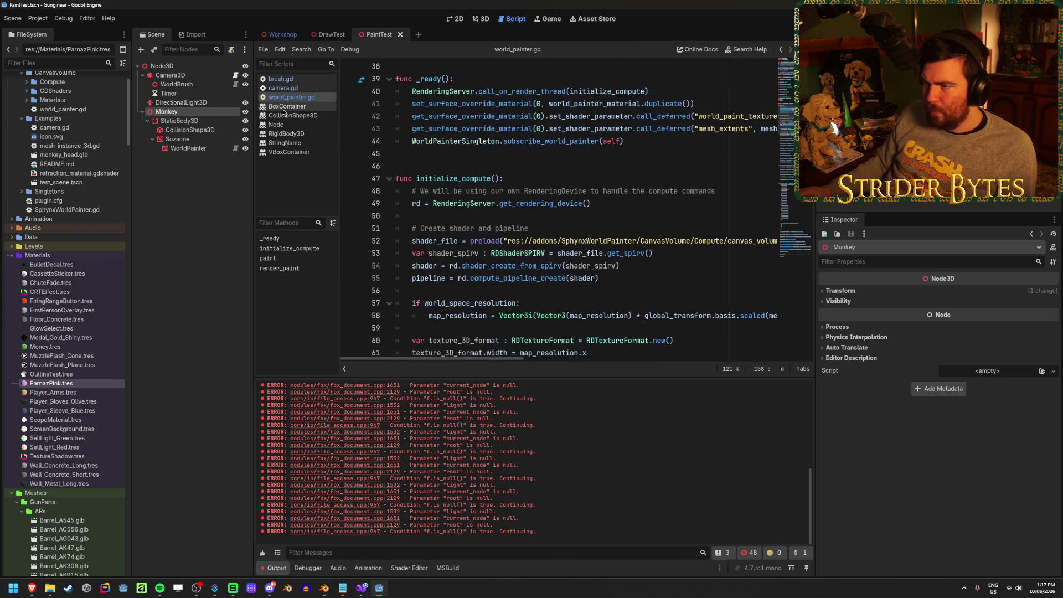
pyautogui.click(294, 89)
# - Change both brush.paint values in camera.gd from 0.1 to 1, save, and run the project
pyautogui.moveTo(490, 278); pyautogui.dragTo(478, 278)
pyautogui.write('1')
pyautogui.scroll(-9, 563, 277)
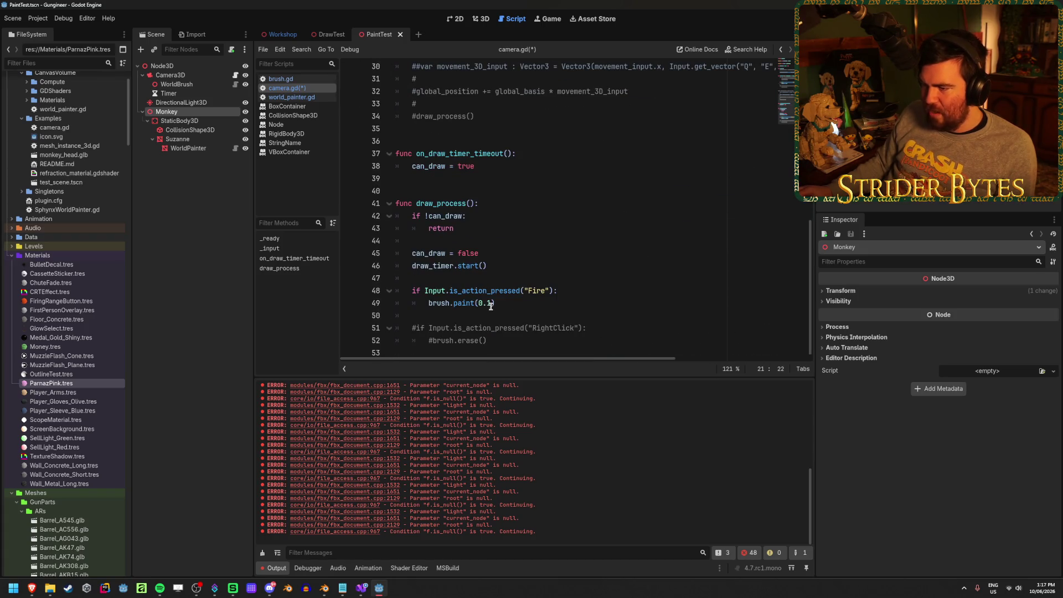
pyautogui.click(491, 303)
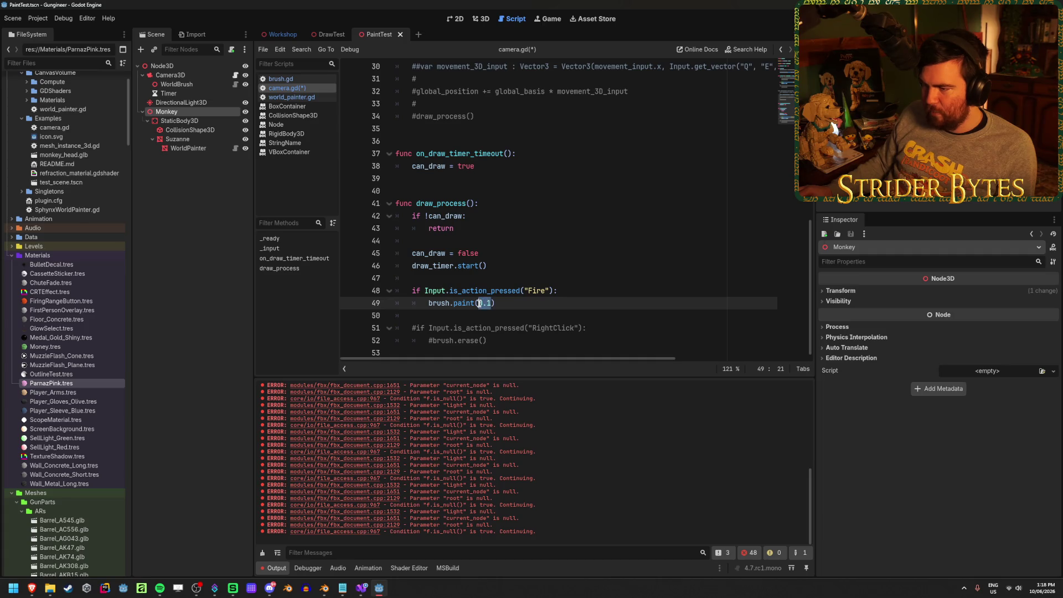
pyautogui.write('1')
pyautogui.hotkey('ctrl', 's')
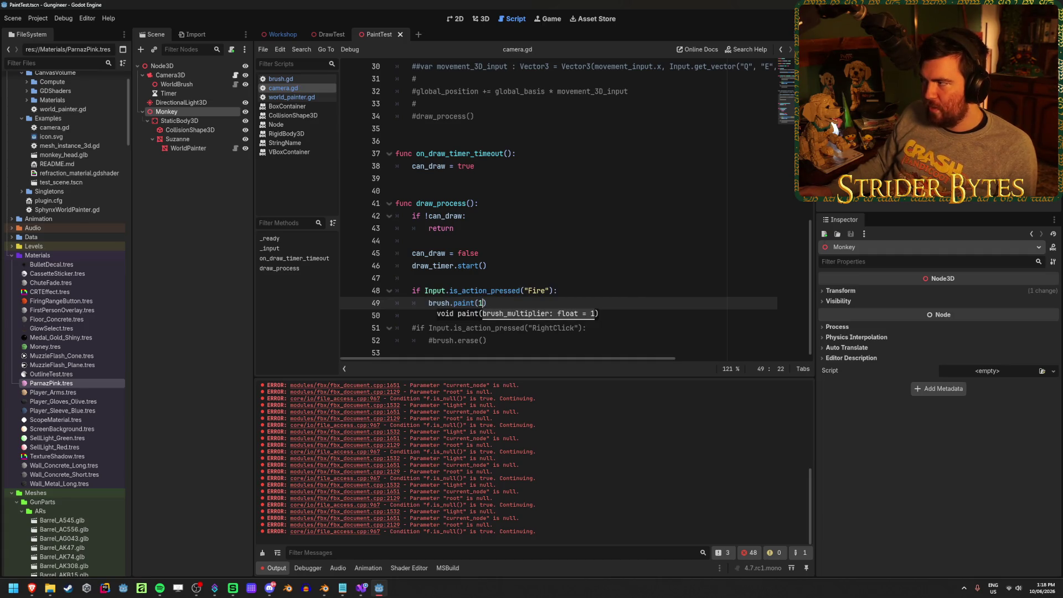
pyautogui.press('F5')
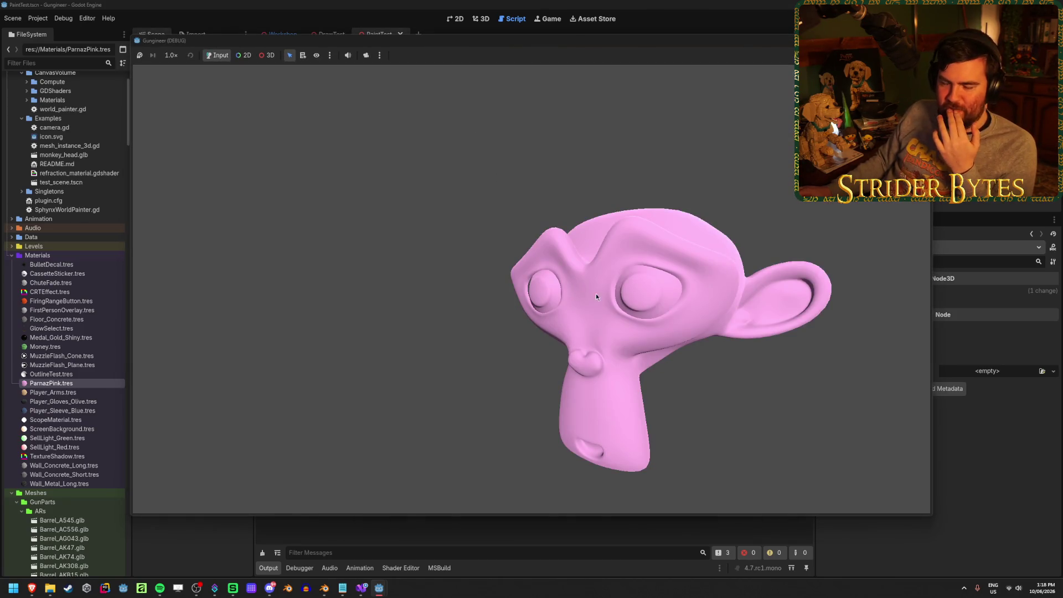
# - Paint a full-strength stamp onto the monkey's eye, stop the game, and return to 3D view
pyautogui.click(589, 291)
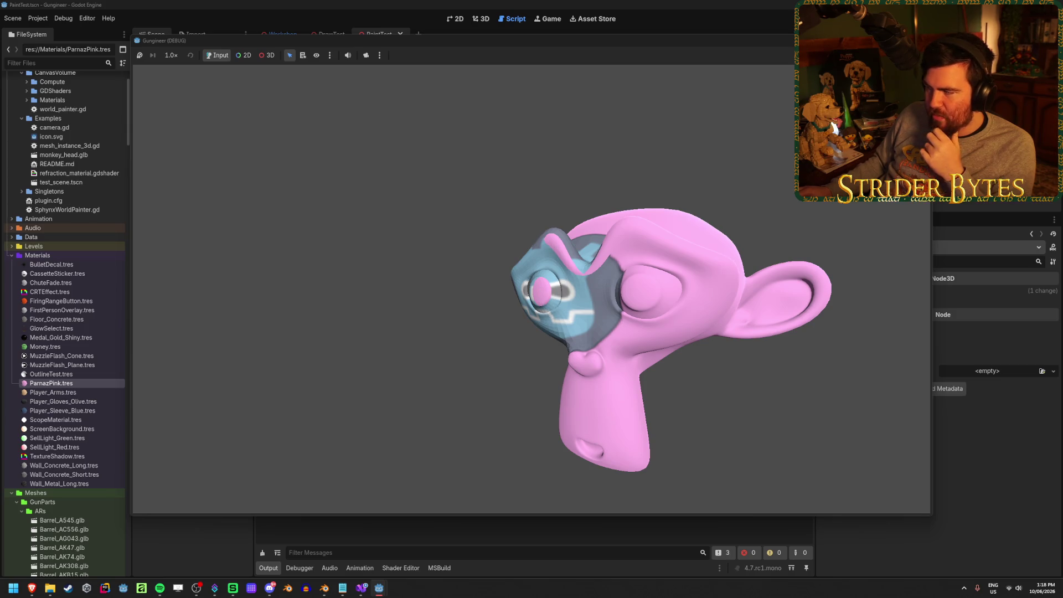
pyautogui.press('Escape')
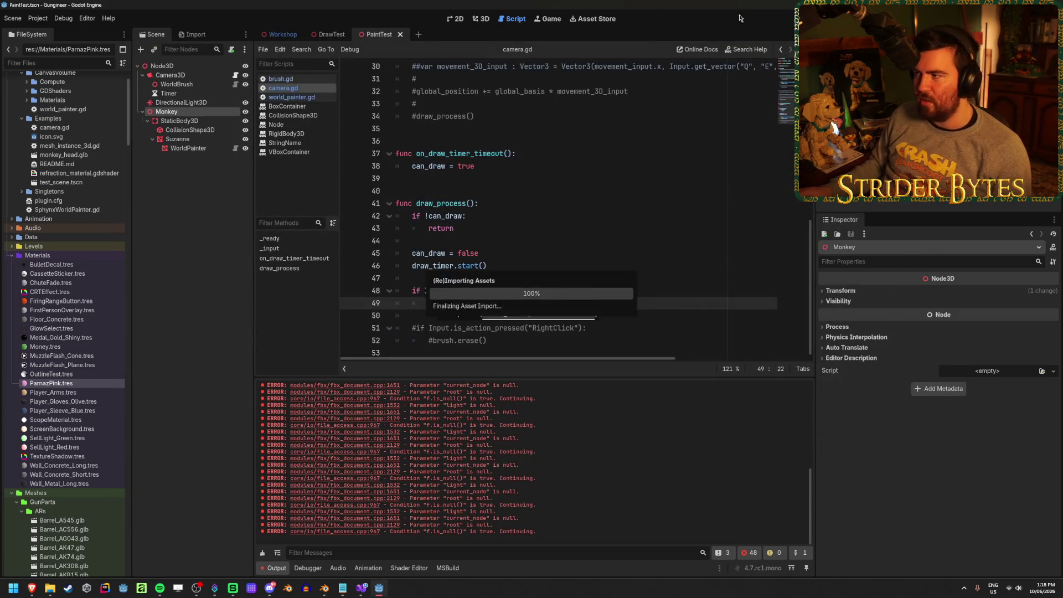
pyautogui.click(482, 20)
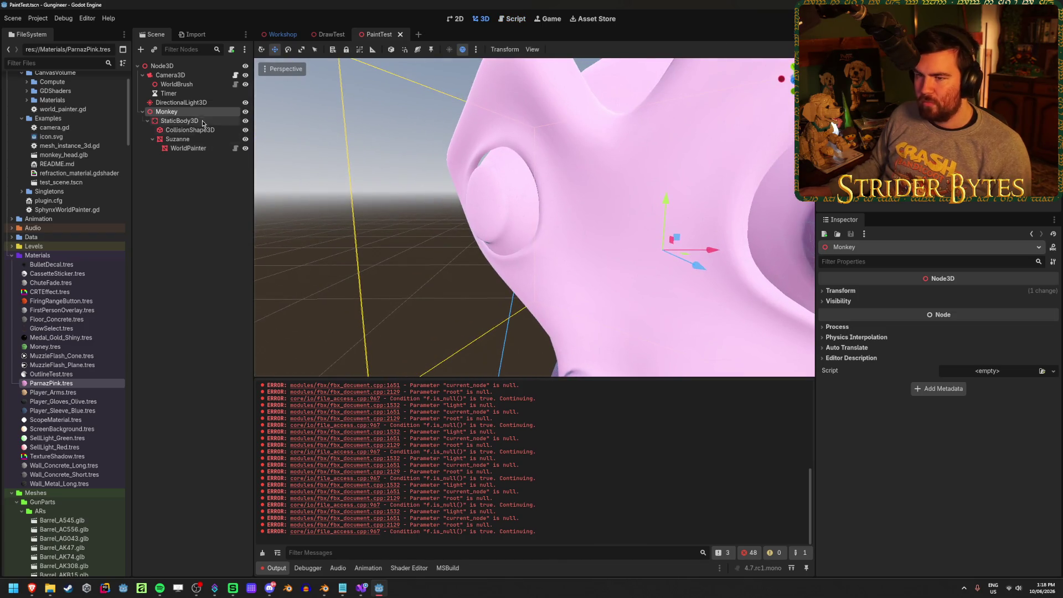
# - Inspect the head's StaticBody3D and CollisionShape3D, then show WorldBrush at Brush Size 1.0, Distance 10.0
pyautogui.click(201, 122)
pyautogui.click(203, 129)
pyautogui.scroll(5, 406, 253)
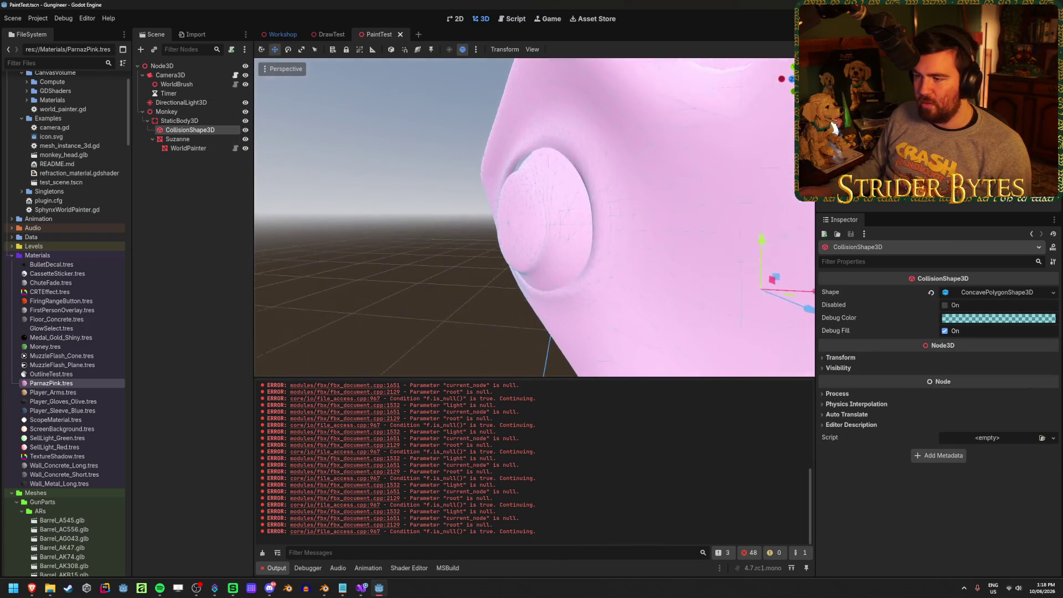
pyautogui.scroll(-5, 535, 217)
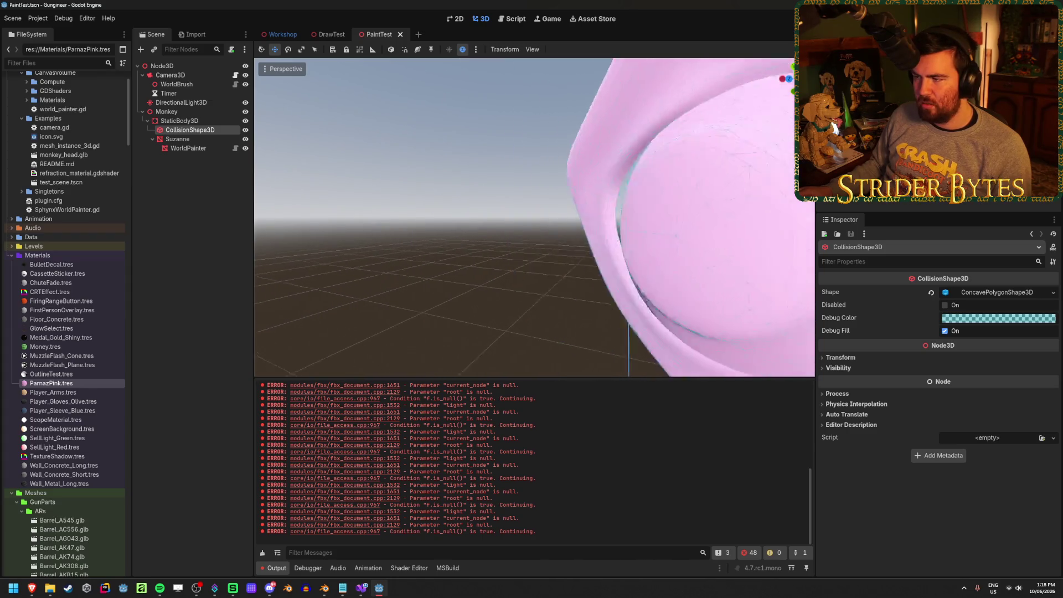
pyautogui.scroll(-8, 535, 218)
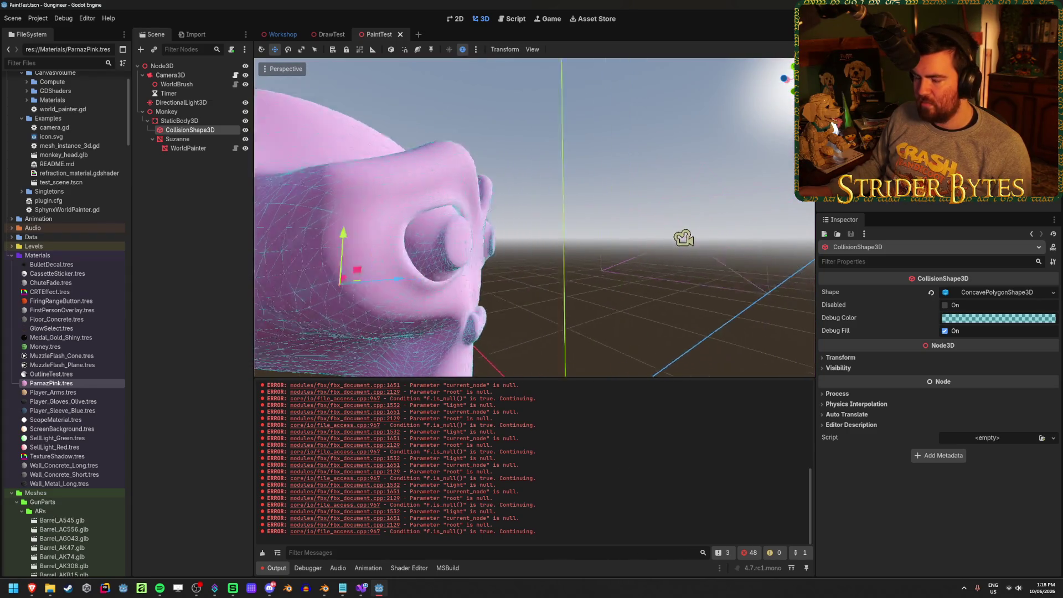
pyautogui.scroll(5, 543, 220)
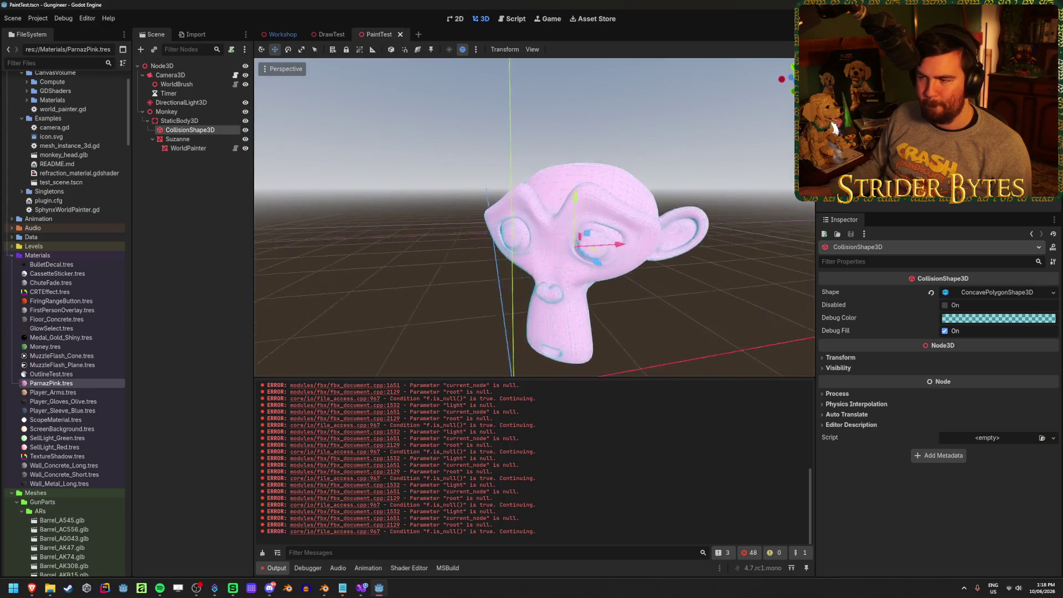
pyautogui.scroll(5, 535, 218)
pyautogui.scroll(-5, 535, 218)
pyautogui.hscroll(-5, 535, 217)
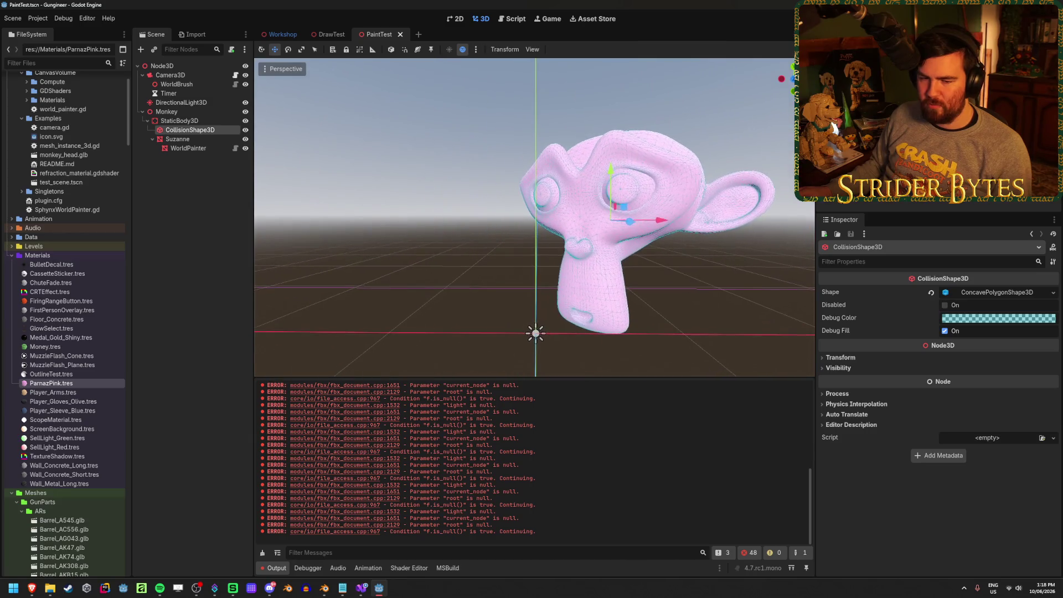
pyautogui.hscroll(-5, 535, 218)
pyautogui.scroll(3, 535, 218)
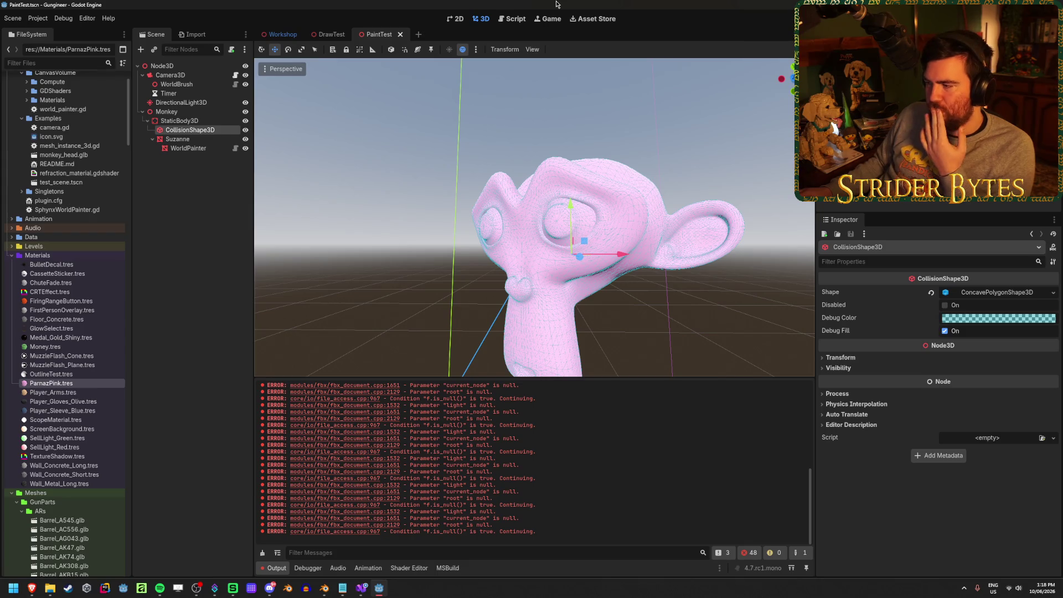
pyautogui.click(186, 87)
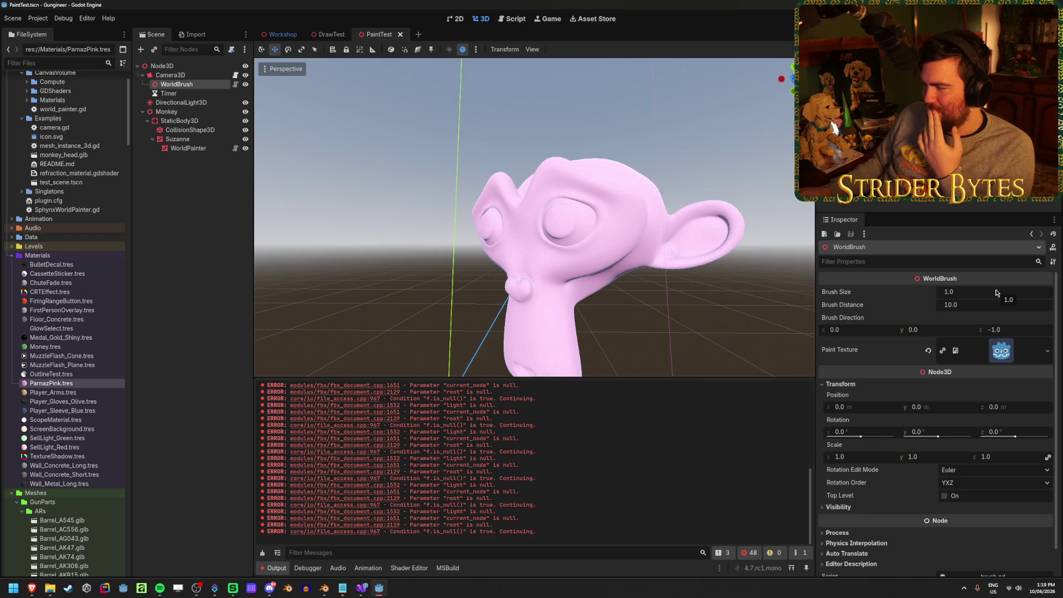
# - Test-paint the monkey's eye at Brush Distance 20, revert to 10.0, and show WorldPainter's Map Resolution 100
pyautogui.click(962, 312)
pyautogui.write('20')
pyautogui.press('Return')
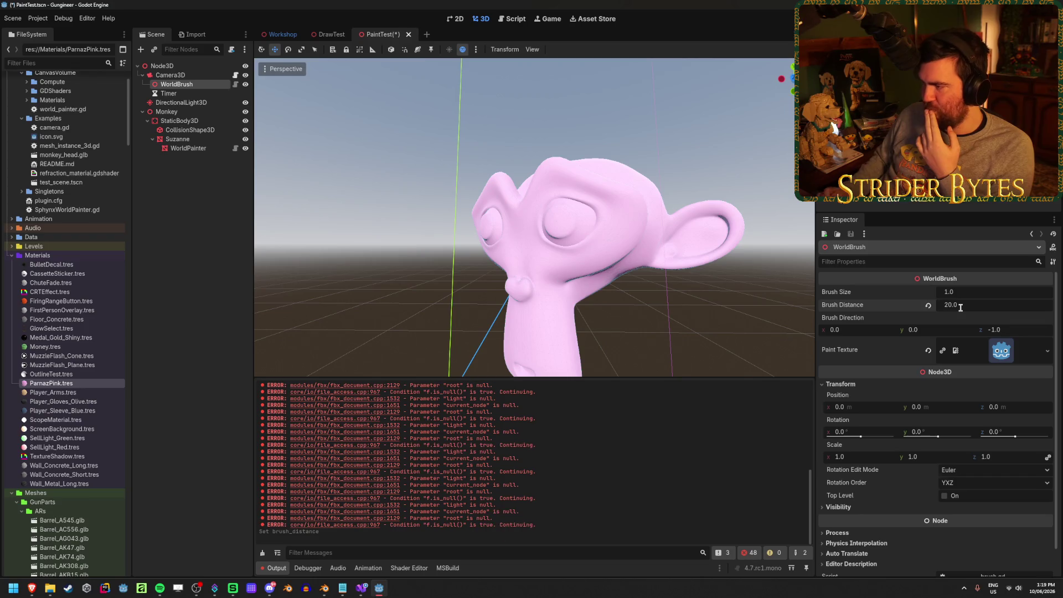
pyautogui.press('F6')
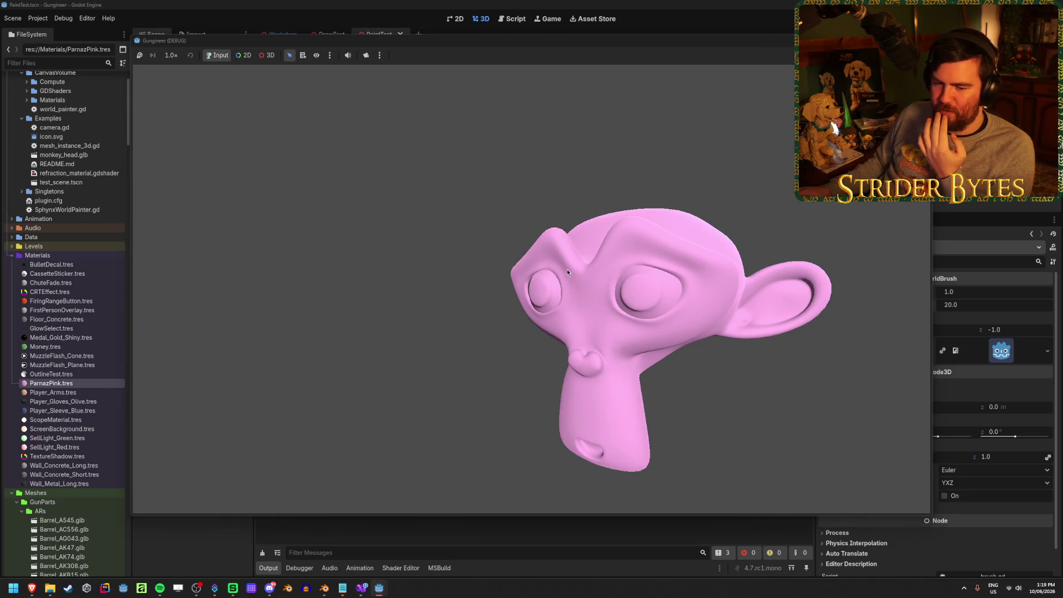
pyautogui.click(567, 269)
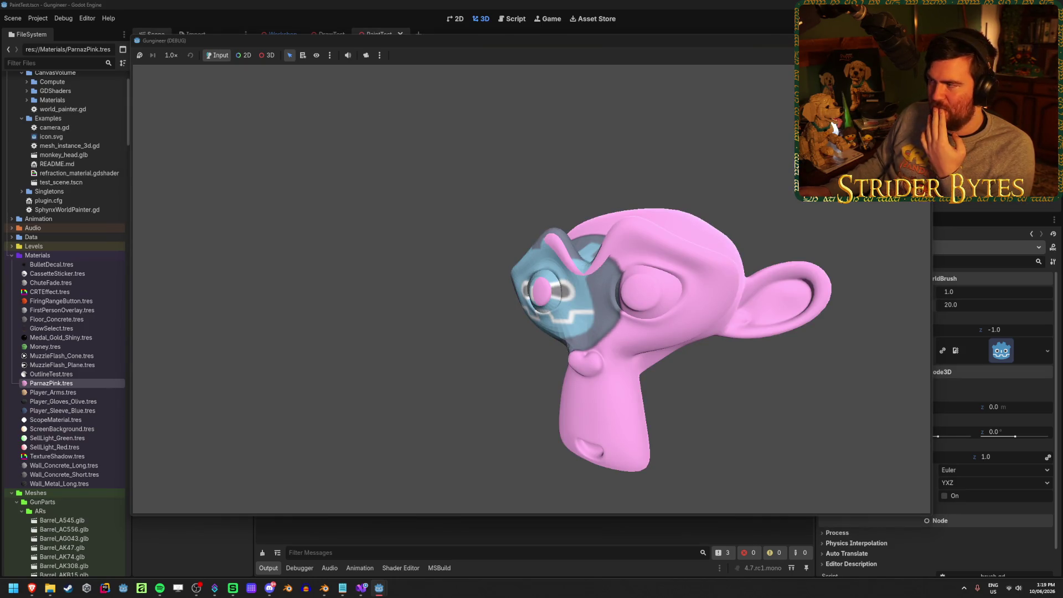
pyautogui.press('F8')
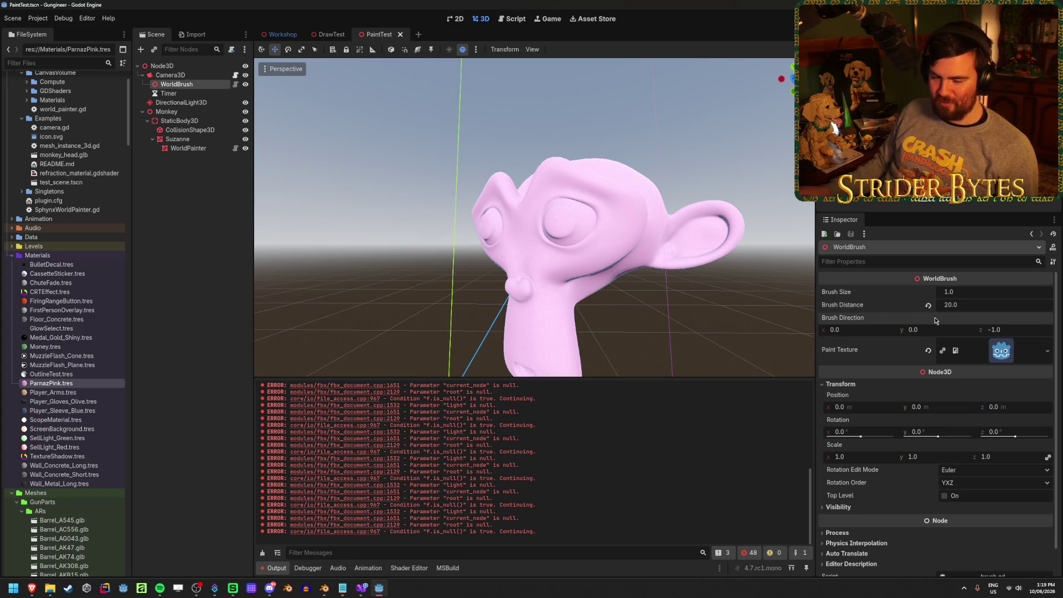
pyautogui.hotkey('ctrl', 'z')
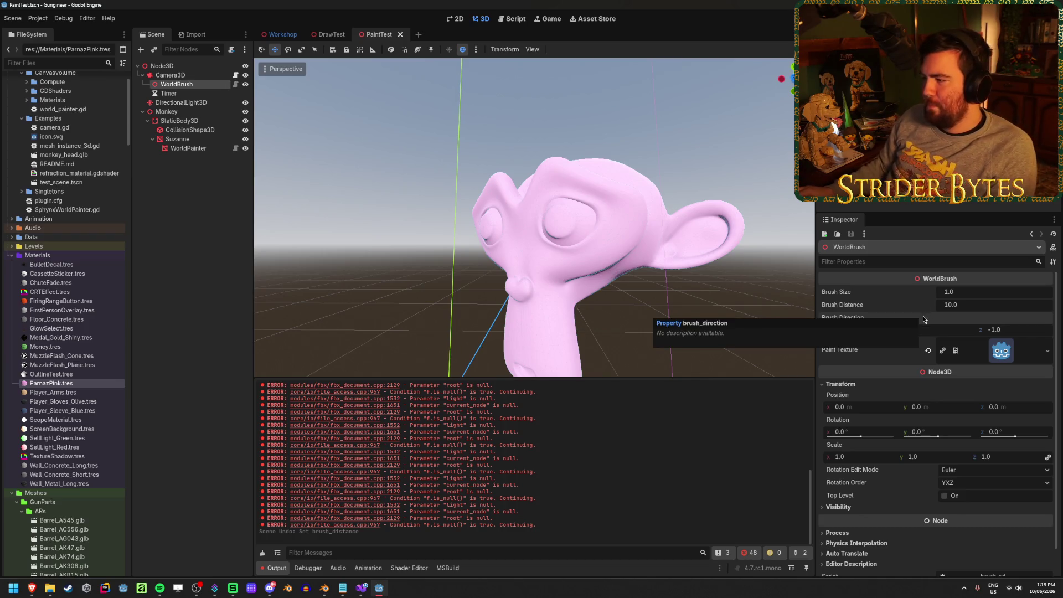
pyautogui.click(185, 149)
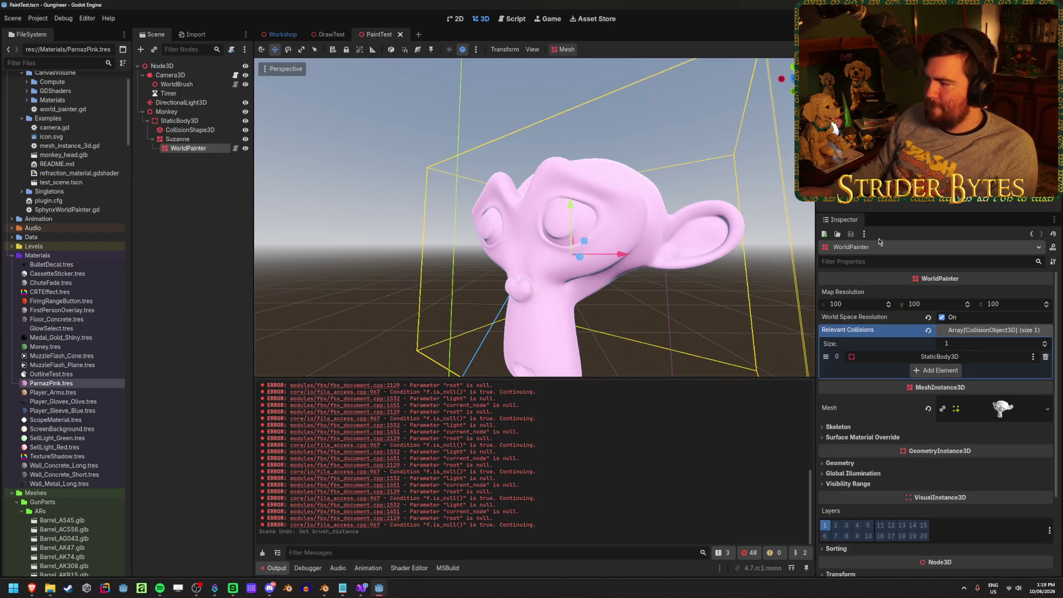
# - Inspect WorldPainter's Map Resolution and its Mesh's Surface 0 material, then show the Game view
pyautogui.click(853, 305)
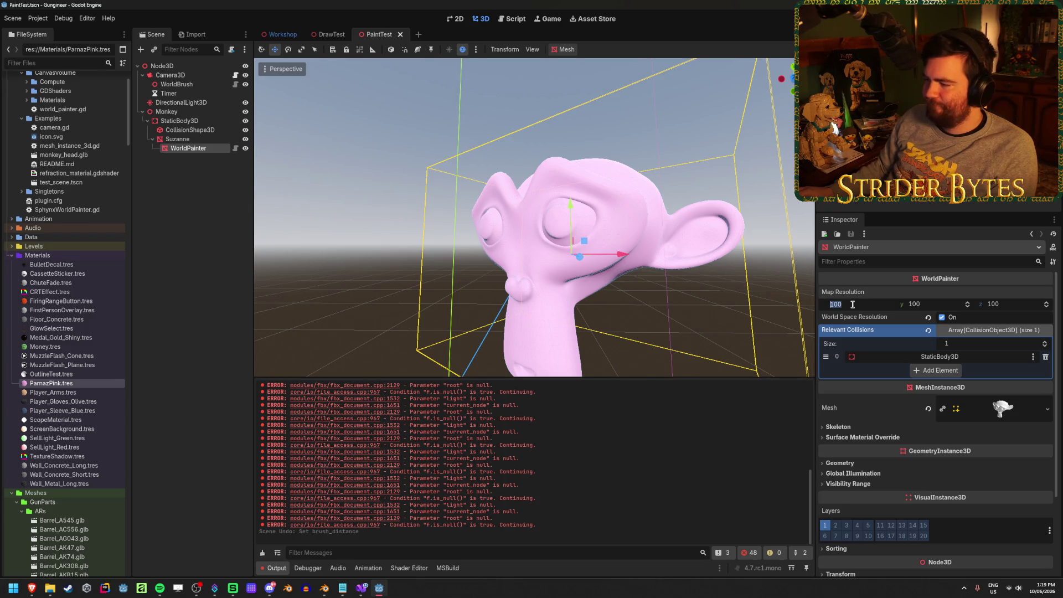
pyautogui.click(221, 271)
pyautogui.click(191, 148)
pyautogui.click(995, 409)
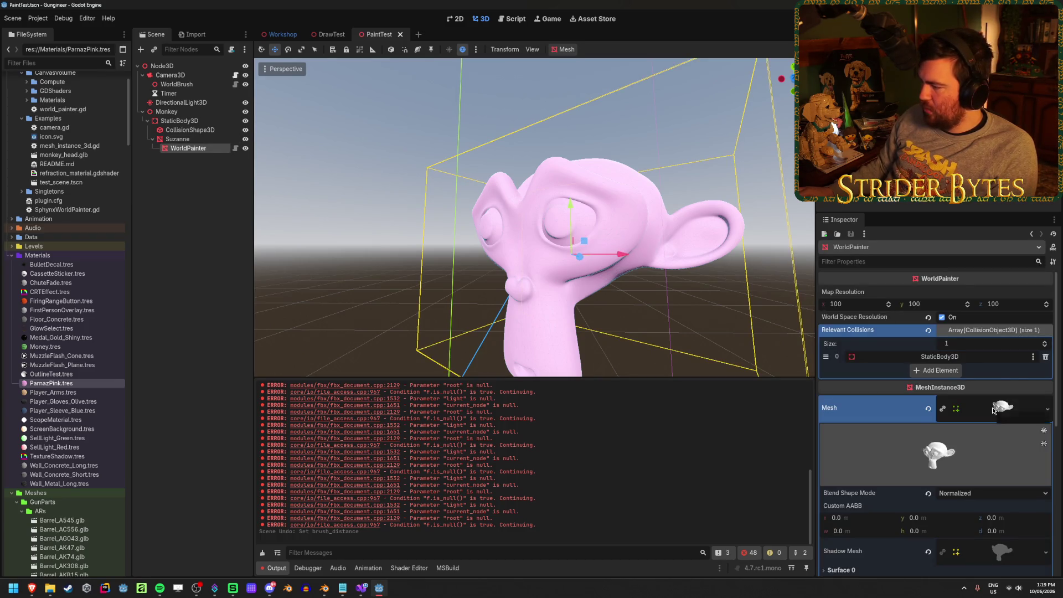
pyautogui.scroll(-3, 995, 408)
pyautogui.scroll(-1, 989, 387)
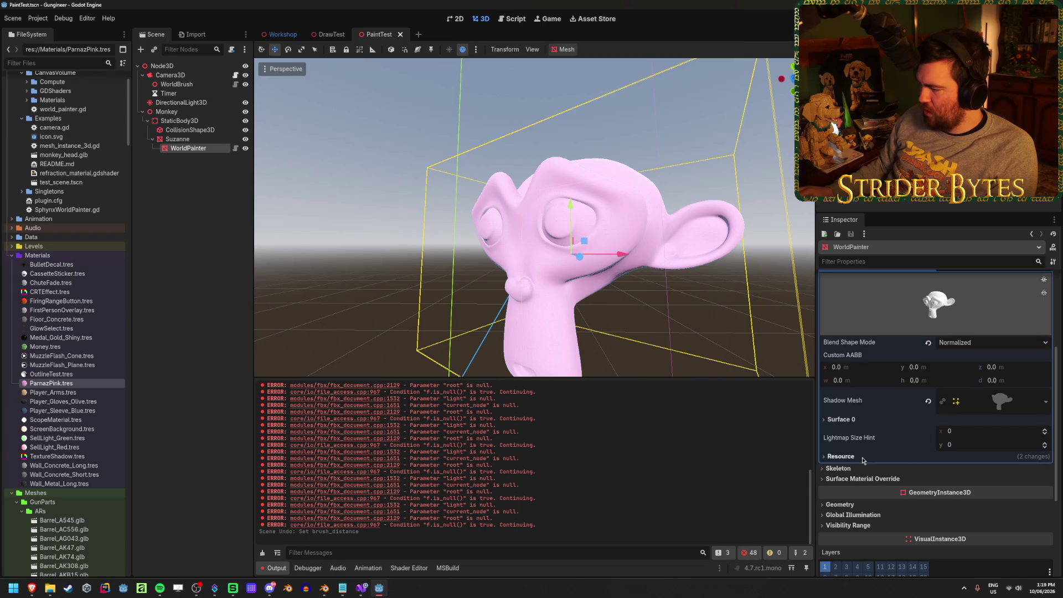
pyautogui.click(847, 421)
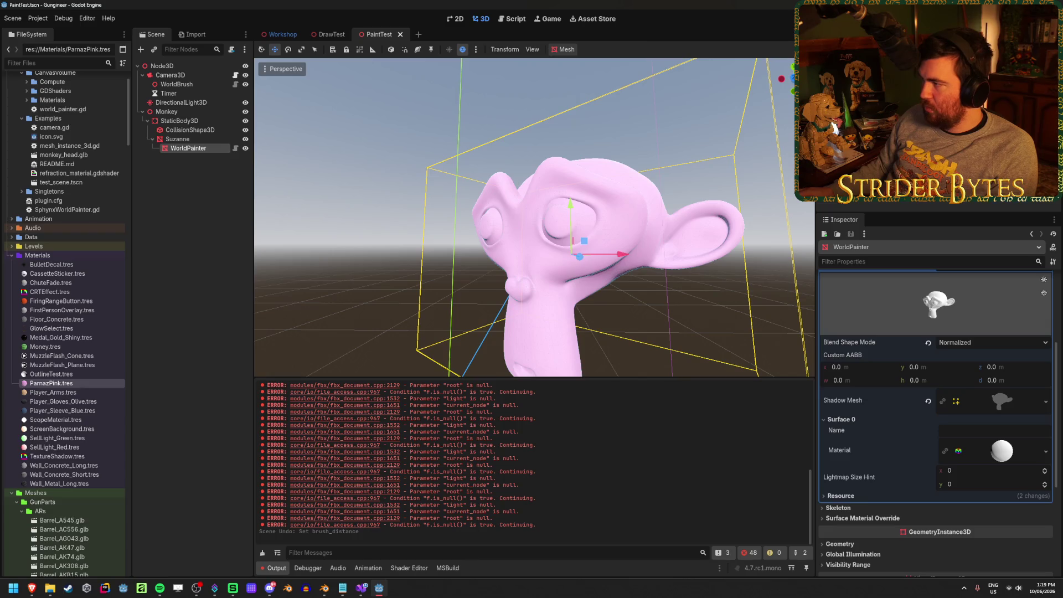
pyautogui.click(547, 19)
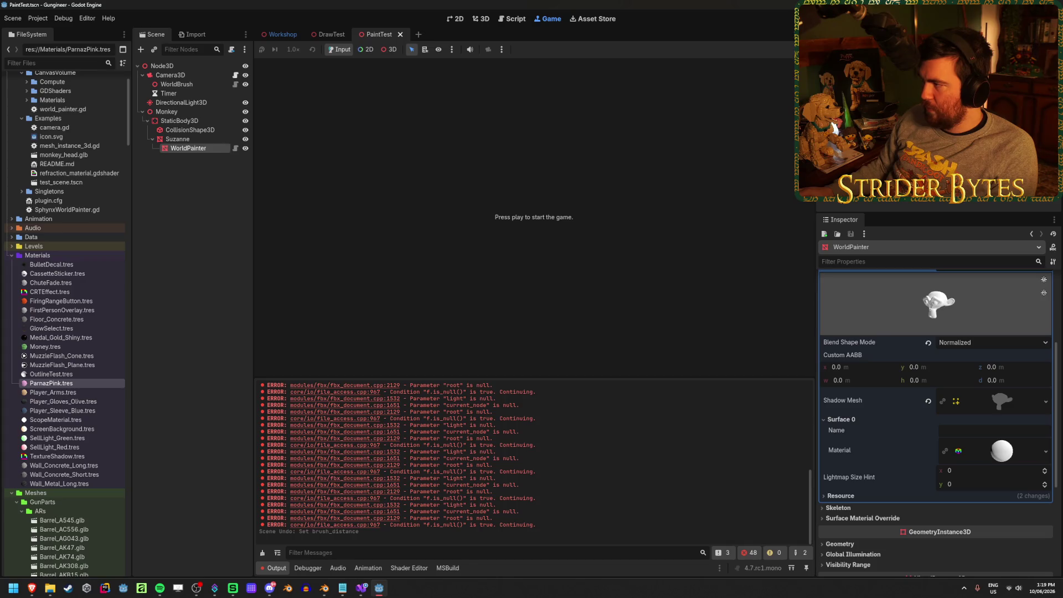
# - Run PaintTest embedded and expand Node3D, Monkey and StaticBody3D in the remote scene tree
pyautogui.press('F5')
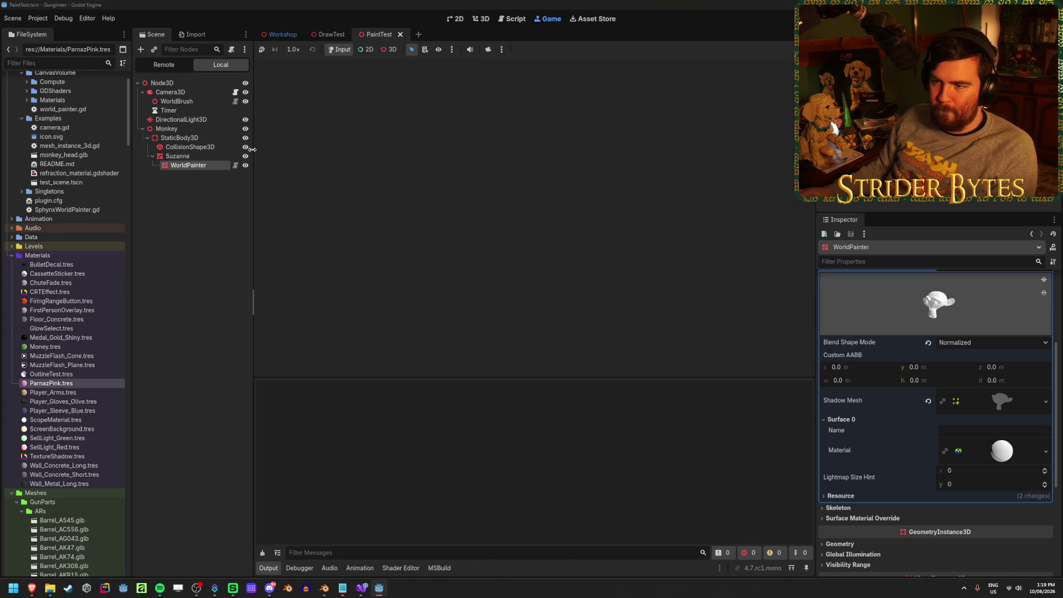
pyautogui.click(176, 66)
pyautogui.click(585, 236)
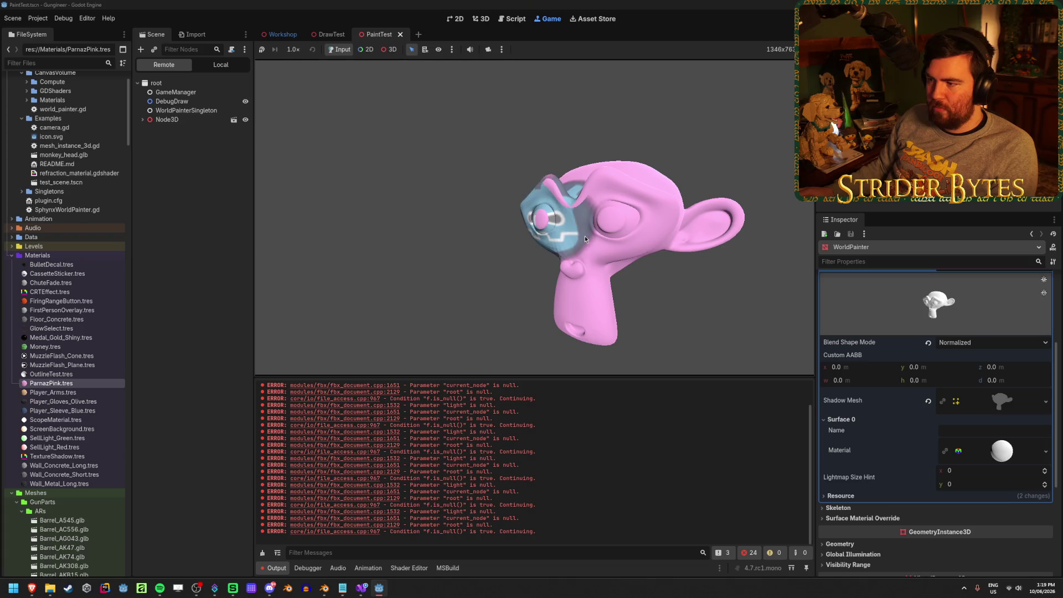
pyautogui.click(142, 120)
pyautogui.click(147, 147)
pyautogui.click(153, 156)
pyautogui.click(158, 175)
pyautogui.click(193, 183)
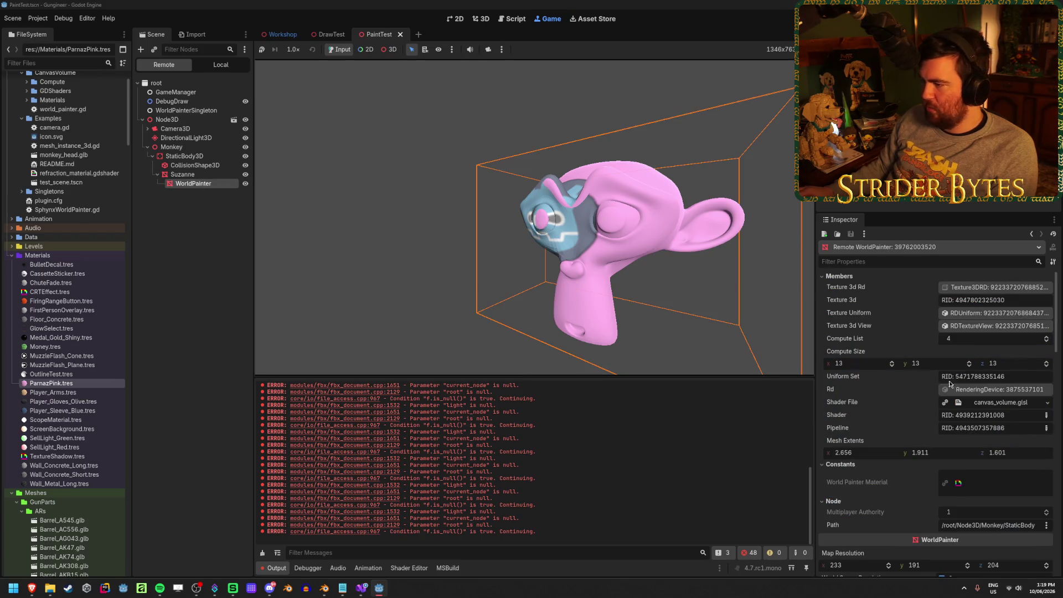
pyautogui.scroll(-5, 988, 409)
pyautogui.click(1017, 404)
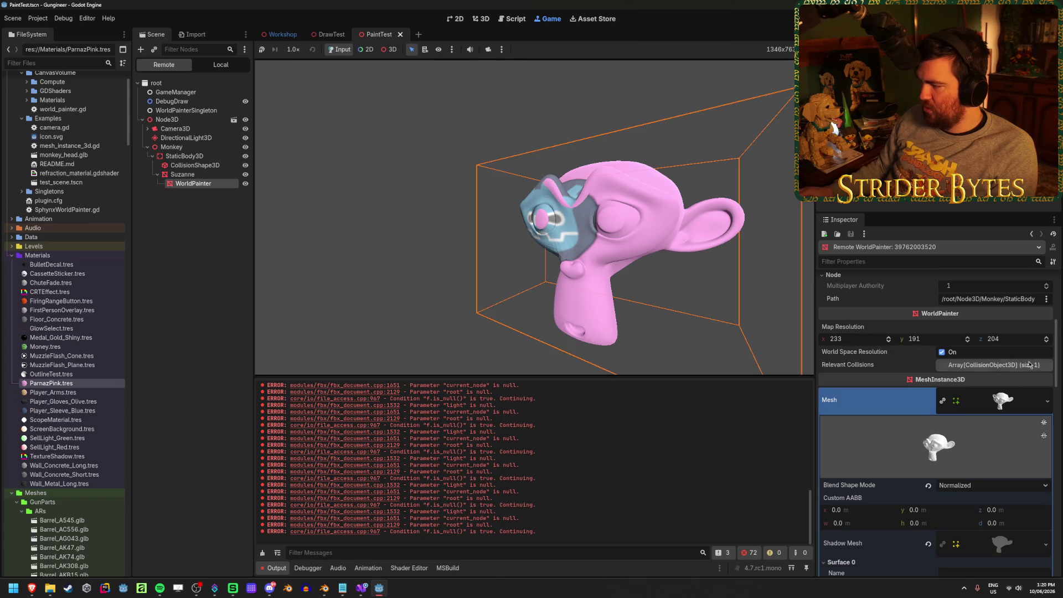
pyautogui.scroll(-2, 1002, 476)
pyautogui.click(1000, 480)
pyautogui.scroll(-3, 1002, 474)
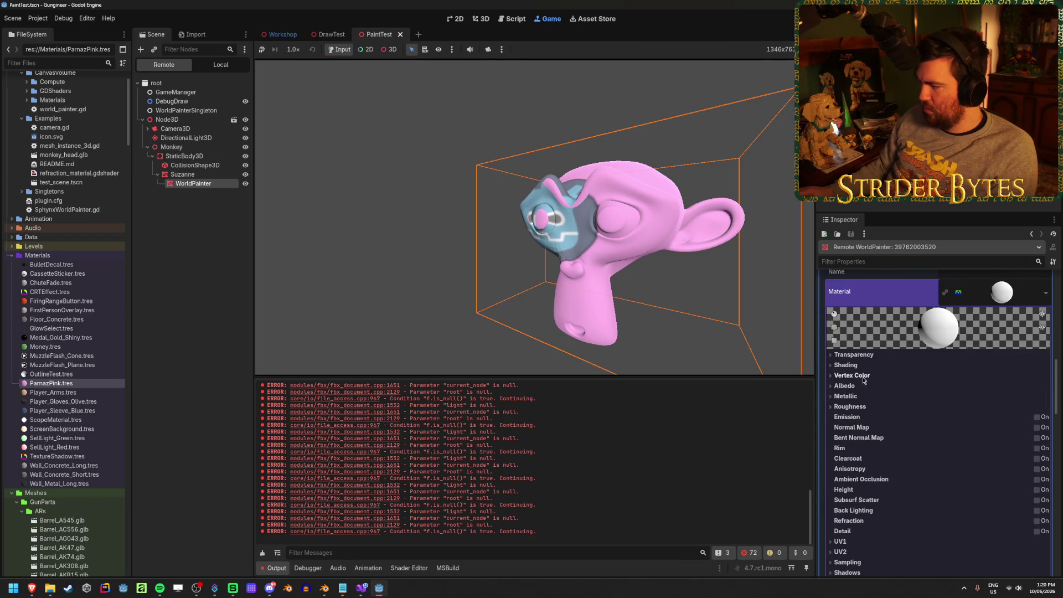
pyautogui.click(857, 375)
pyautogui.click(858, 375)
pyautogui.click(857, 386)
pyautogui.click(856, 386)
pyautogui.scroll(-10, 857, 391)
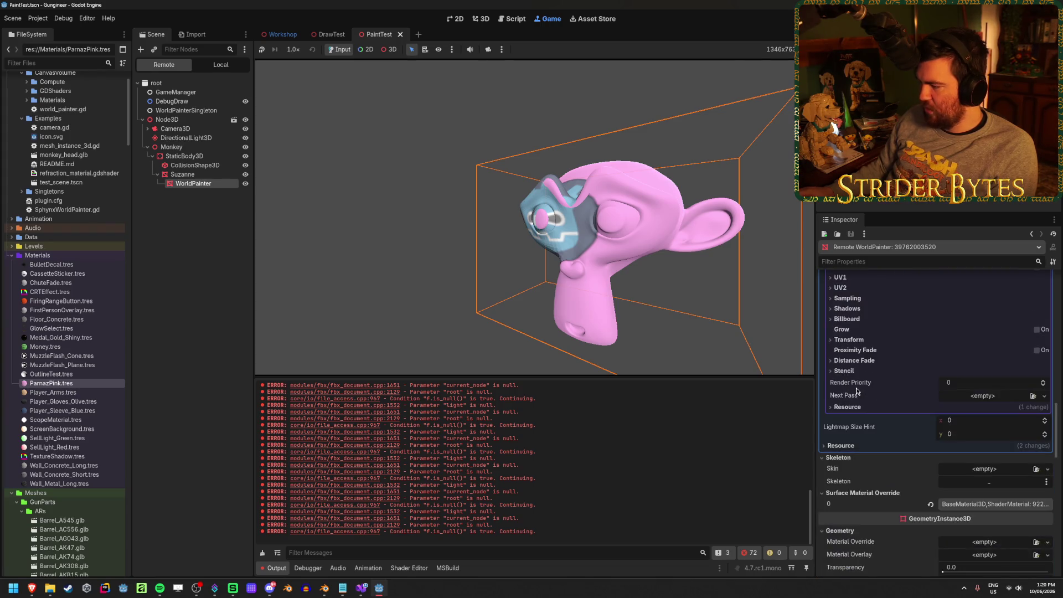
pyautogui.scroll(10, 858, 391)
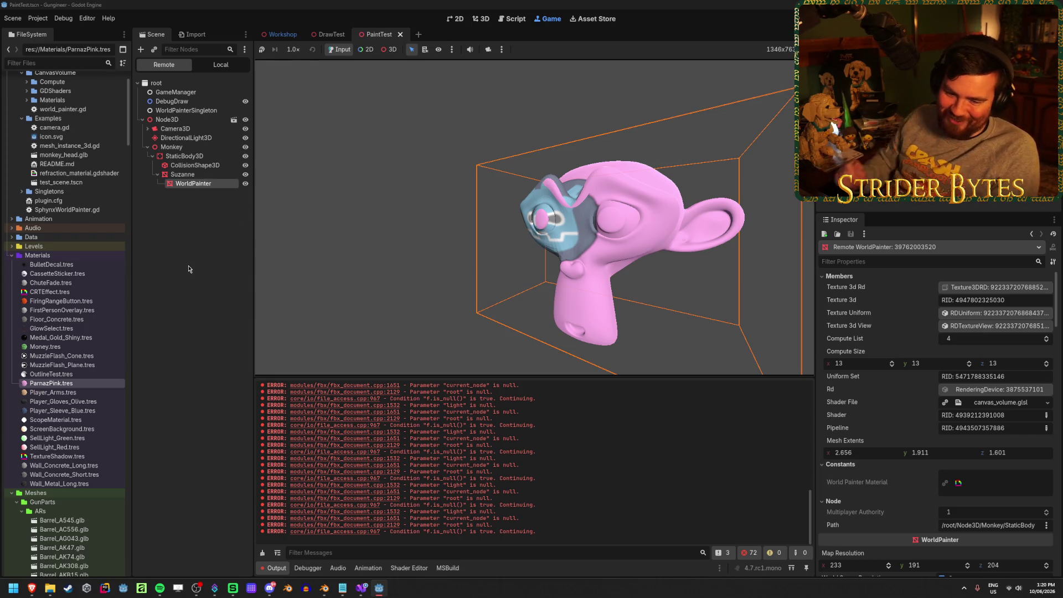
pyautogui.click(188, 173)
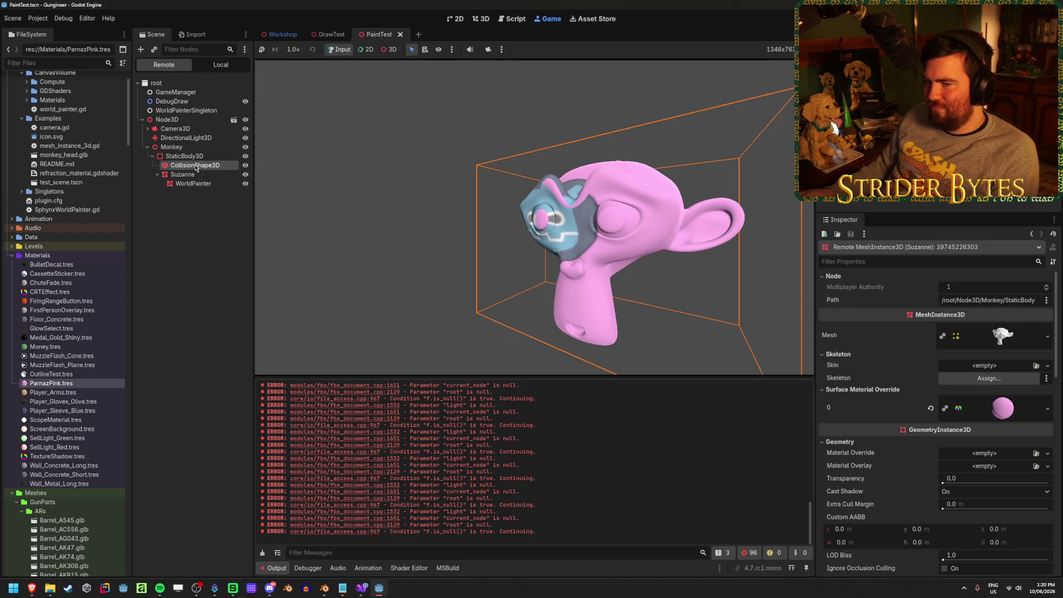
pyautogui.click(194, 167)
pyautogui.click(198, 157)
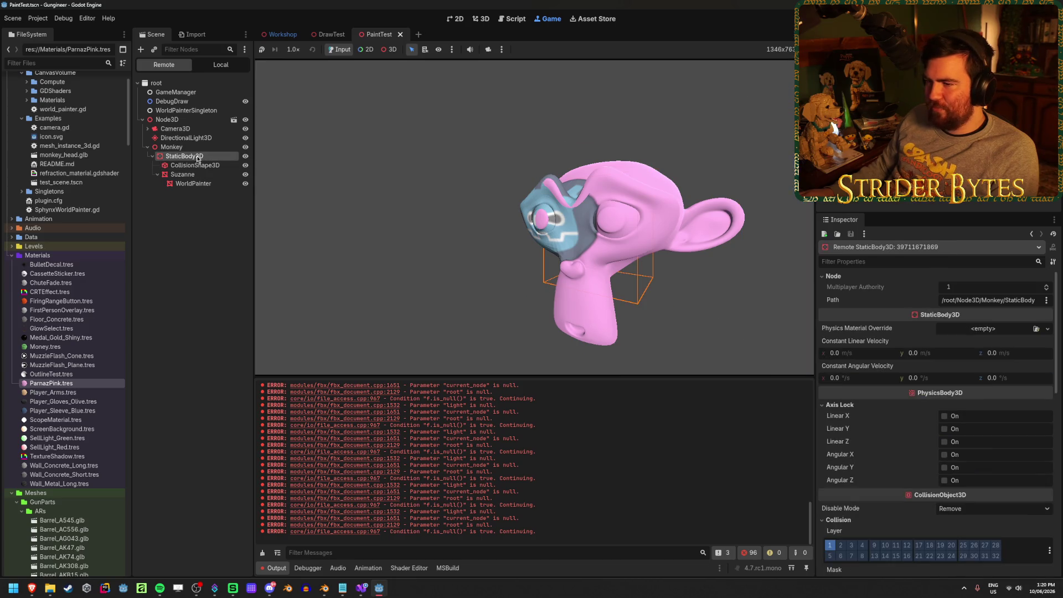
pyautogui.click(204, 147)
pyautogui.click(206, 138)
pyautogui.click(211, 130)
pyautogui.click(189, 185)
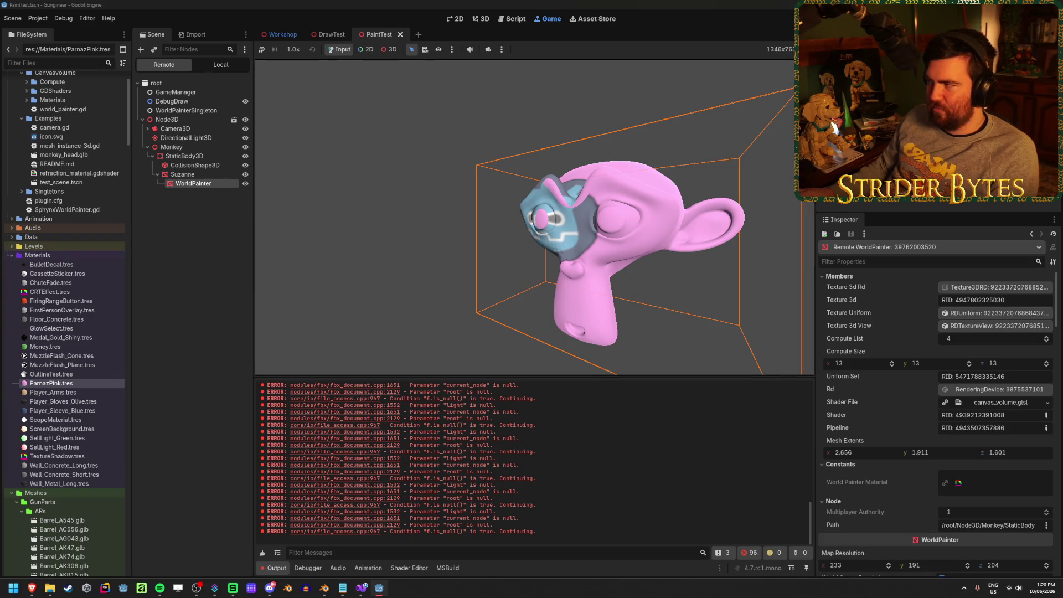
# - Stop the game, return to the PaintTest 3D scene, and clear the import errors from Output
pyautogui.press('F8')
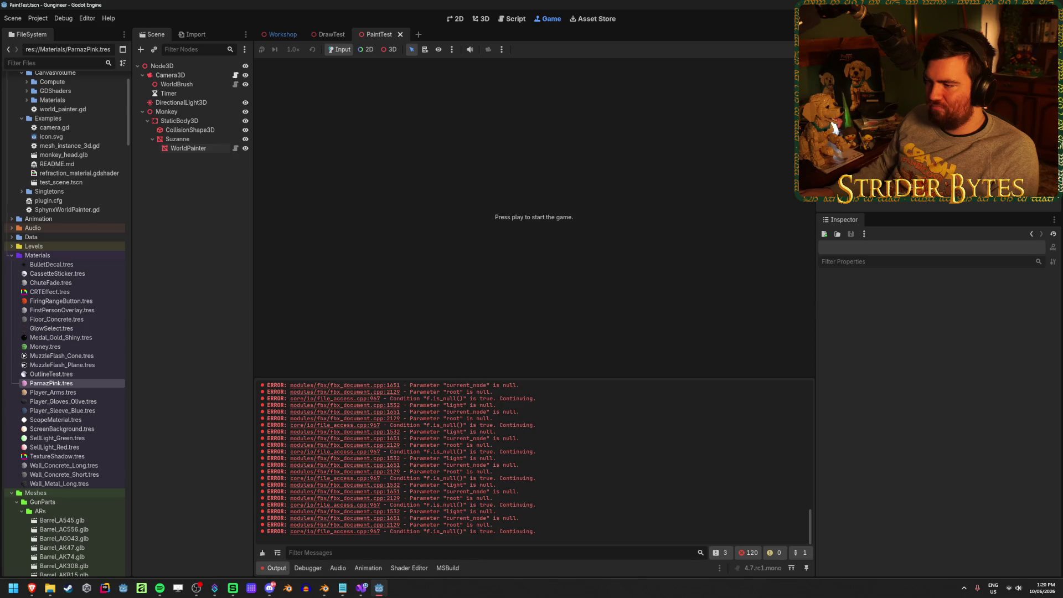
pyautogui.click(187, 67)
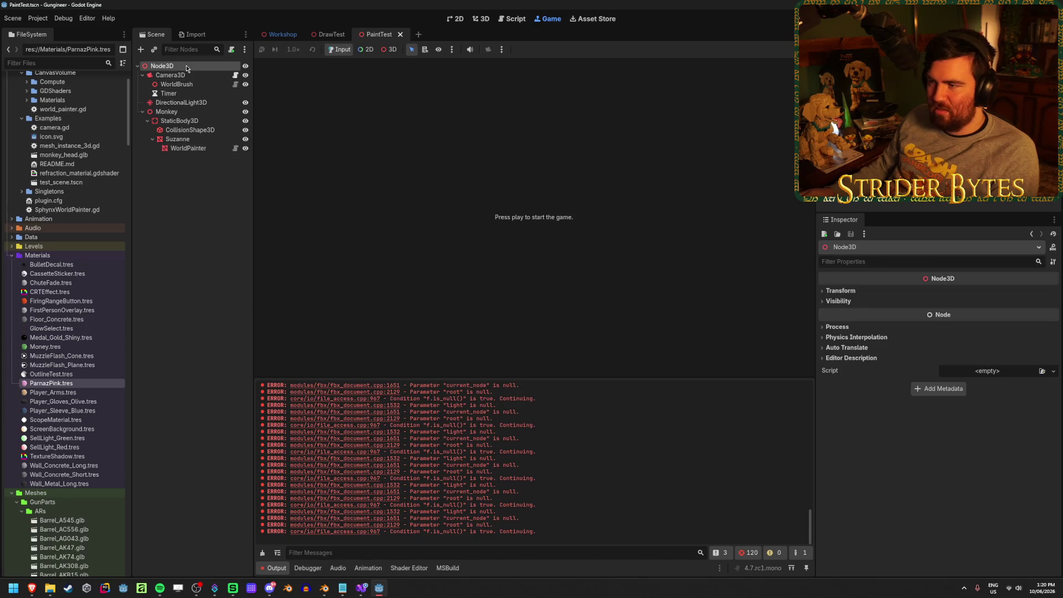
pyautogui.click(491, 19)
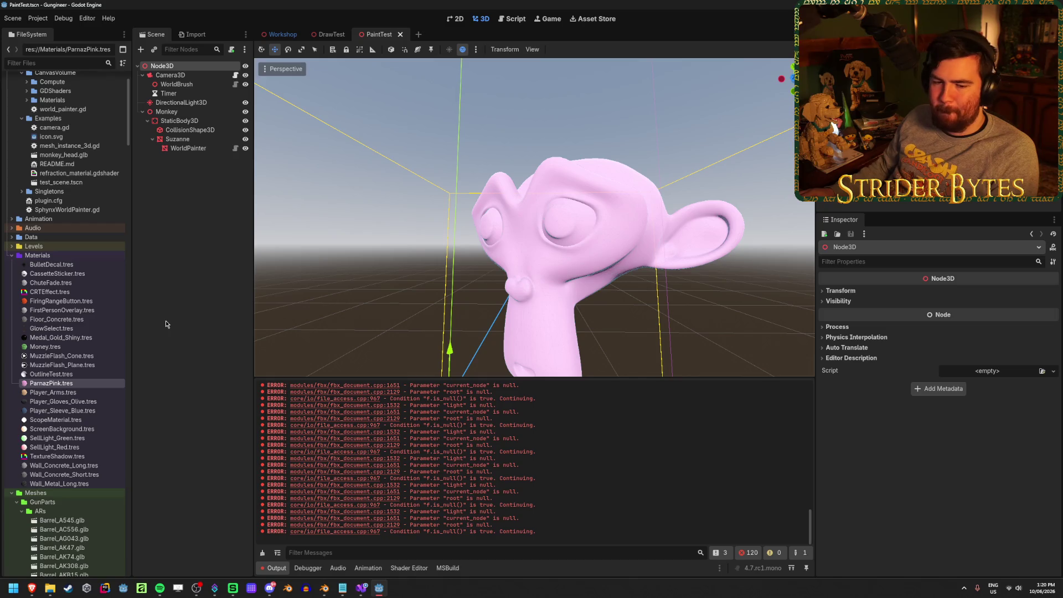
pyautogui.click(262, 553)
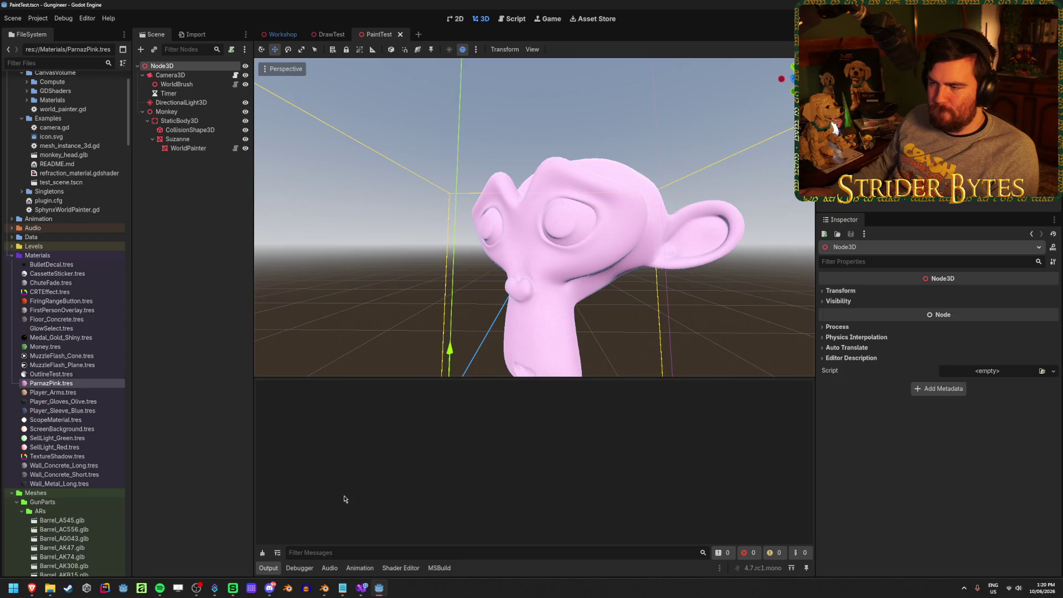
pyautogui.click(205, 285)
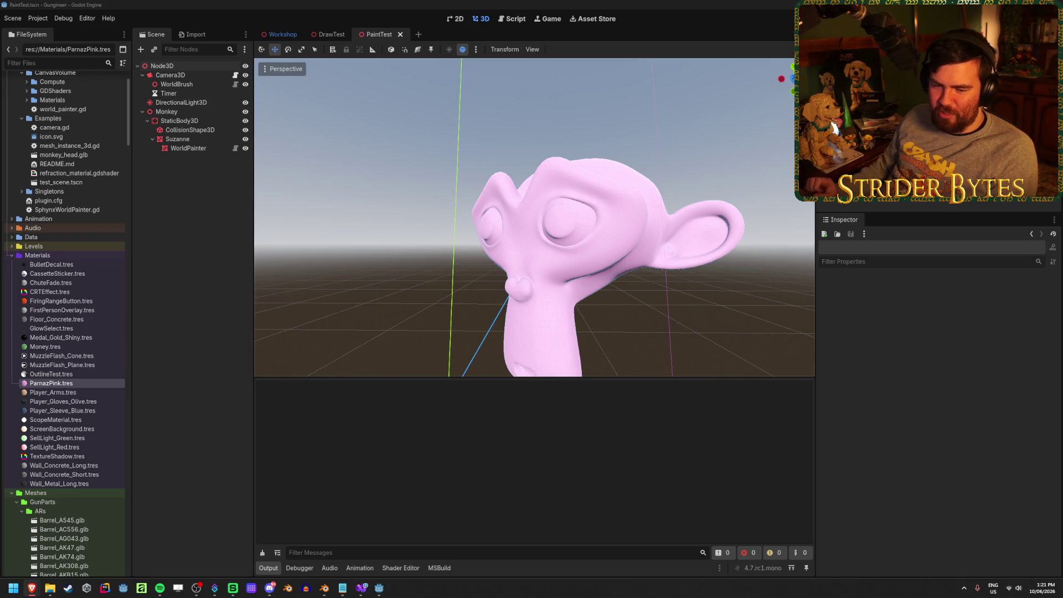
pyautogui.click(551, 4)
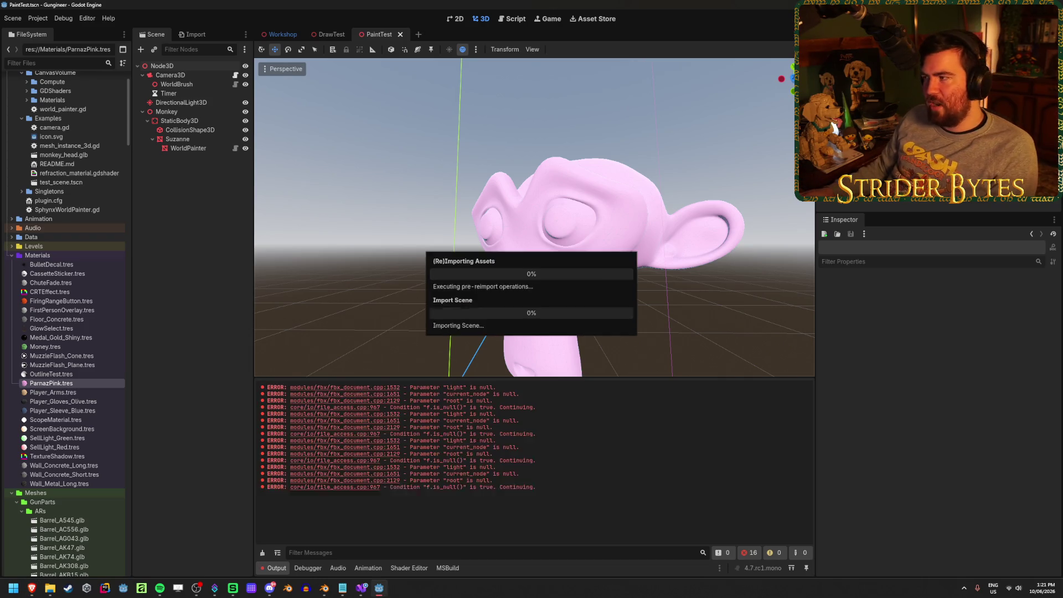
pyautogui.click(262, 552)
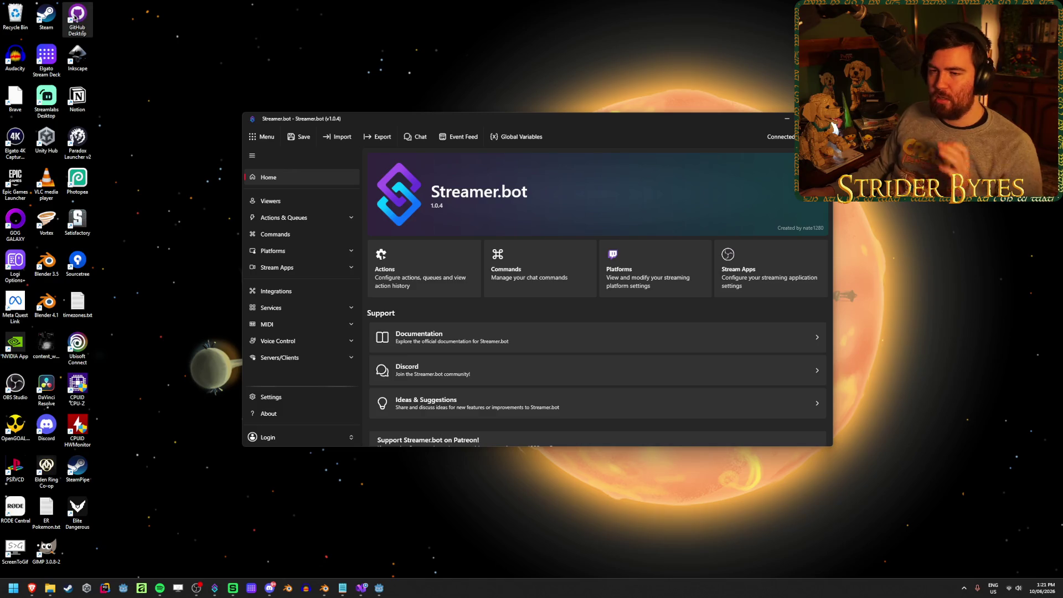
# - Bring up GitHub Desktop and check the Gungineer branch list, staying on 4.7-RC1
pyautogui.doubleClick(75, 18)
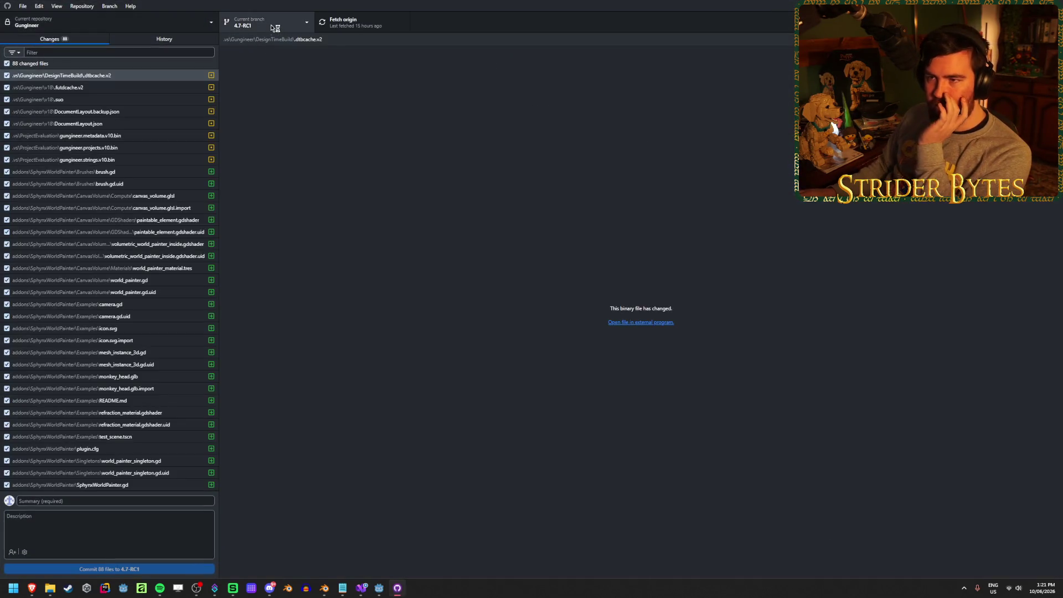
pyautogui.click(280, 25)
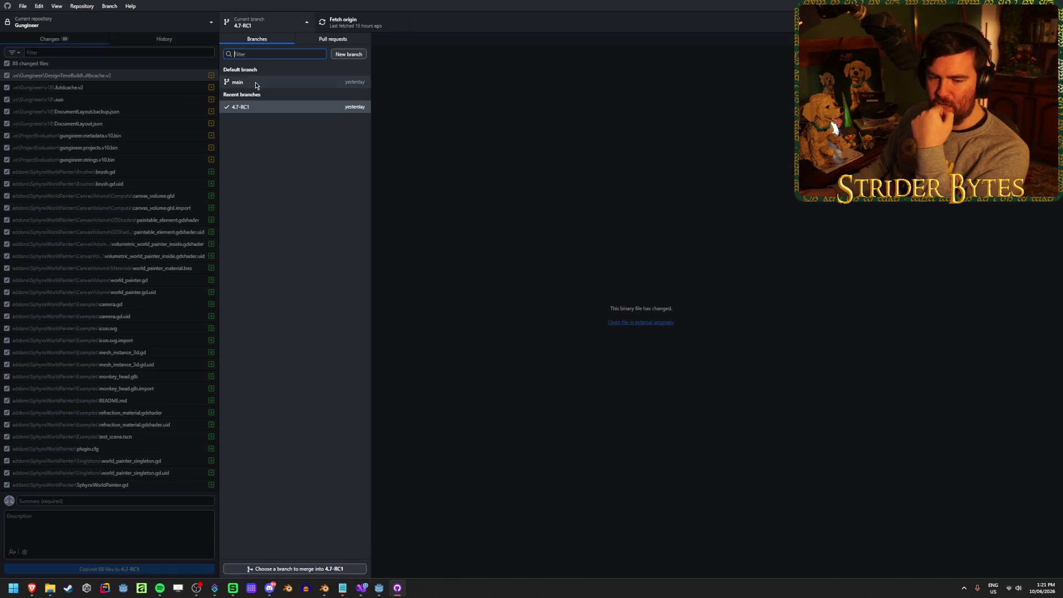
pyautogui.click(267, 24)
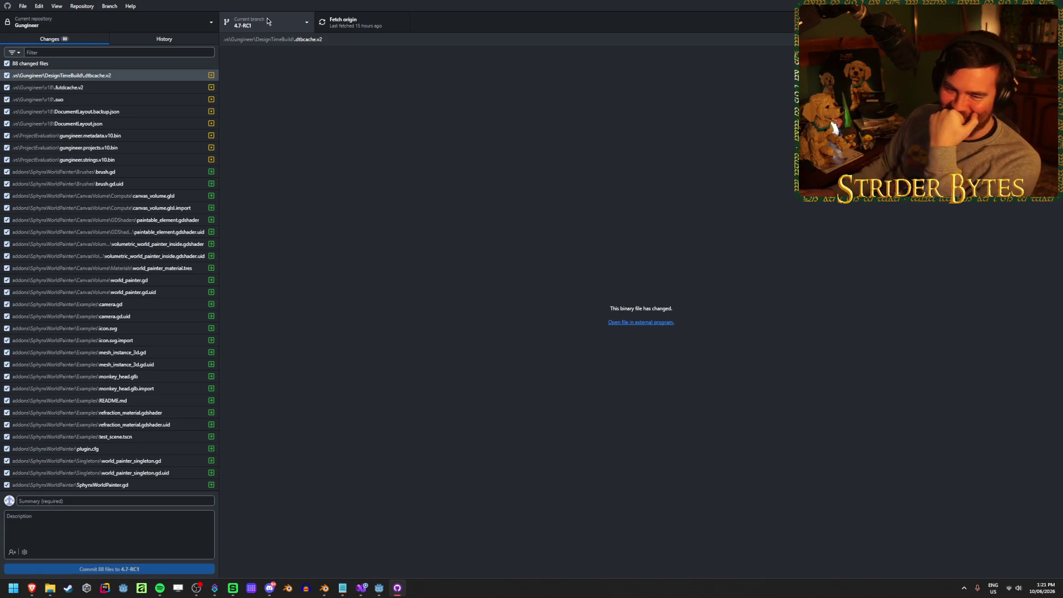
pyautogui.click(269, 21)
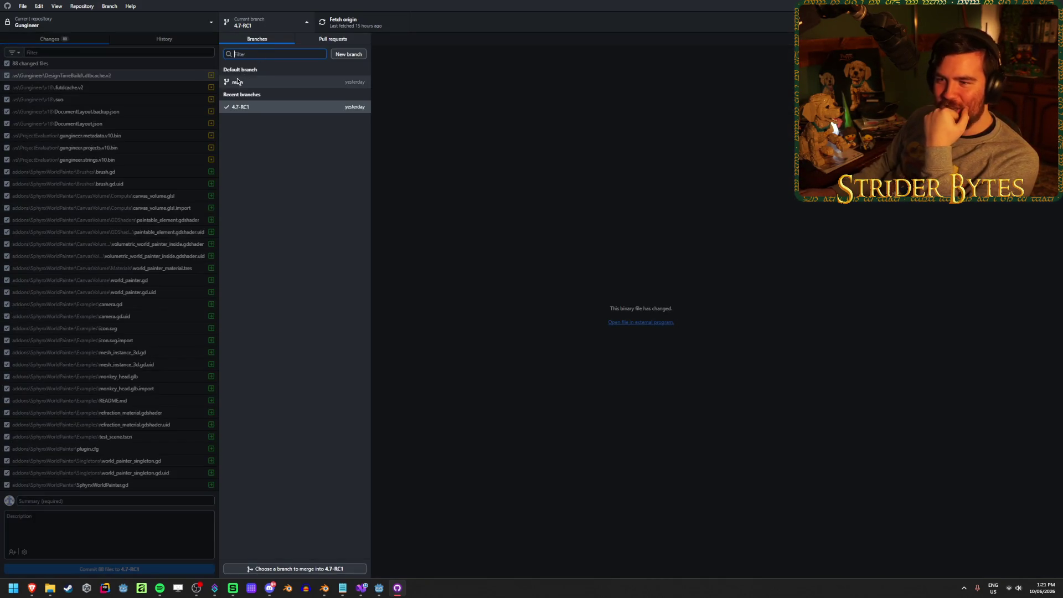
pyautogui.click(267, 23)
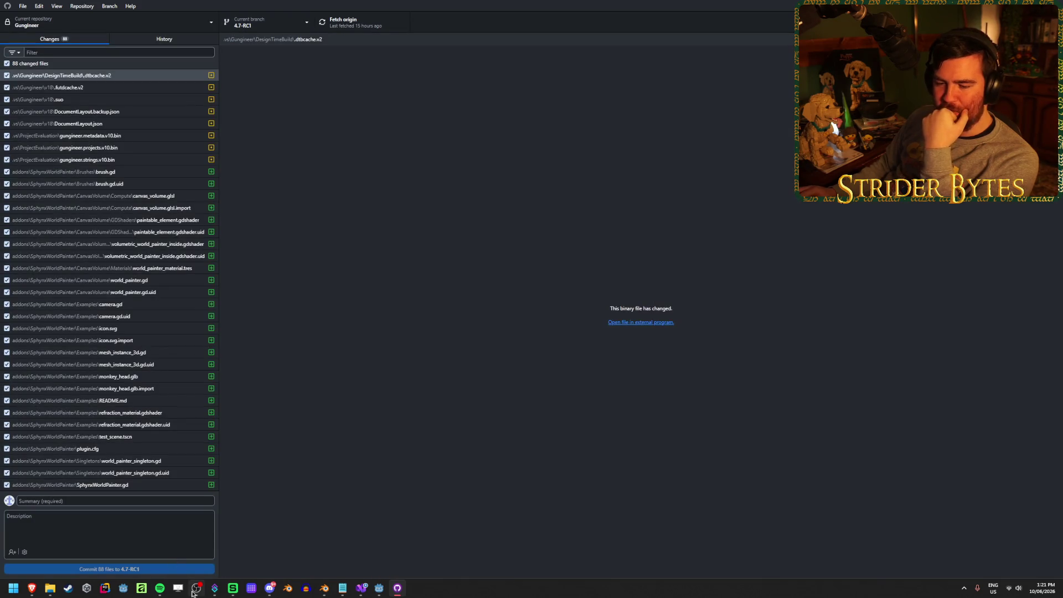
# - Scroll through the 88 changed files, including the SphynxWorldPainter addon
pyautogui.moveTo(182, 585)
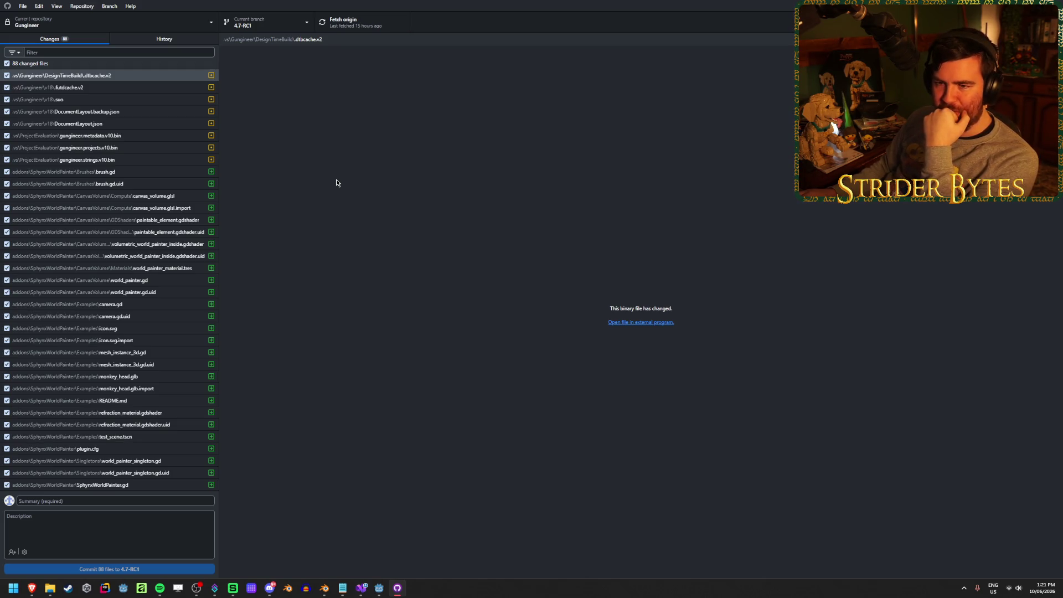
pyautogui.scroll(-5, 127, 175)
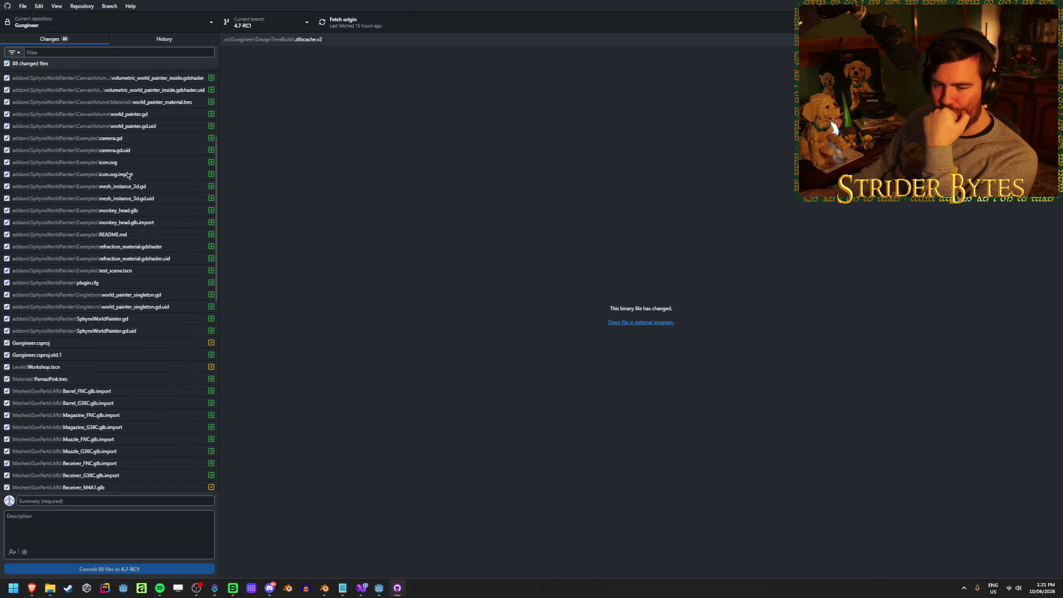
pyautogui.scroll(4, 127, 175)
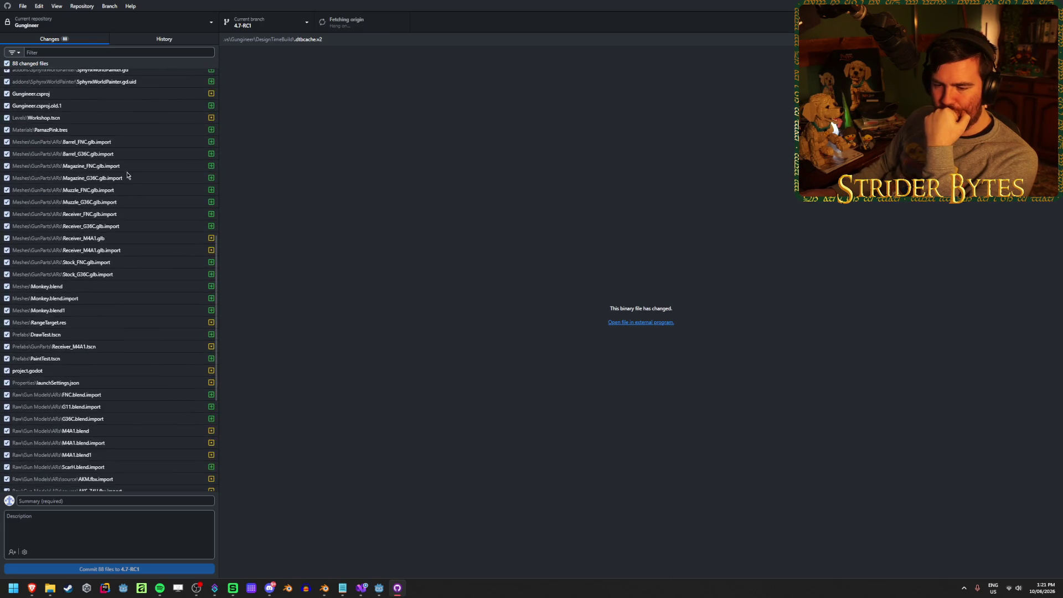
pyautogui.scroll(1, 128, 176)
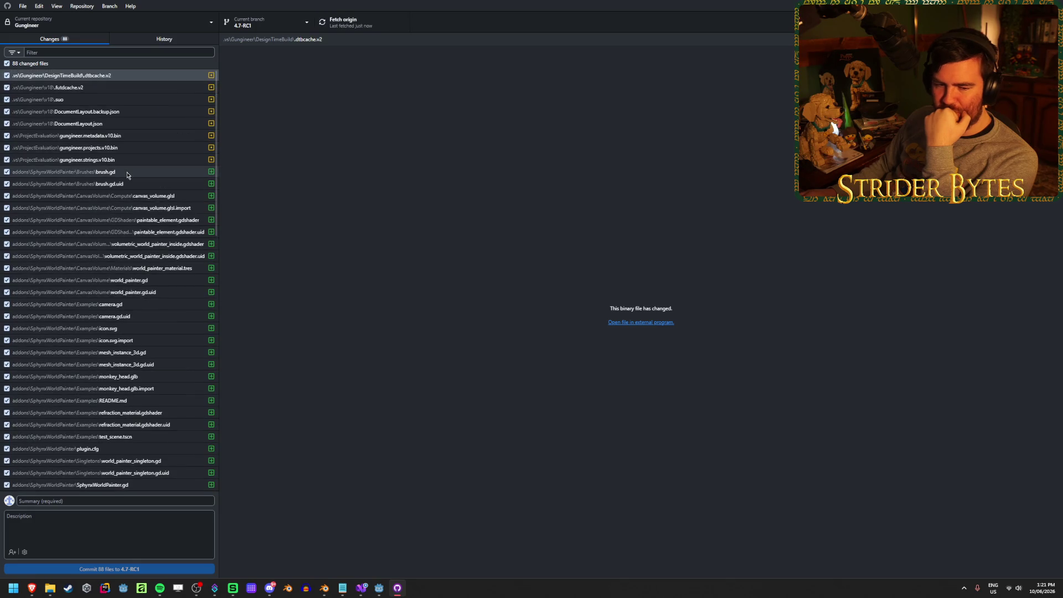
pyautogui.scroll(-15, 128, 175)
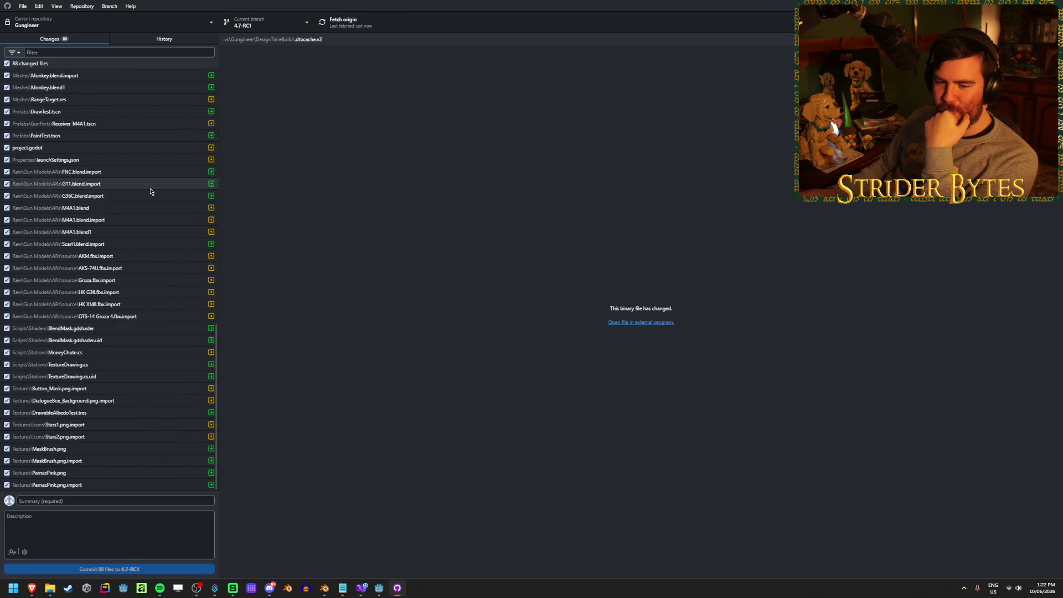
pyautogui.scroll(15, 120, 265)
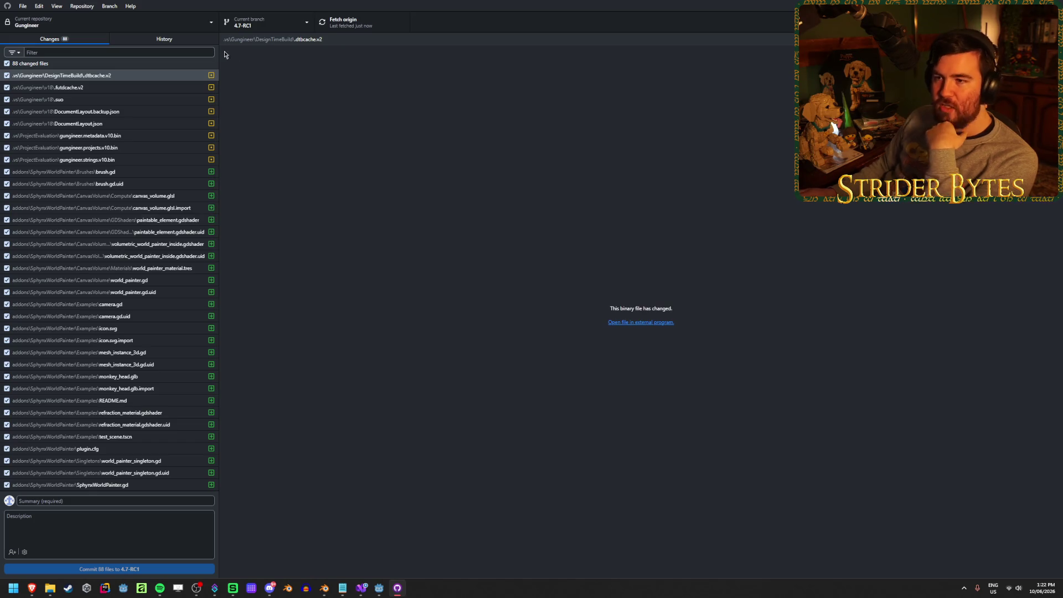
# - Review the branch list again without switching away from 4.7-RC1
pyautogui.click(273, 30)
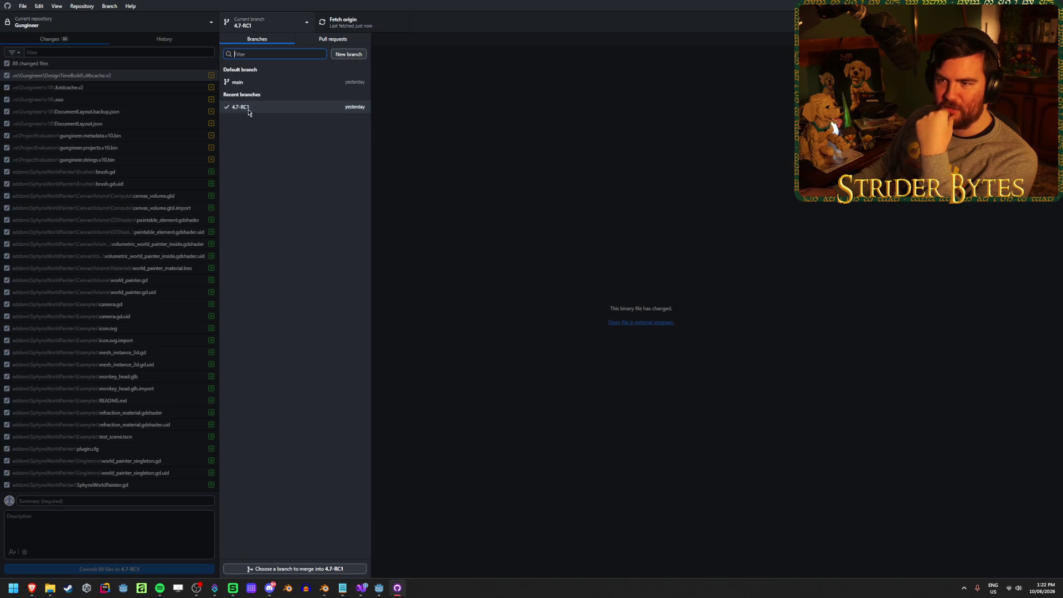
pyautogui.click(517, 142)
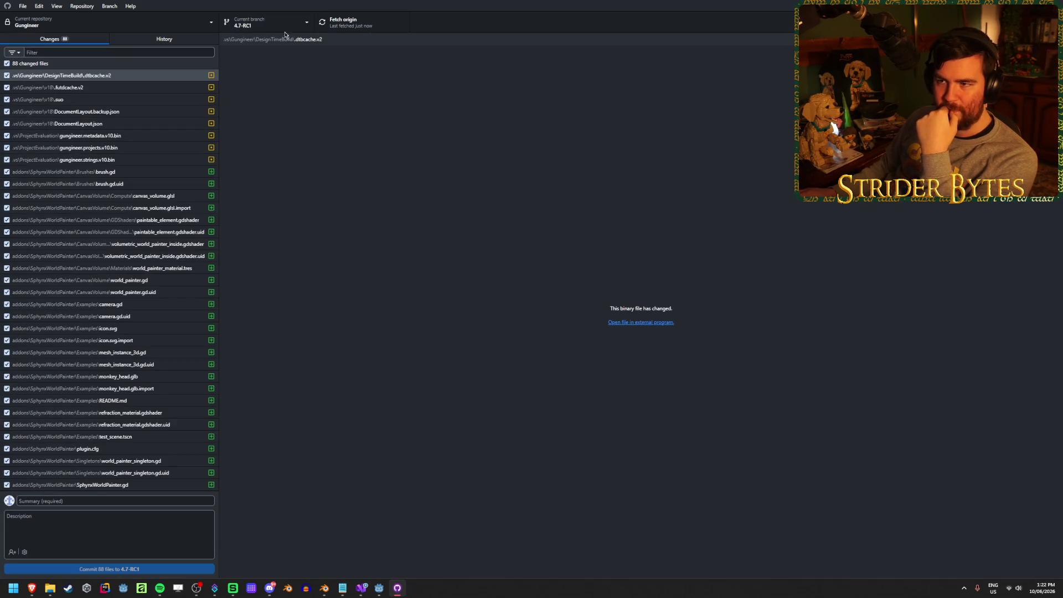
pyautogui.click(275, 26)
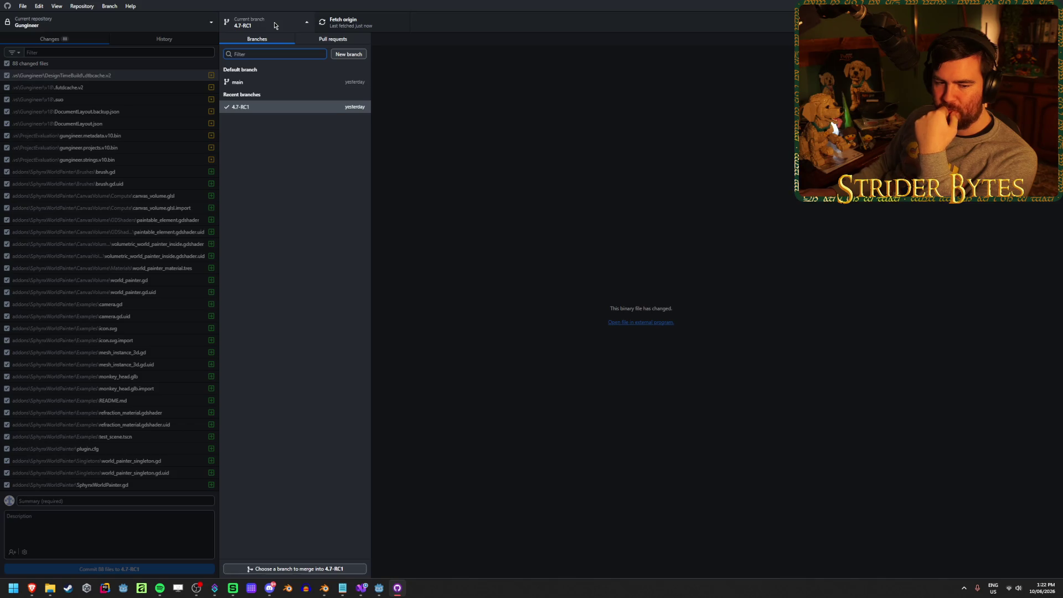
pyautogui.click(634, 221)
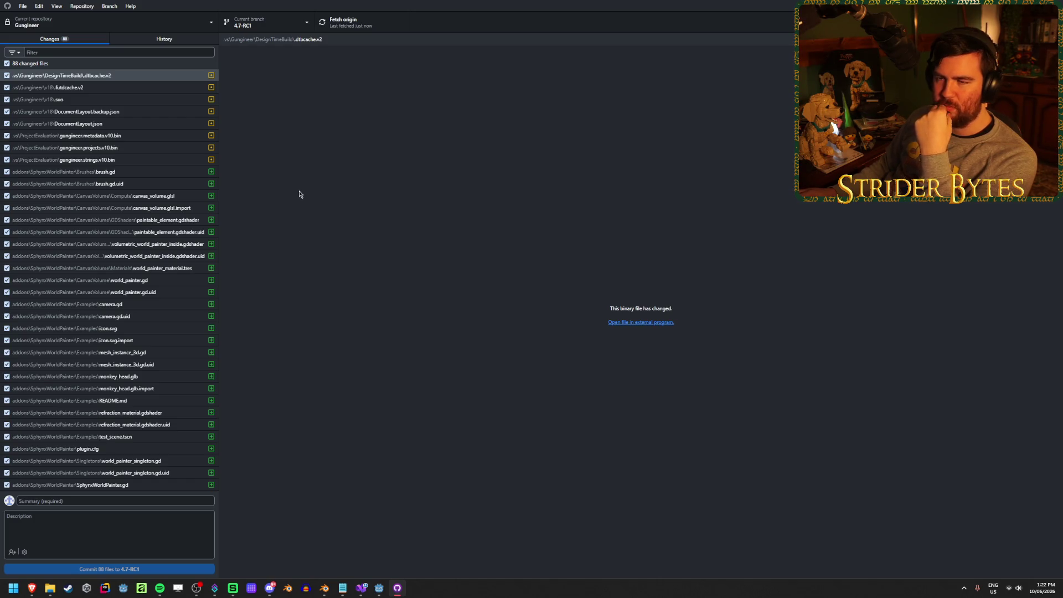
pyautogui.click(266, 22)
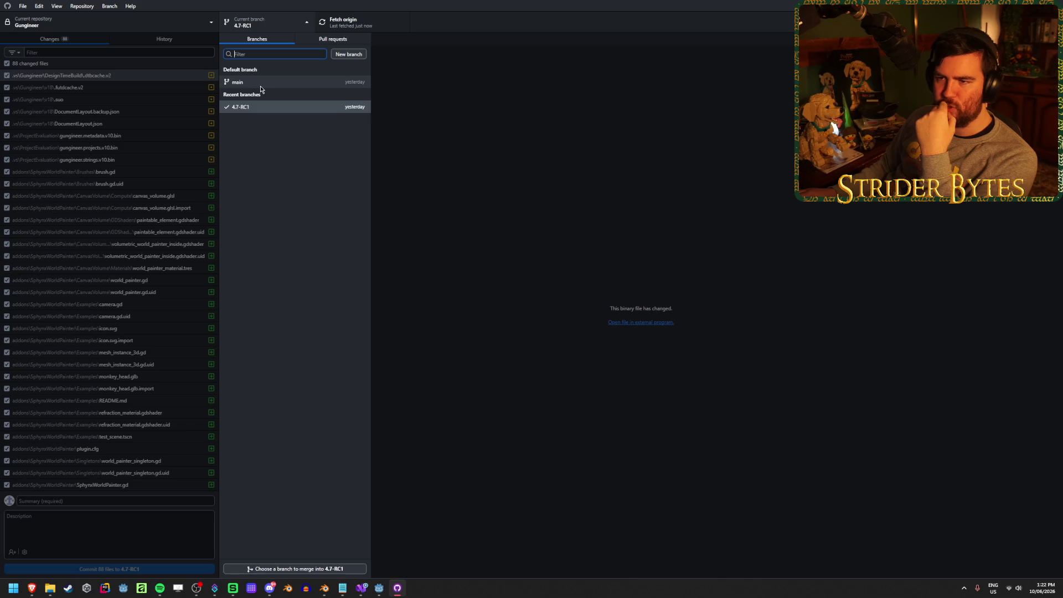
pyautogui.click(592, 126)
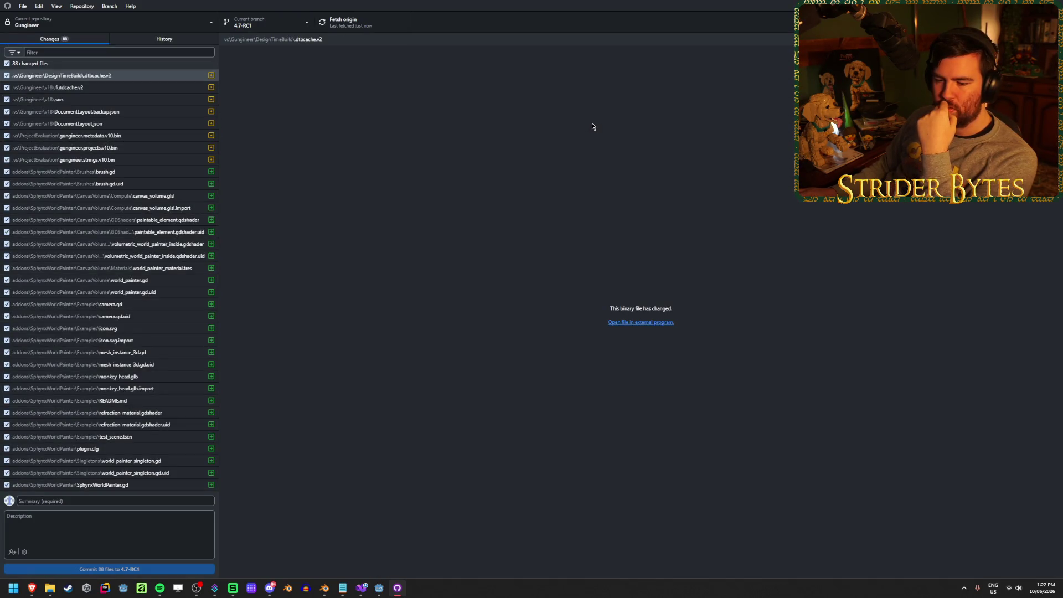
pyautogui.scroll(-15, 138, 414)
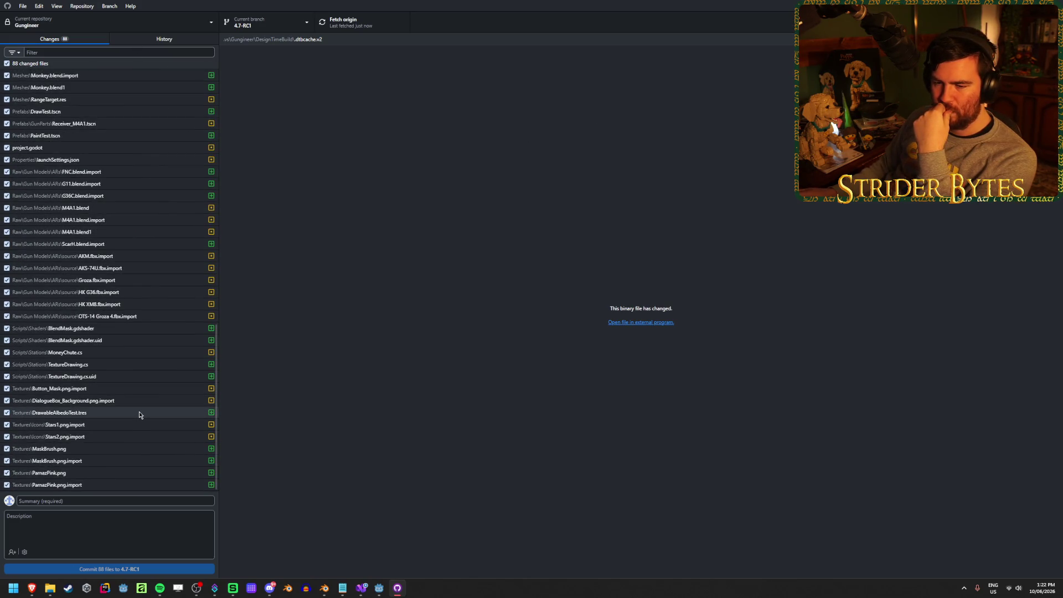
pyautogui.scroll(3, 139, 414)
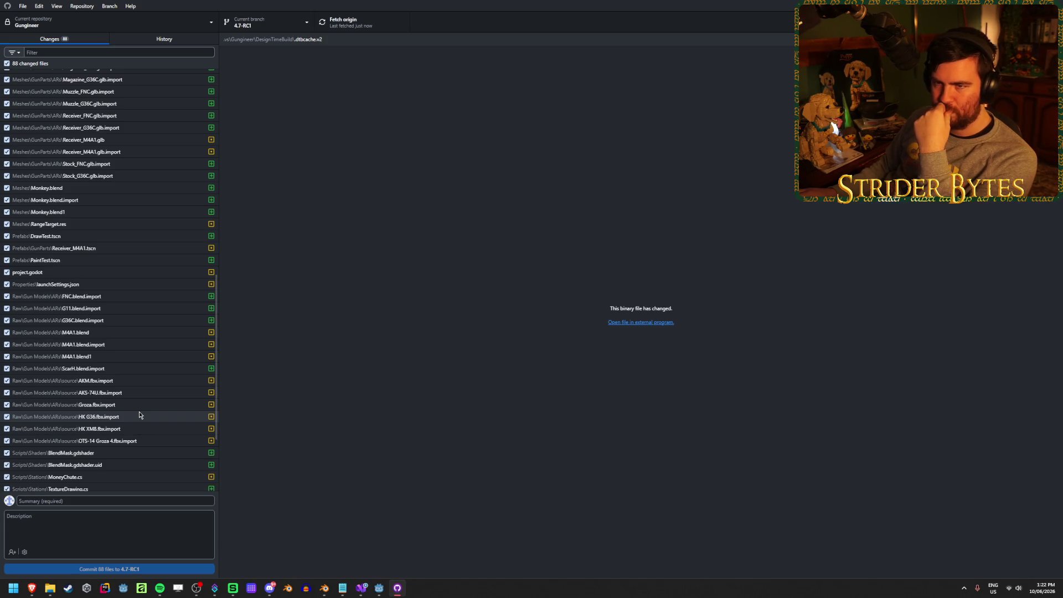
pyautogui.scroll(10, 138, 411)
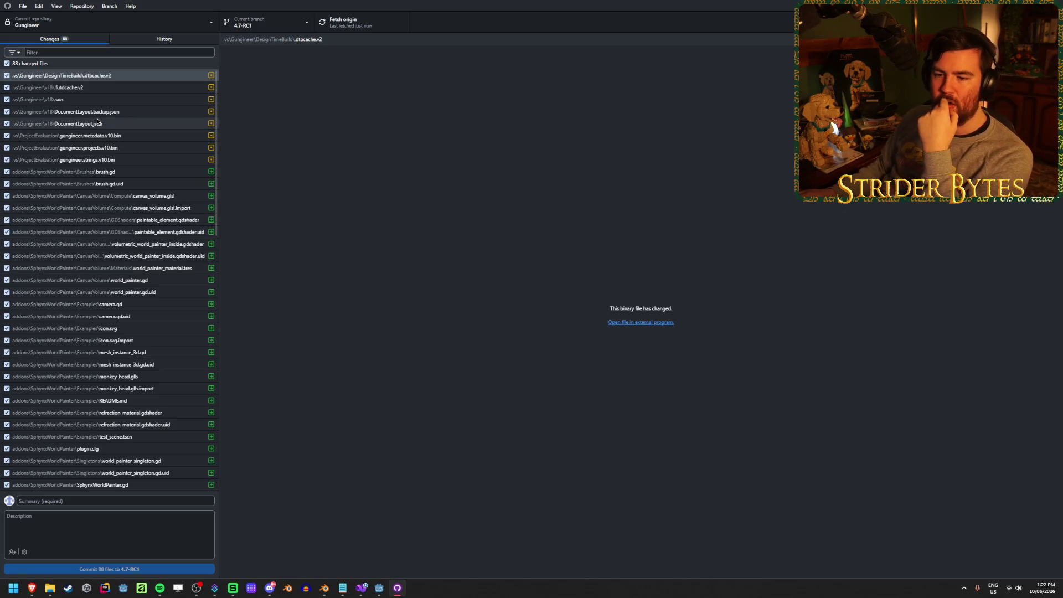
pyautogui.scroll(-5, 58, 331)
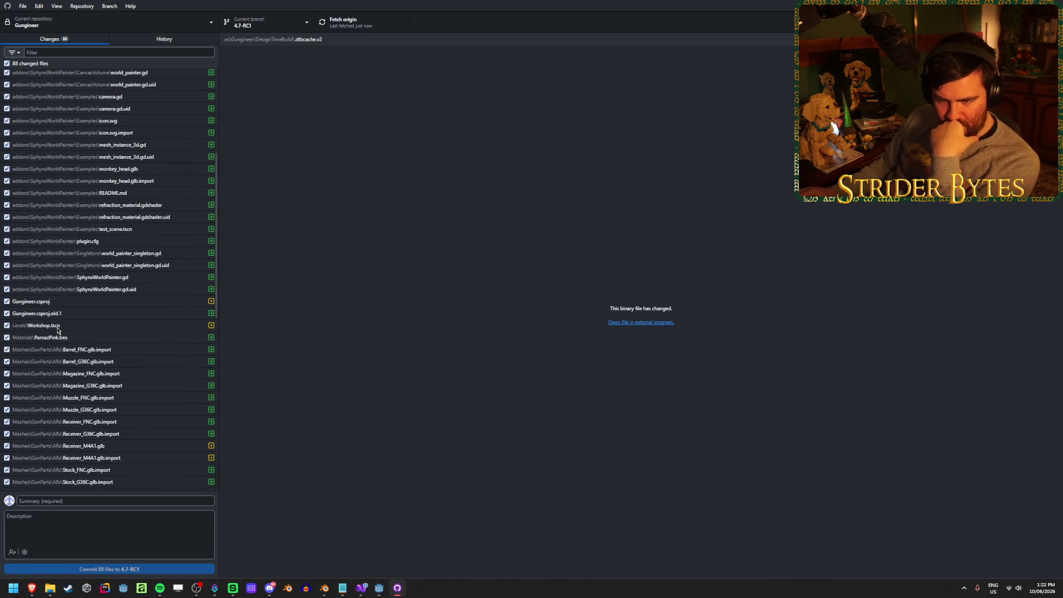
pyautogui.click(78, 327)
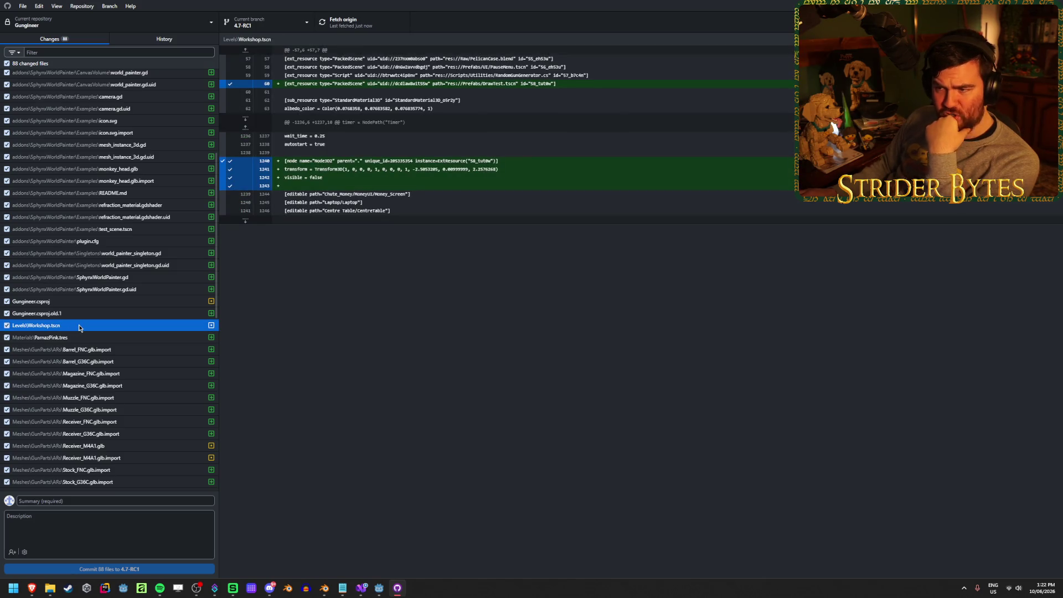
# - Discard the changes to Levels\Workshop.tscn
pyautogui.rightClick(95, 327)
pyautogui.click(122, 335)
pyautogui.click(538, 332)
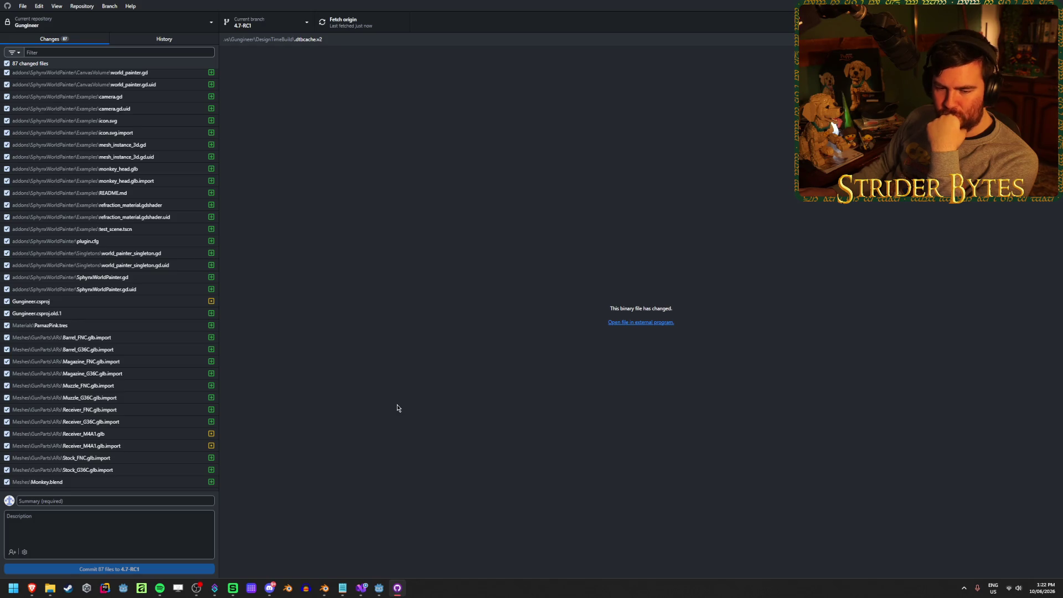
# - Commit the remaining 87 files to 4.7-RC1 with summary 'First try at painting'
pyautogui.click(138, 326)
pyautogui.scroll(-8, 96, 459)
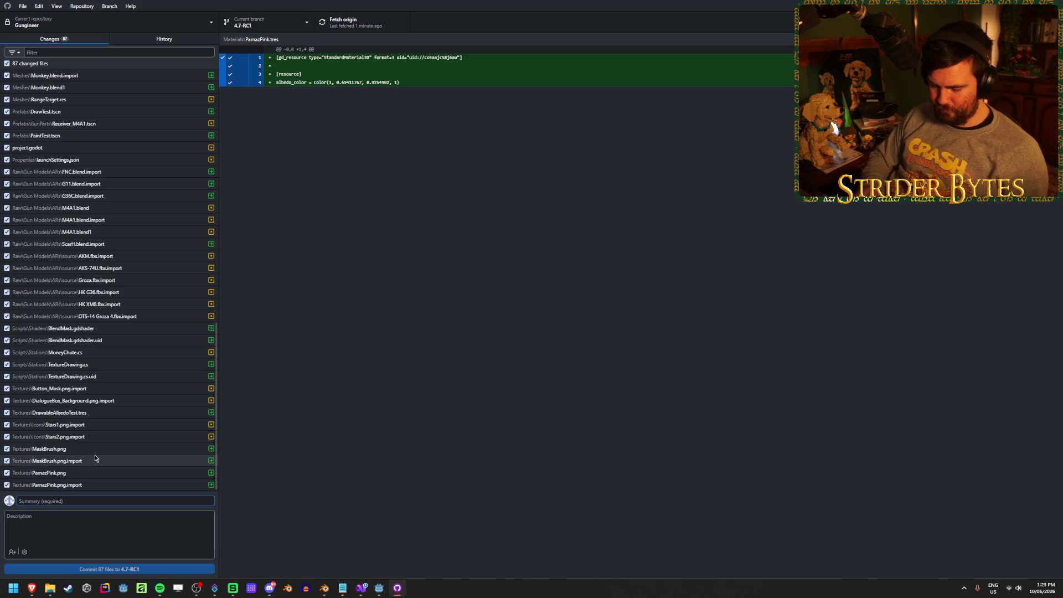
pyautogui.write('First try at painting')
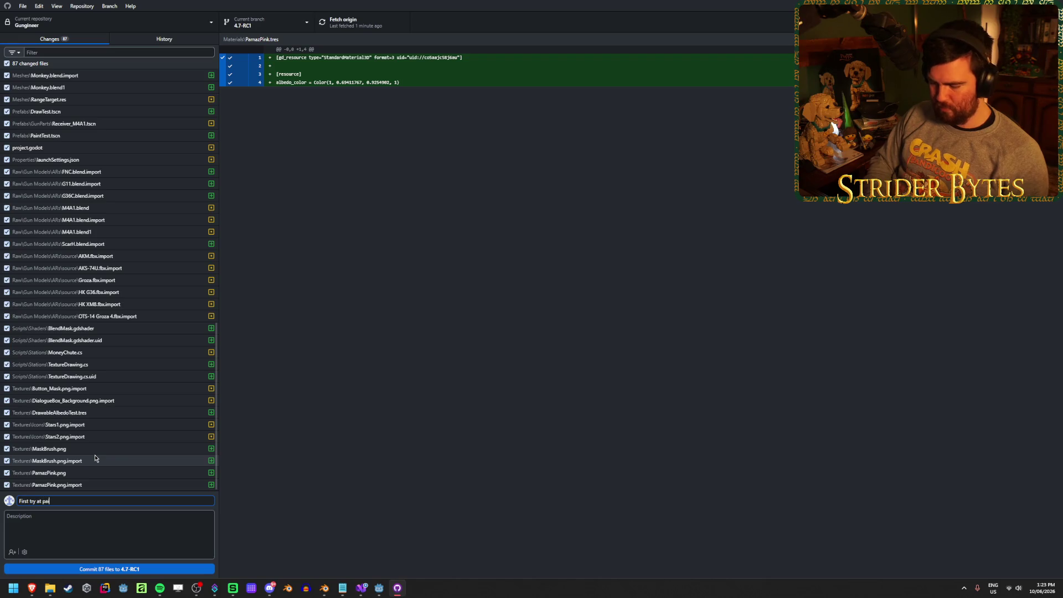
pyautogui.hotkey('ctrl', 'Return')
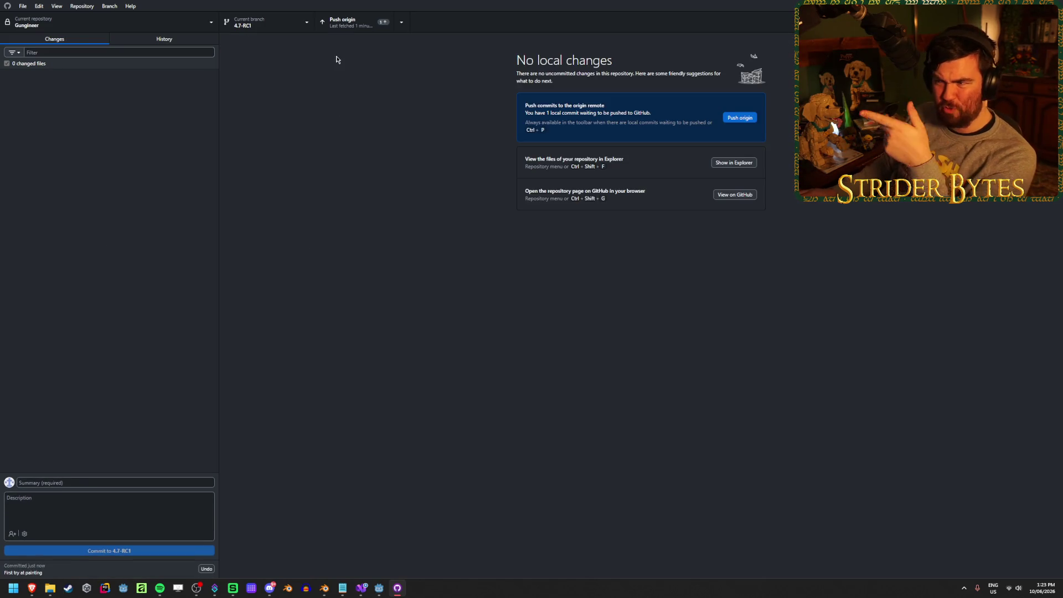
# - Check out the main branch and return to the Godot editor
pyautogui.click(245, 22)
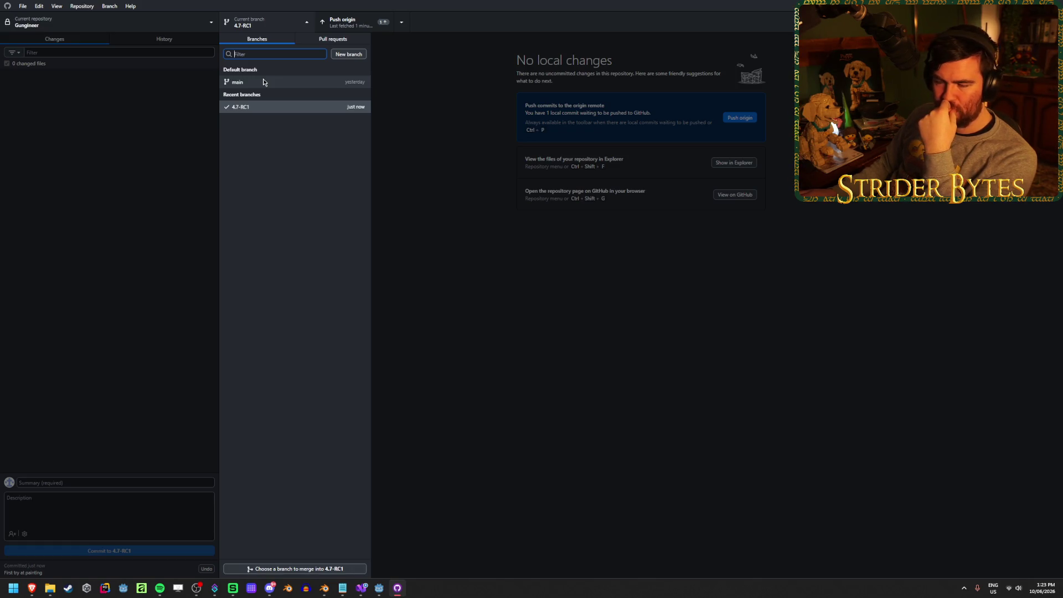
pyautogui.click(264, 82)
pyautogui.hotkey('alt', 'Tab')
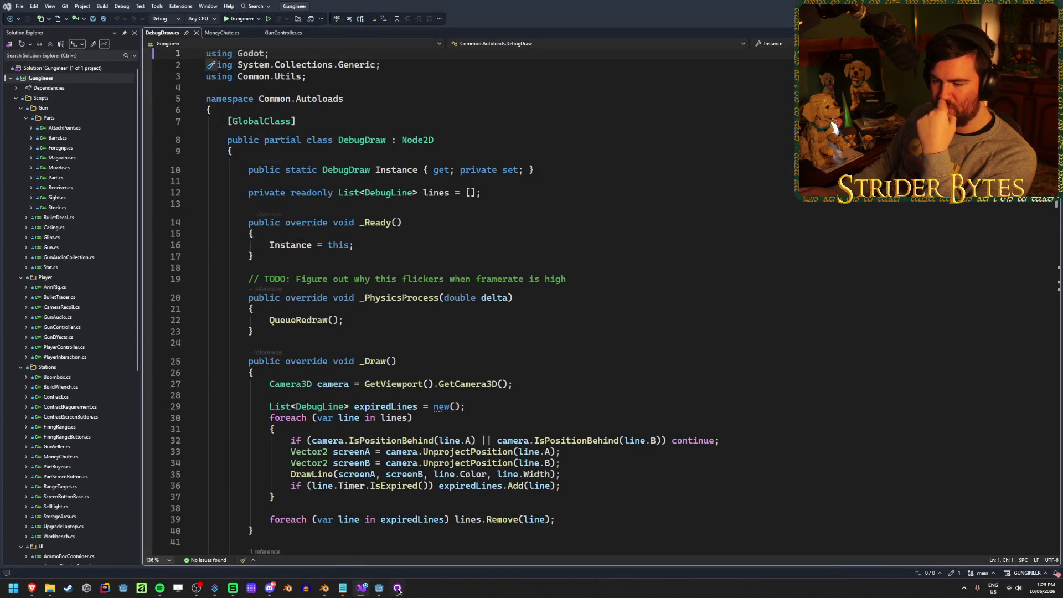
pyautogui.click(379, 587)
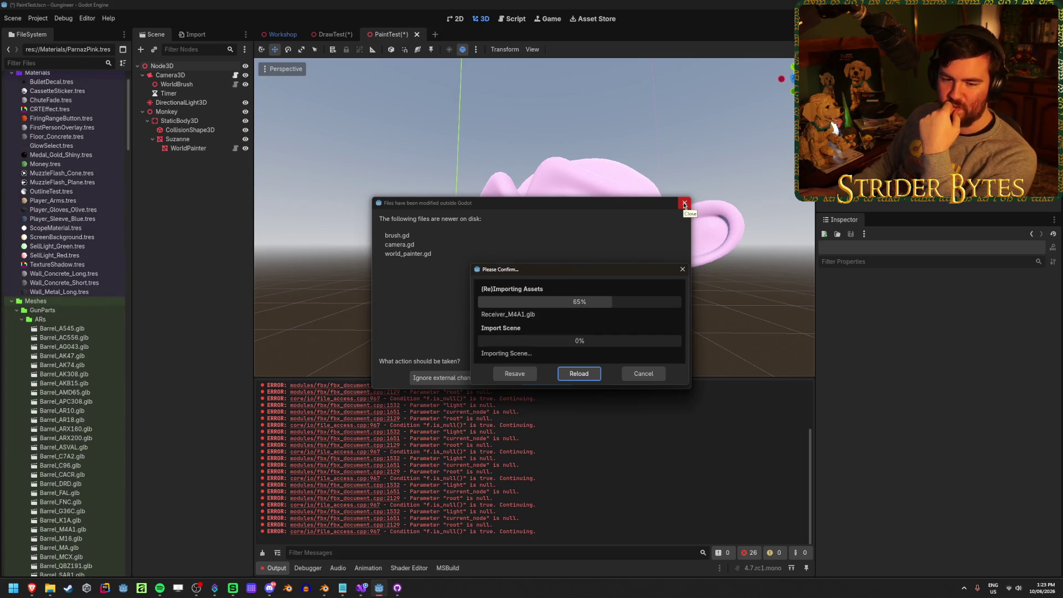
# - Reload the changed scripts from disk and close Godot without saving DrawTest.tscn or PaintTest.tscn
pyautogui.click(643, 375)
pyautogui.click(546, 378)
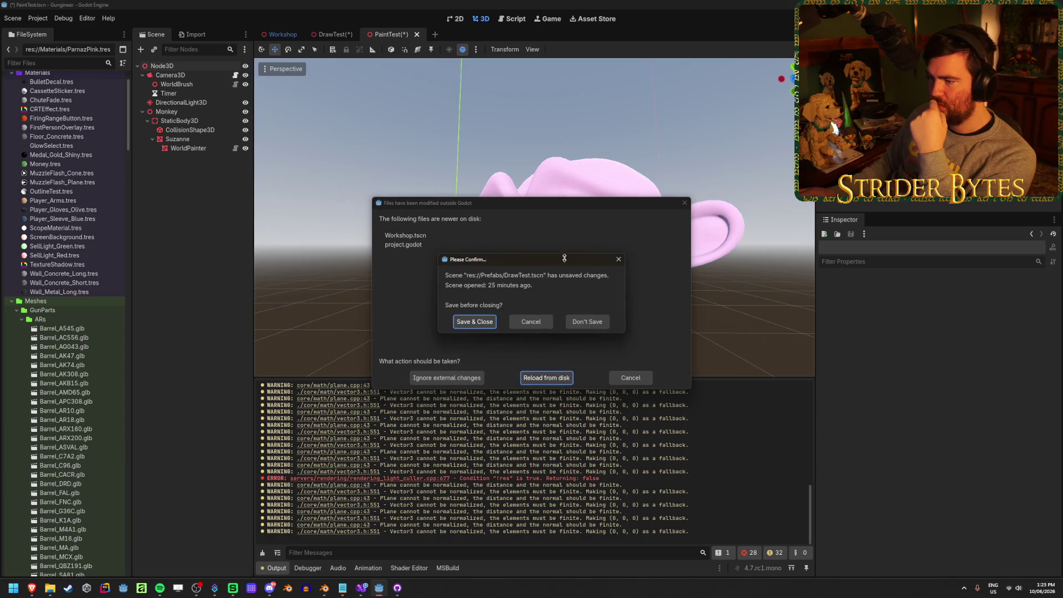
pyautogui.click(599, 326)
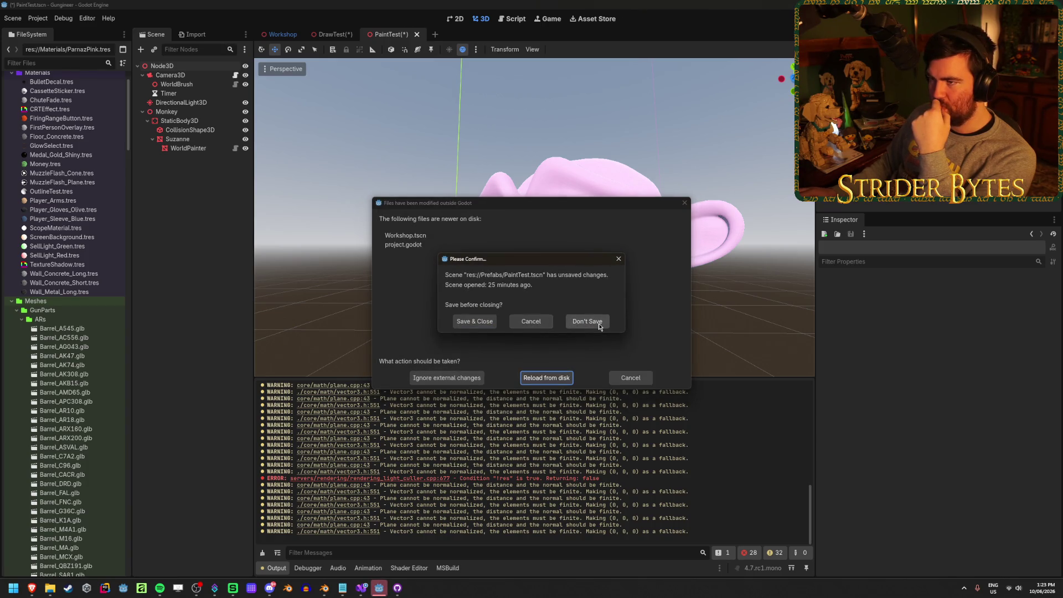
pyautogui.click(580, 320)
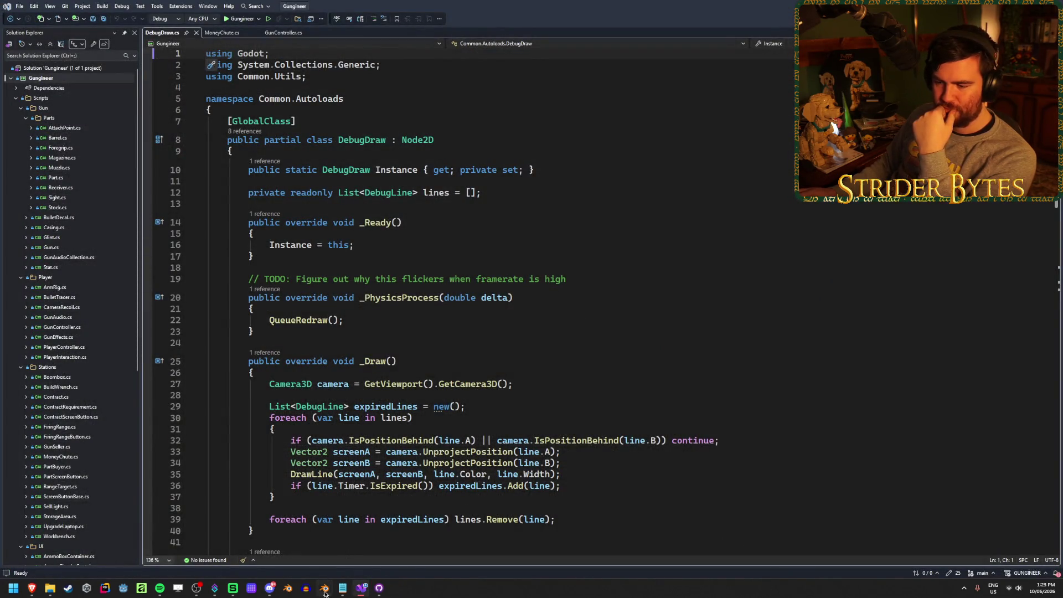
# - Close both Blender windows, Monkey and M4A1, without saving
pyautogui.moveTo(324, 588)
pyautogui.click(405, 517)
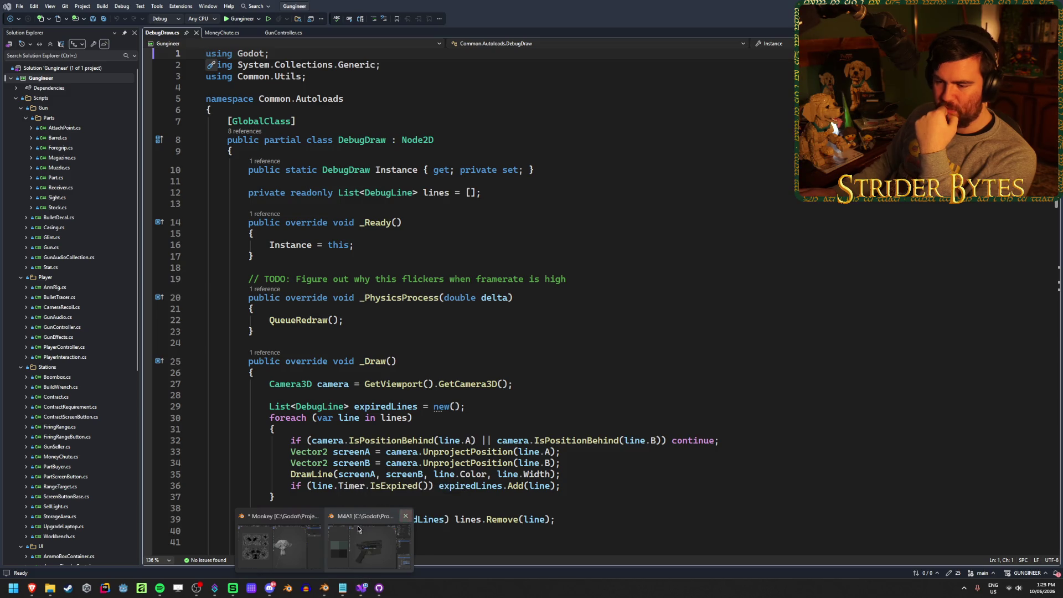
pyautogui.click(320, 516)
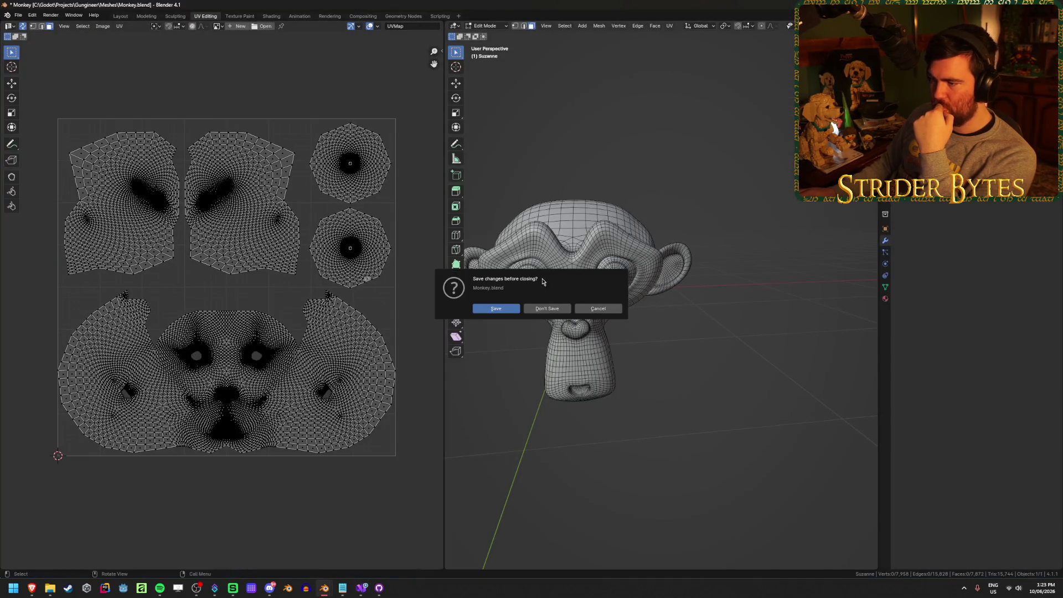
pyautogui.click(544, 309)
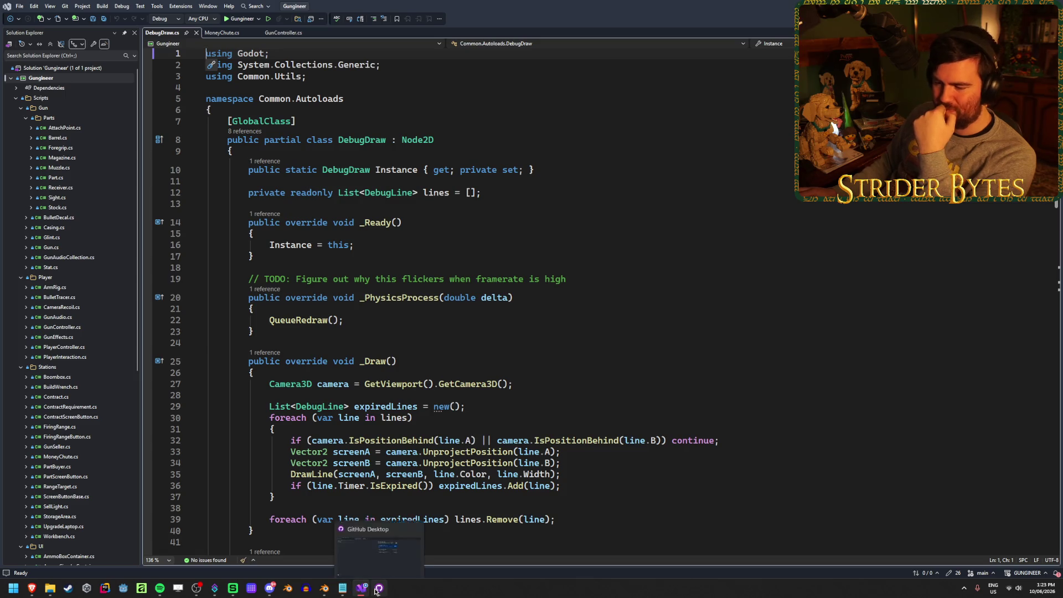
pyautogui.click(328, 594)
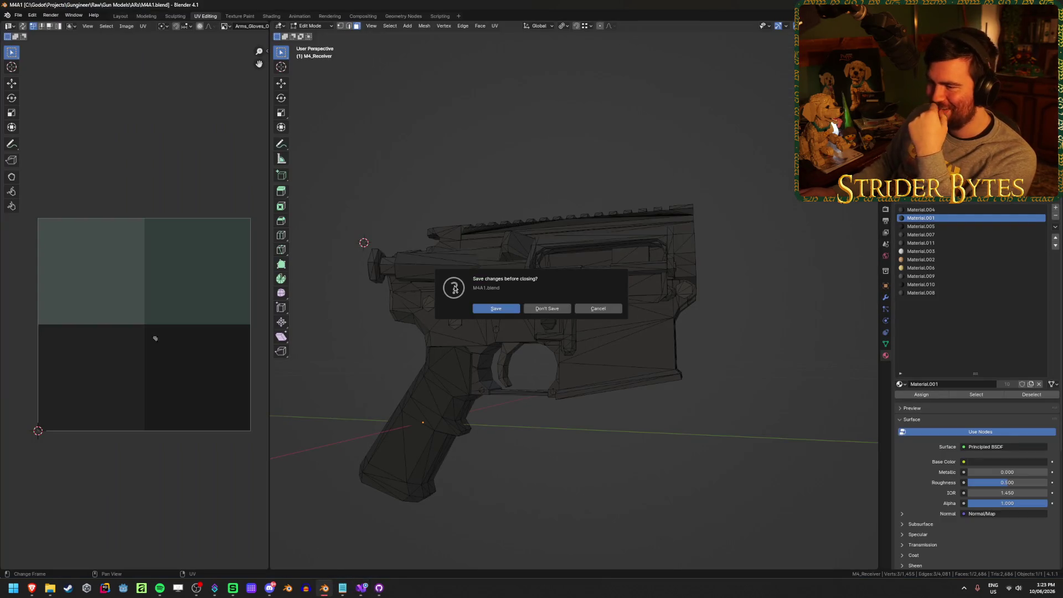
pyautogui.click(558, 309)
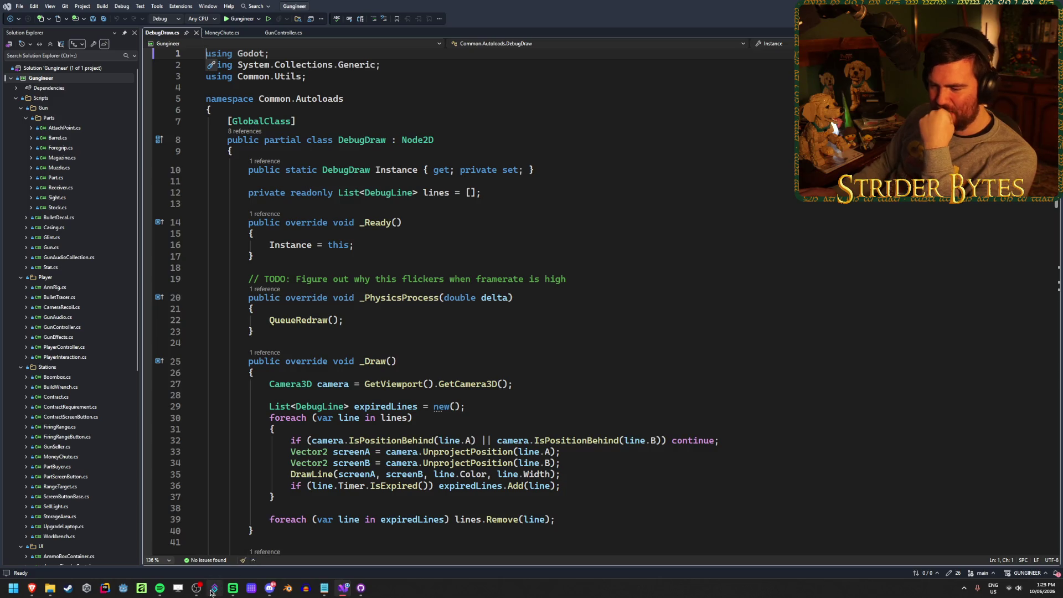
# - Quit GitHub Desktop and focus DebugDraw.cs in Visual Studio
pyautogui.moveTo(212, 592)
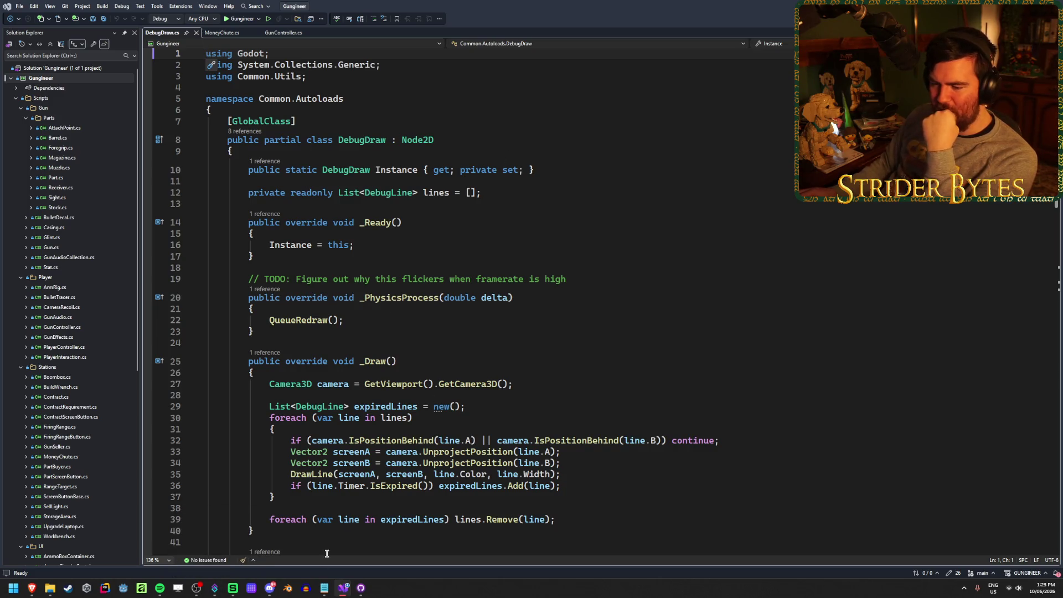
pyautogui.click(361, 588)
pyautogui.hotkey('alt', 'F4')
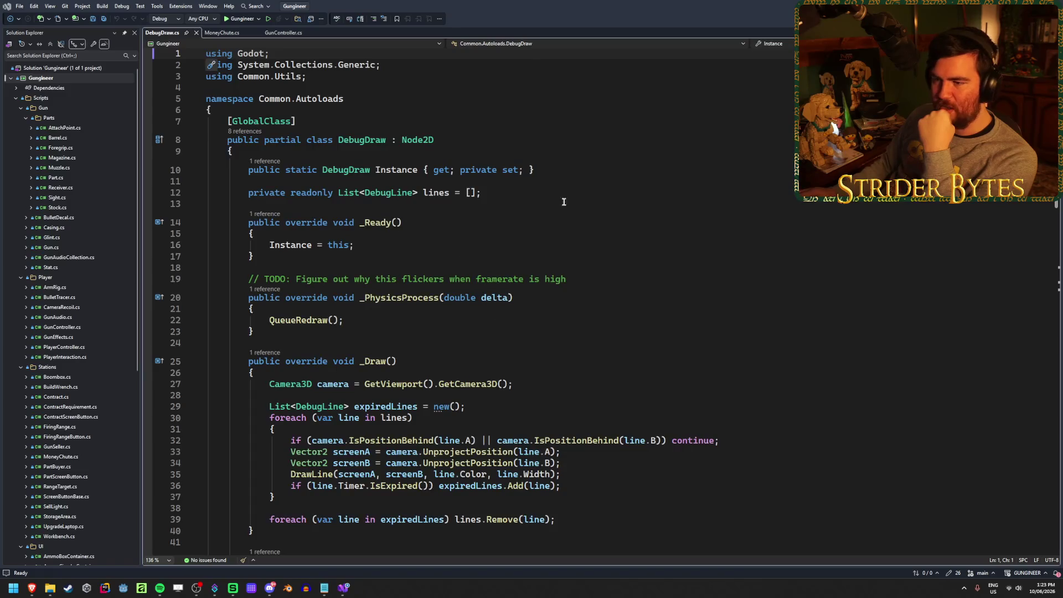
pyautogui.click(664, 172)
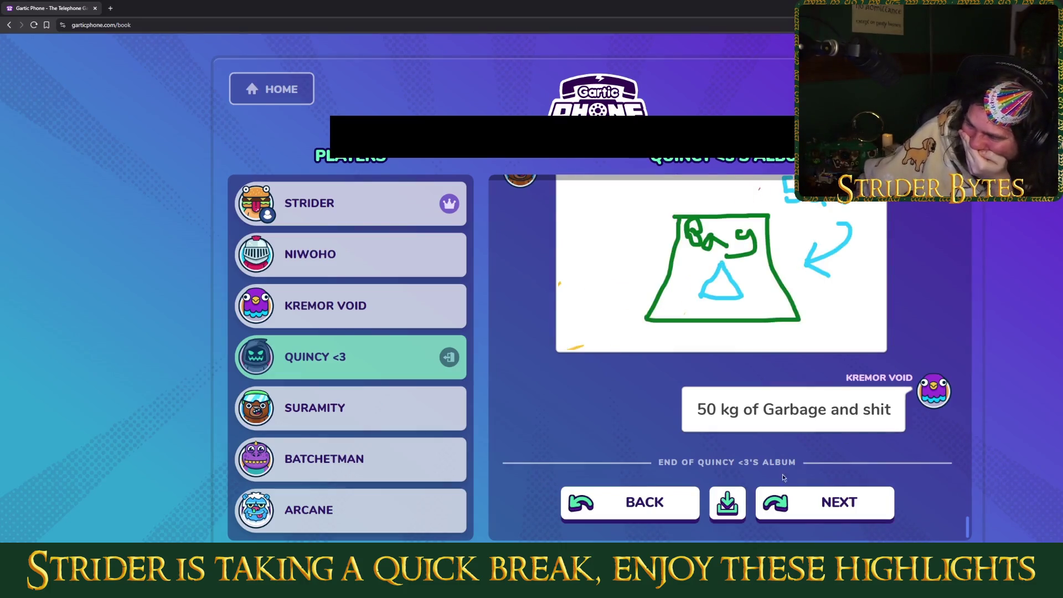
# - Download the player's whole Gartic Phone album, then replay a drawing stroke by stroke
pyautogui.scroll(2, 938, 415)
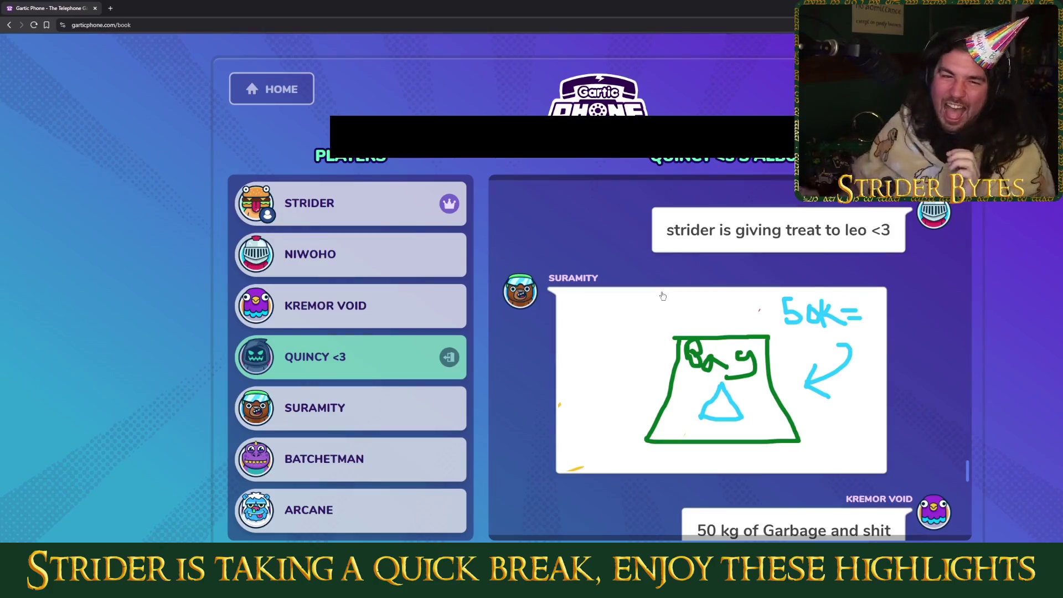
pyautogui.rightClick(663, 332)
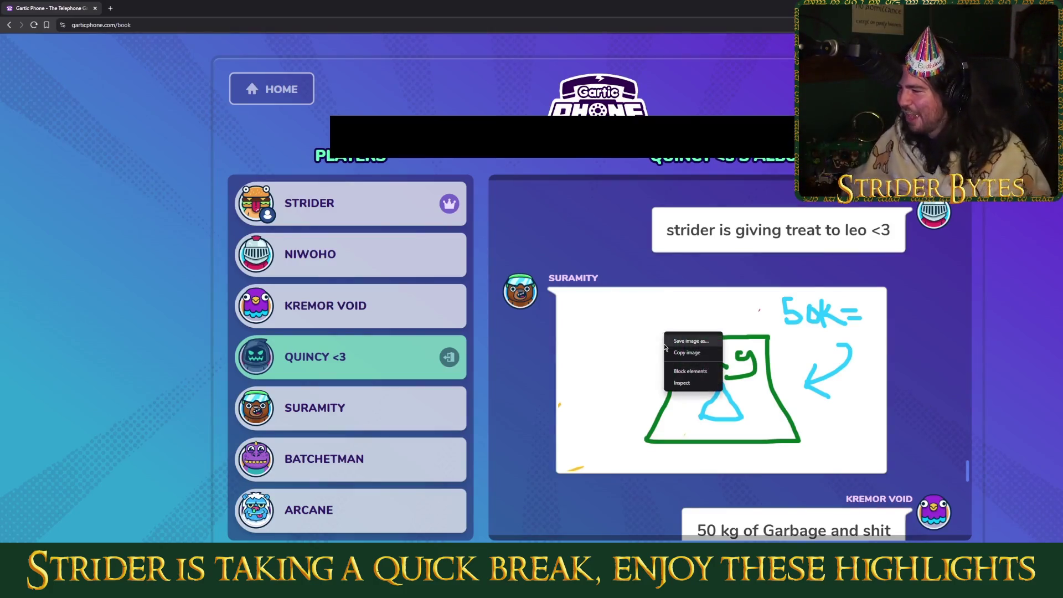
pyautogui.click(634, 367)
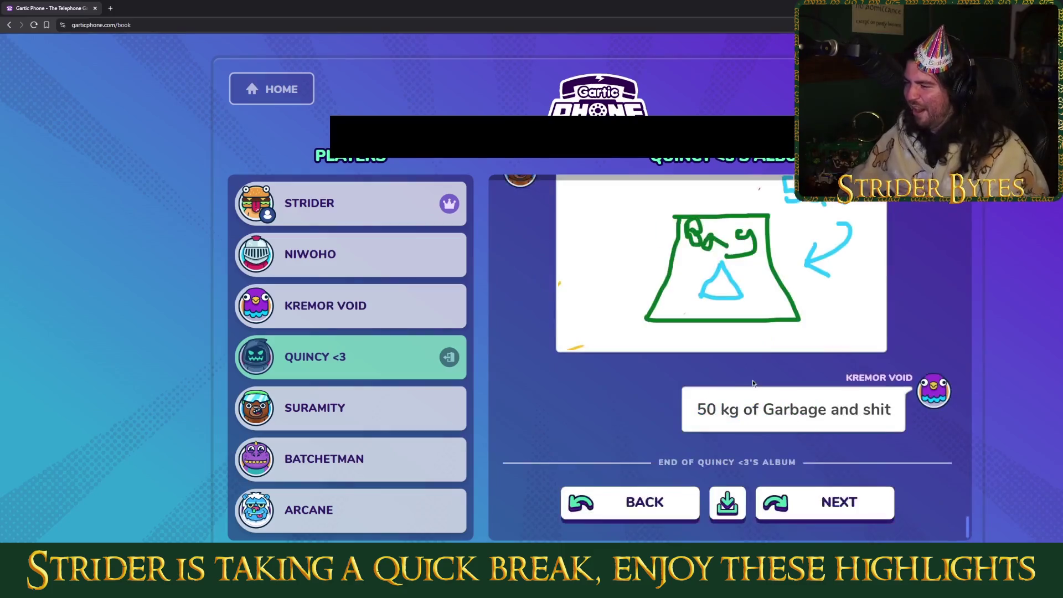
pyautogui.click(727, 508)
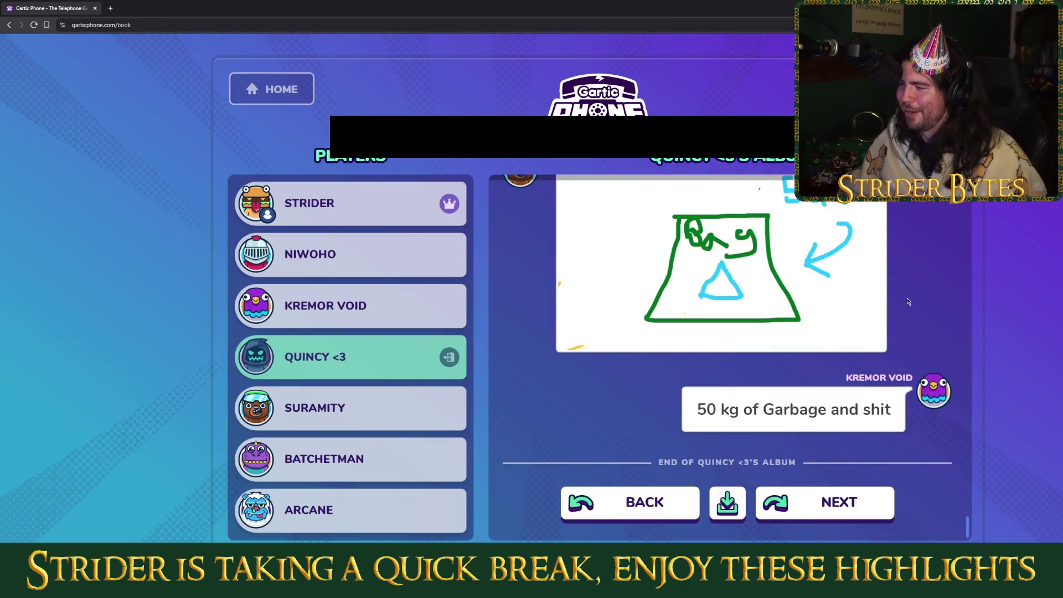
pyautogui.scroll(2, 918, 304)
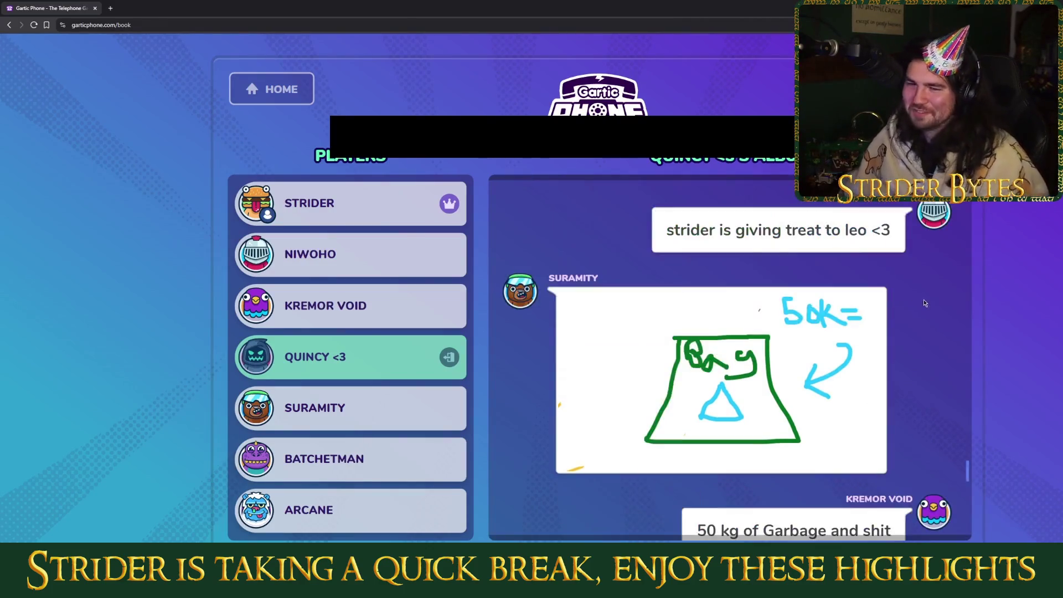
pyautogui.click(825, 319)
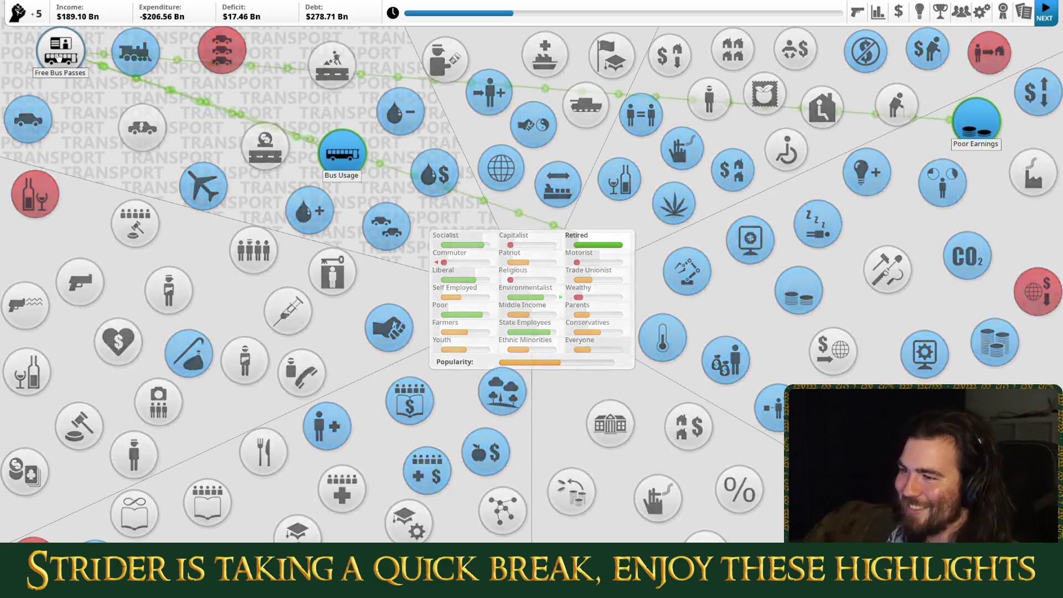
# - End the Democracy 4 turn, then scroll Gamedle to the solved World of Warcraft result
pyautogui.click(1047, 23)
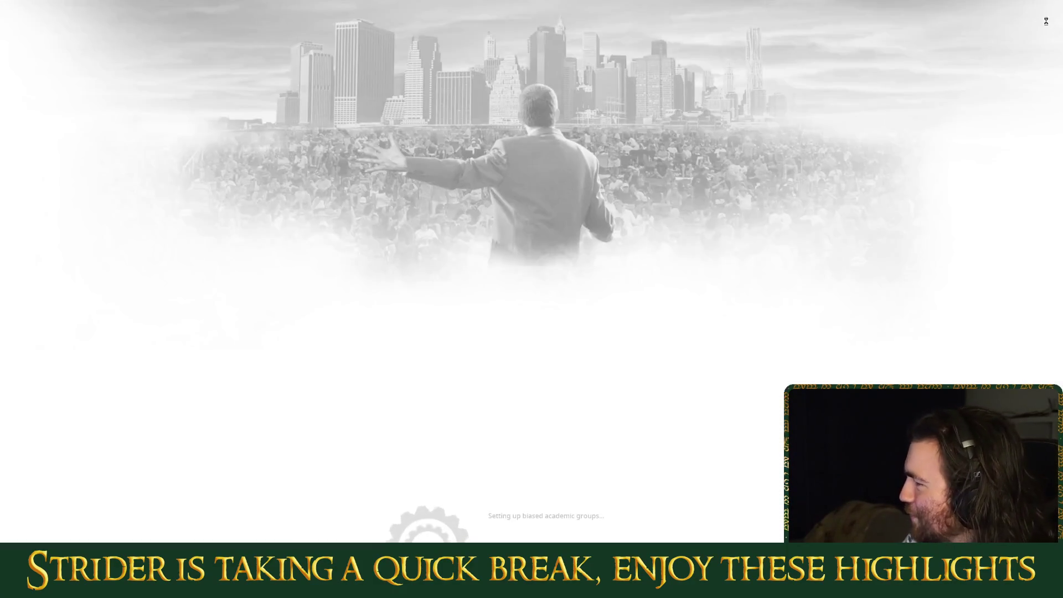
pyautogui.click(771, 407)
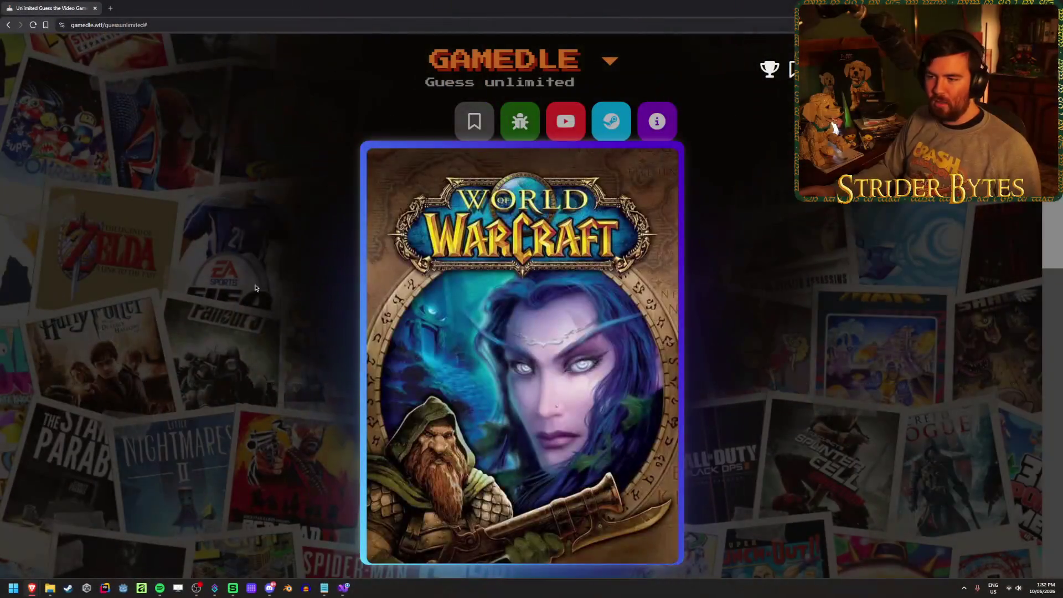
pyautogui.scroll(-5, 219, 297)
pyautogui.scroll(-1, 225, 352)
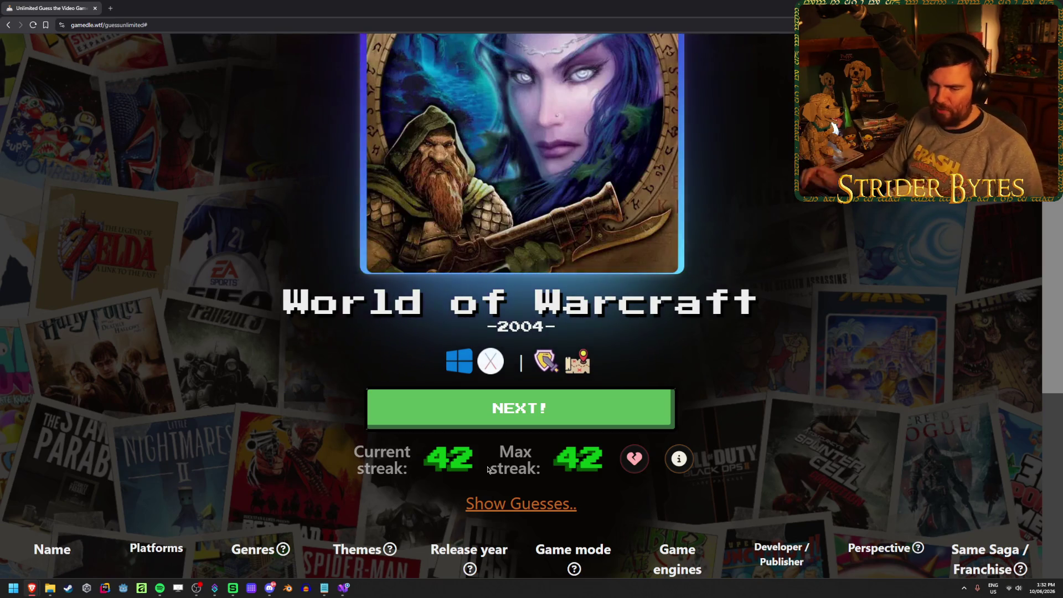
# - Start the next Gamedle round and submit Overwatch 2 as the first guess
pyautogui.click(531, 422)
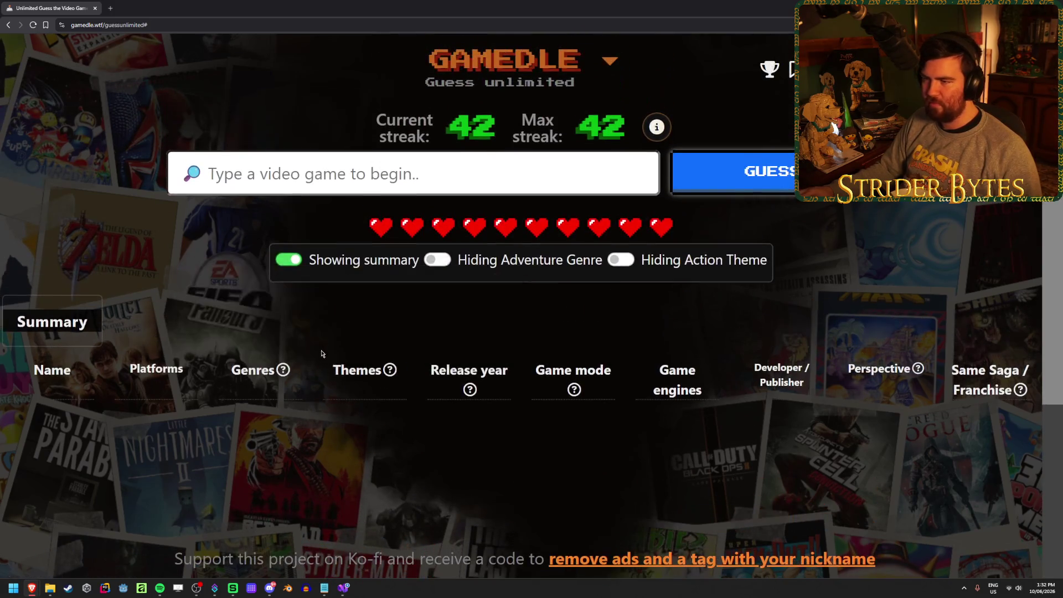
pyautogui.moveTo(445, 131); pyautogui.dragTo(643, 132)
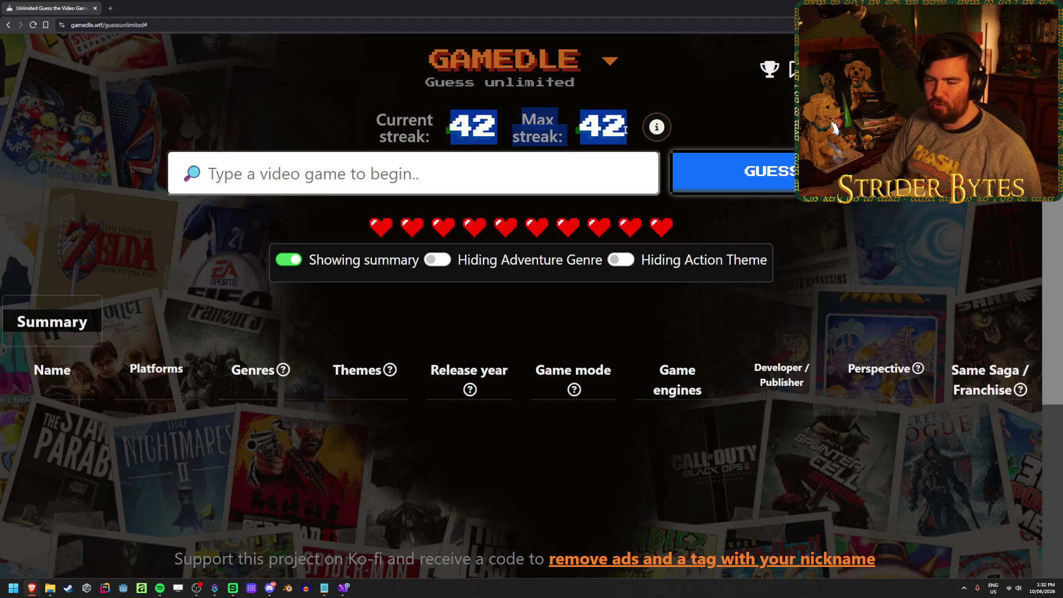
pyautogui.click(371, 132)
pyautogui.click(387, 173)
pyautogui.write('ov')
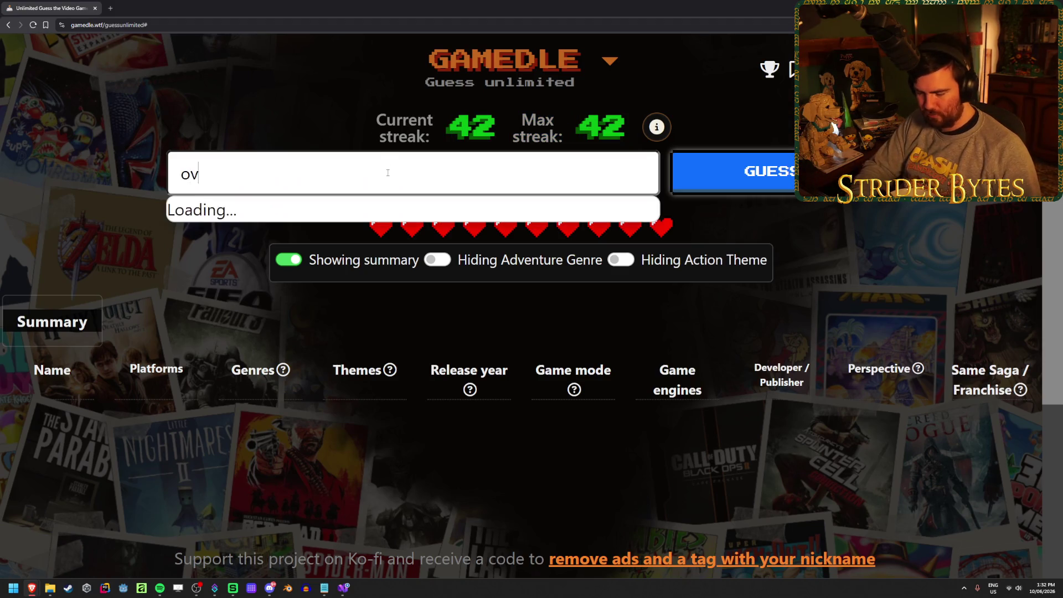
pyautogui.write('erwat')
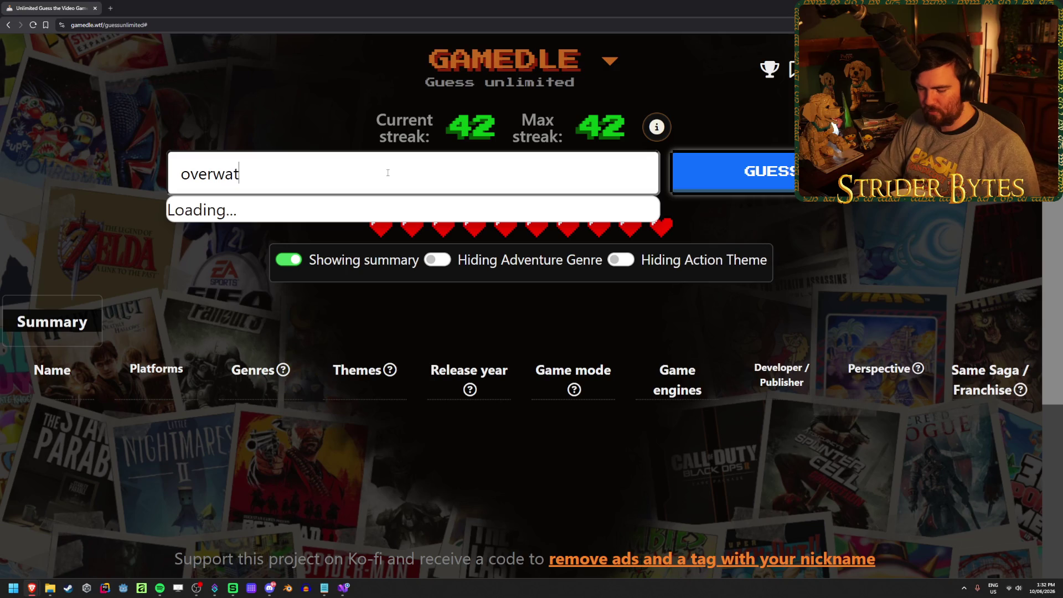
pyautogui.click(360, 247)
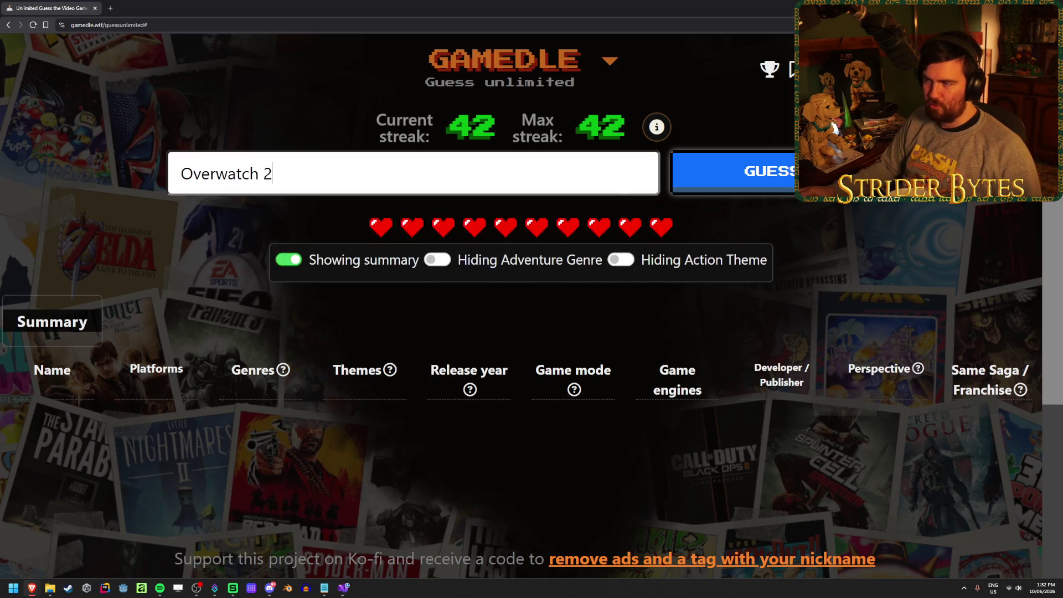
pyautogui.click(737, 172)
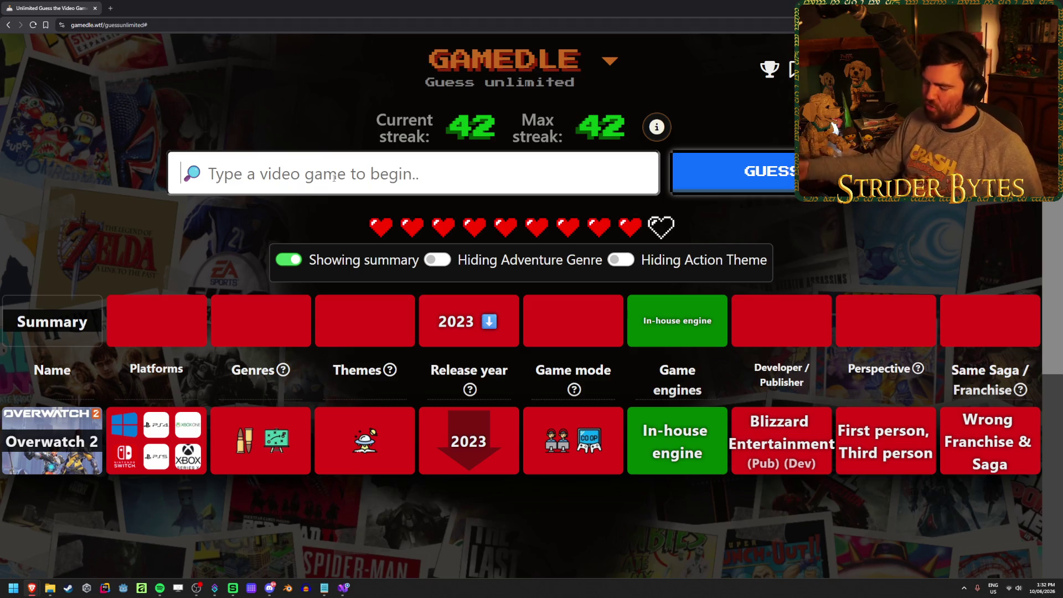
# - Guess Donkey Kong Country from the search suggestions
pyautogui.write('donkley')
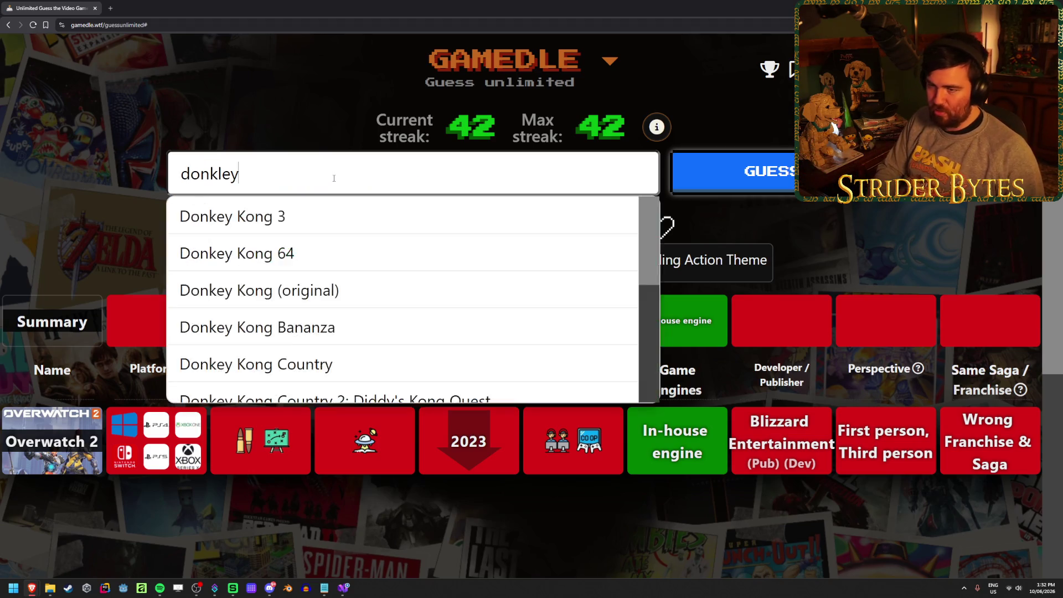
pyautogui.press('Down')
pyautogui.press('Down')
pyautogui.press('Down')
pyautogui.press('Return')
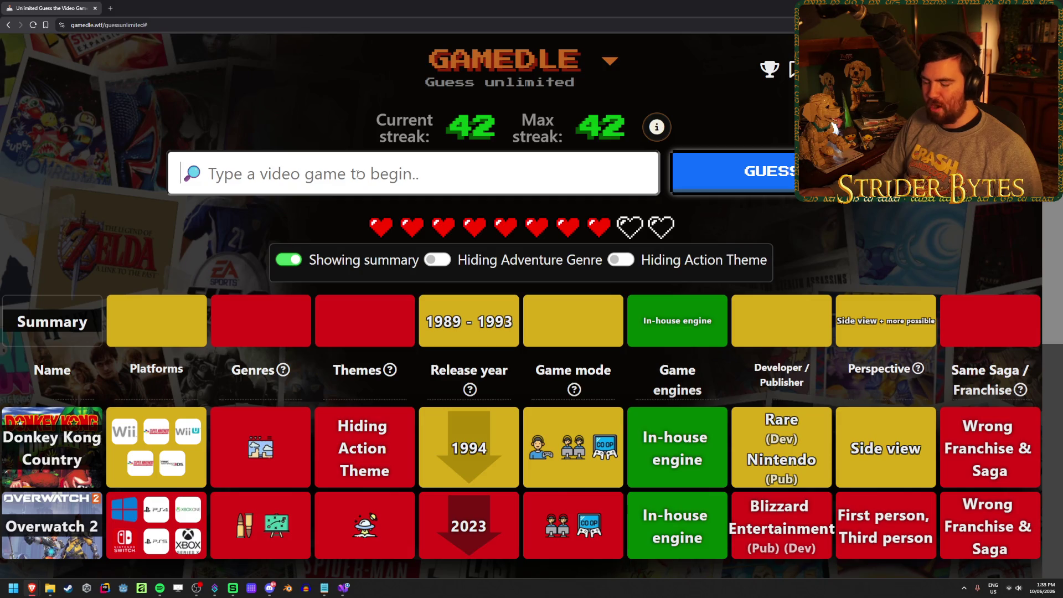
# - Guess Super Mario World and review the updated clue table
pyautogui.click(358, 174)
pyautogui.write('super mario bro')
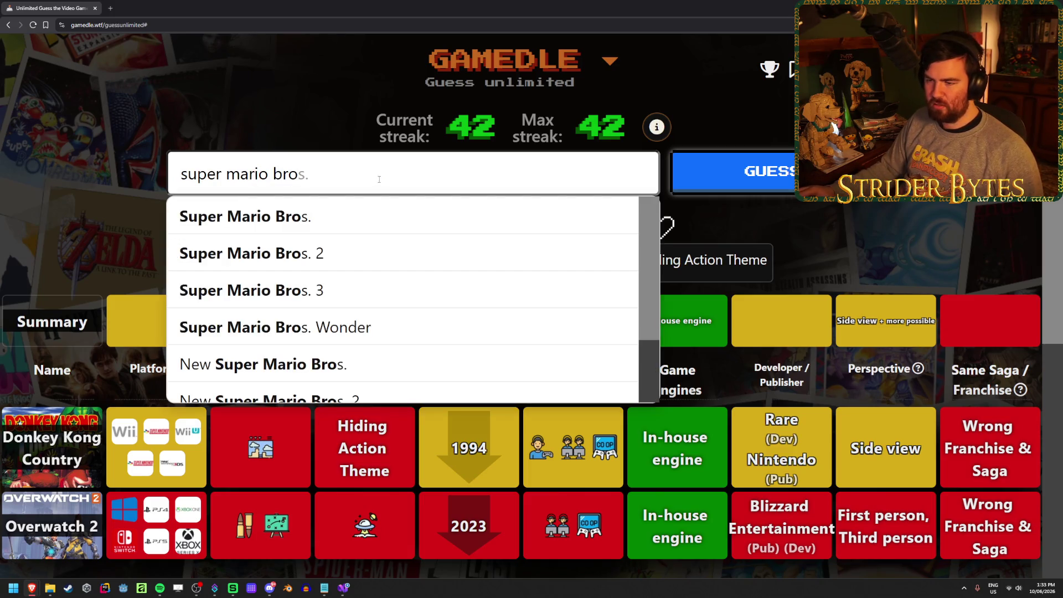
pyautogui.scroll(-2, 399, 249)
pyautogui.scroll(2, 450, 304)
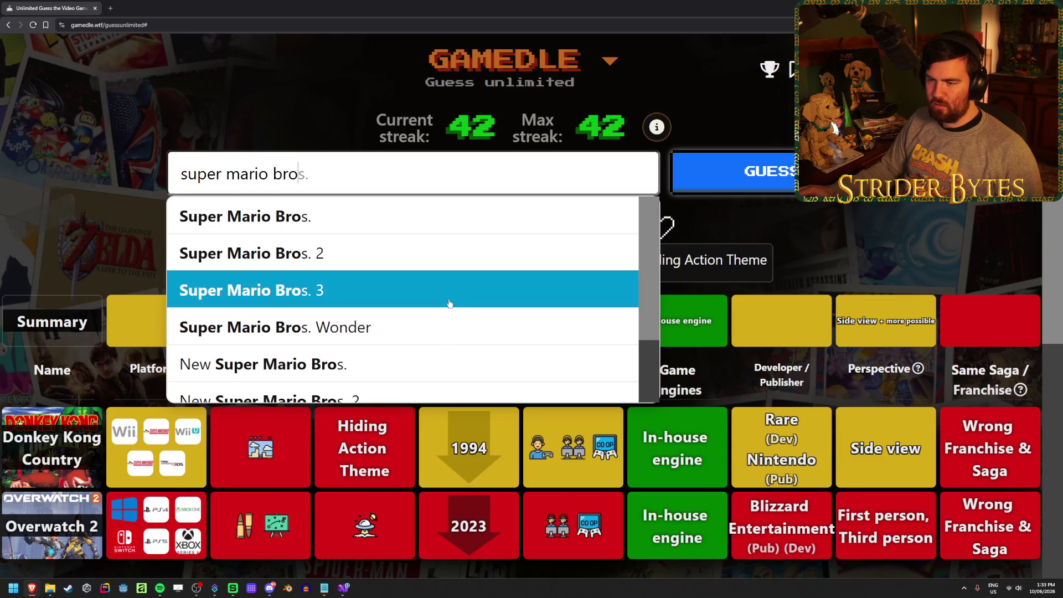
pyautogui.press('BackSpace')
pyautogui.press('BackSpace')
pyautogui.press('BackSpace')
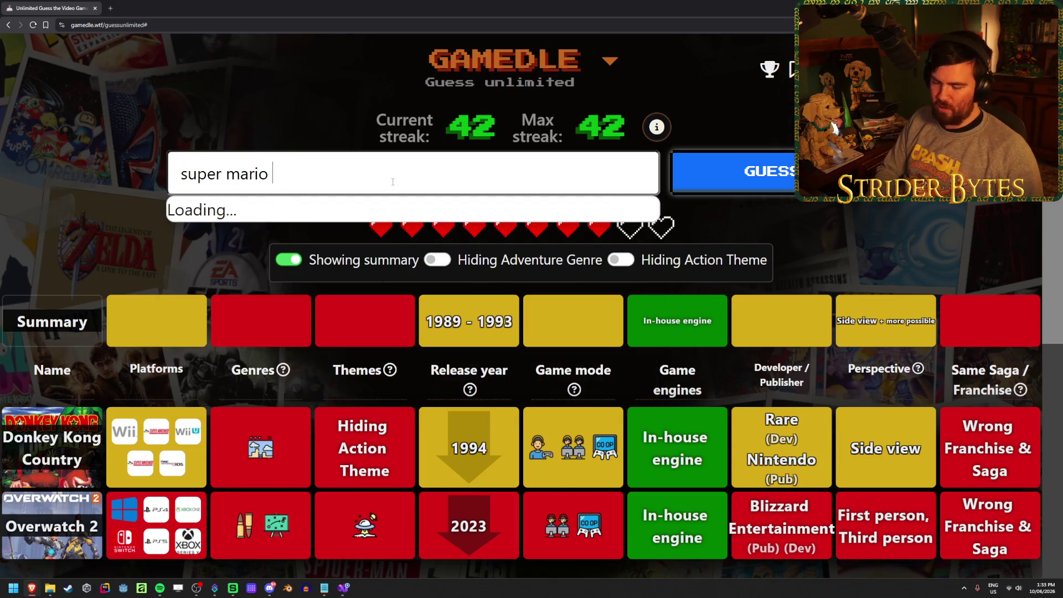
pyautogui.write('world')
pyautogui.click(392, 218)
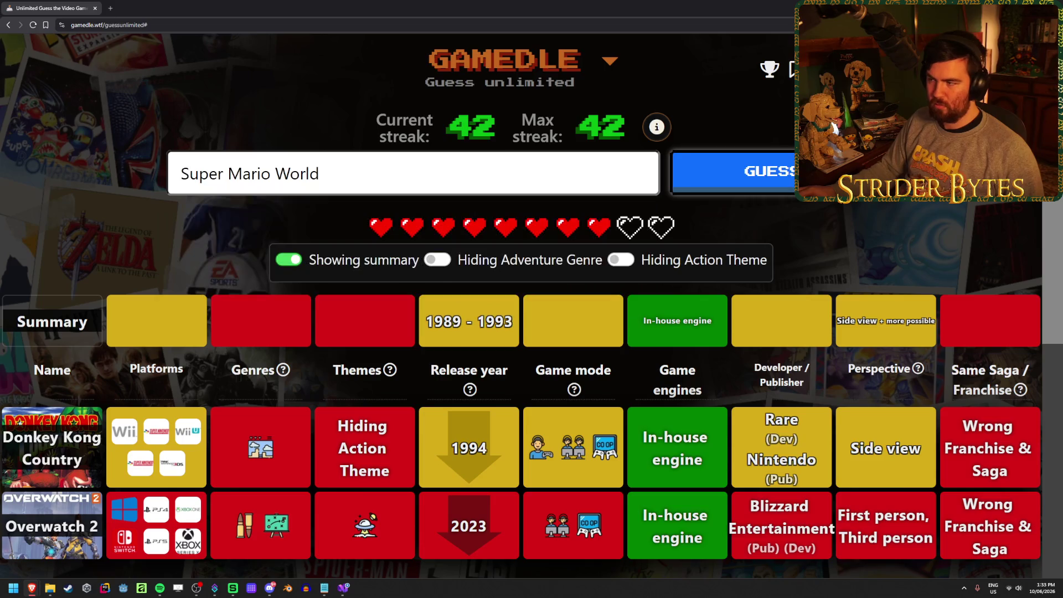
pyautogui.press('Return')
pyautogui.scroll(-2, 609, 388)
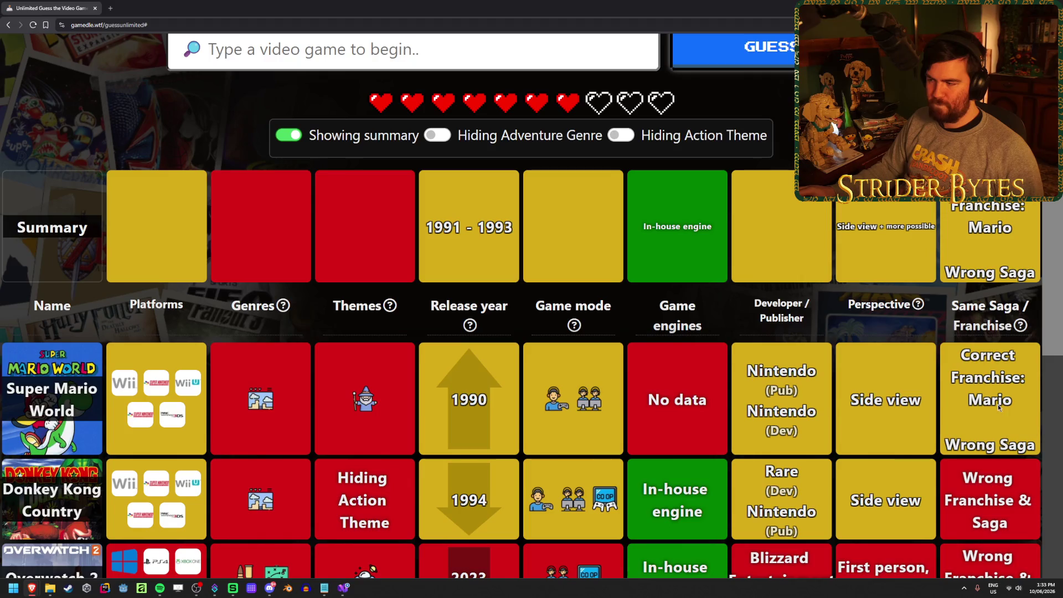
pyautogui.scroll(2, 533, 436)
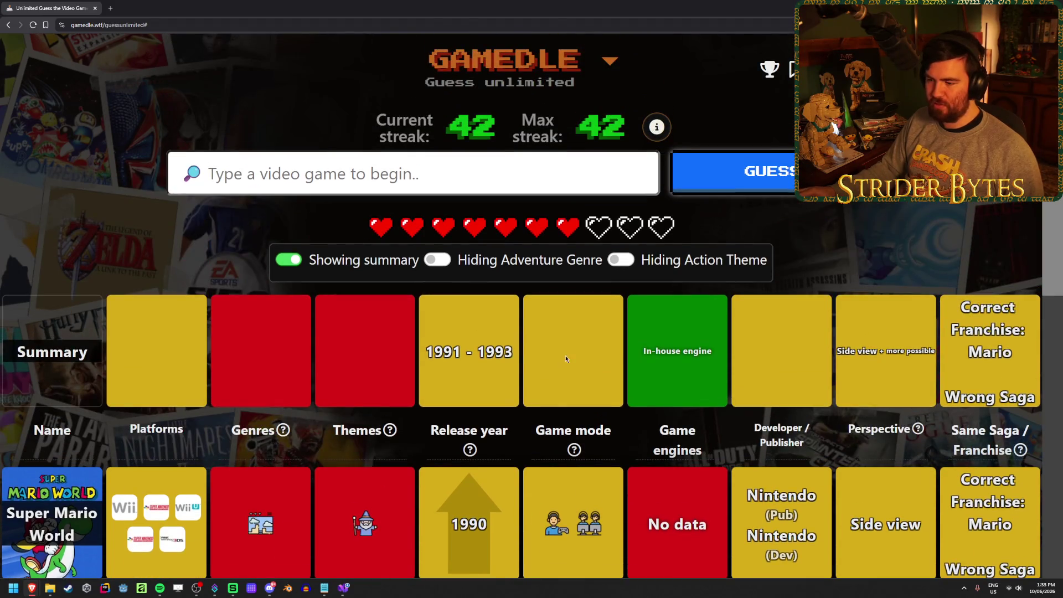
pyautogui.scroll(-3, 275, 361)
pyautogui.scroll(3, 315, 327)
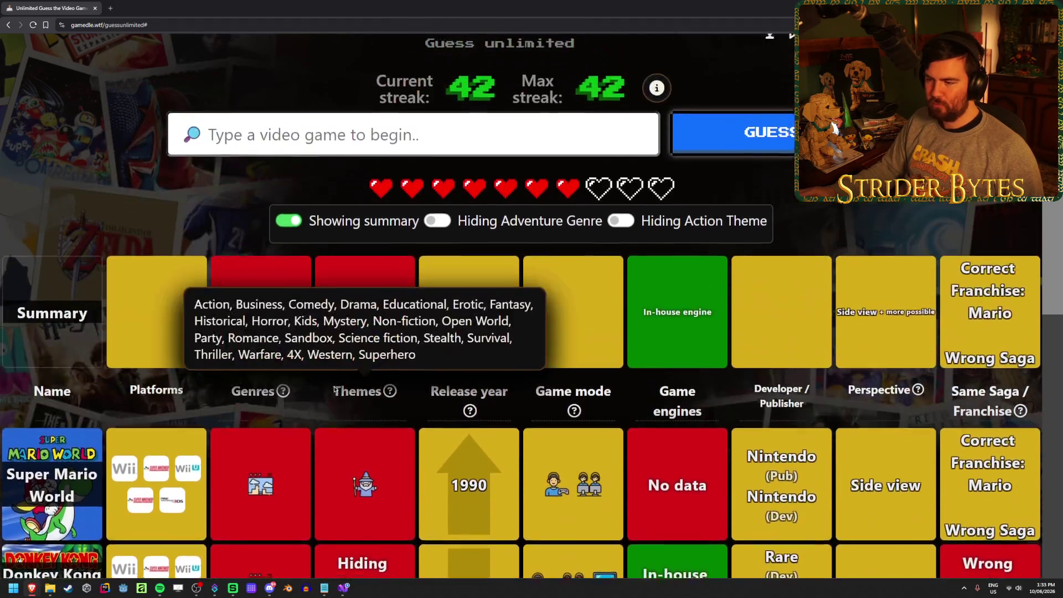